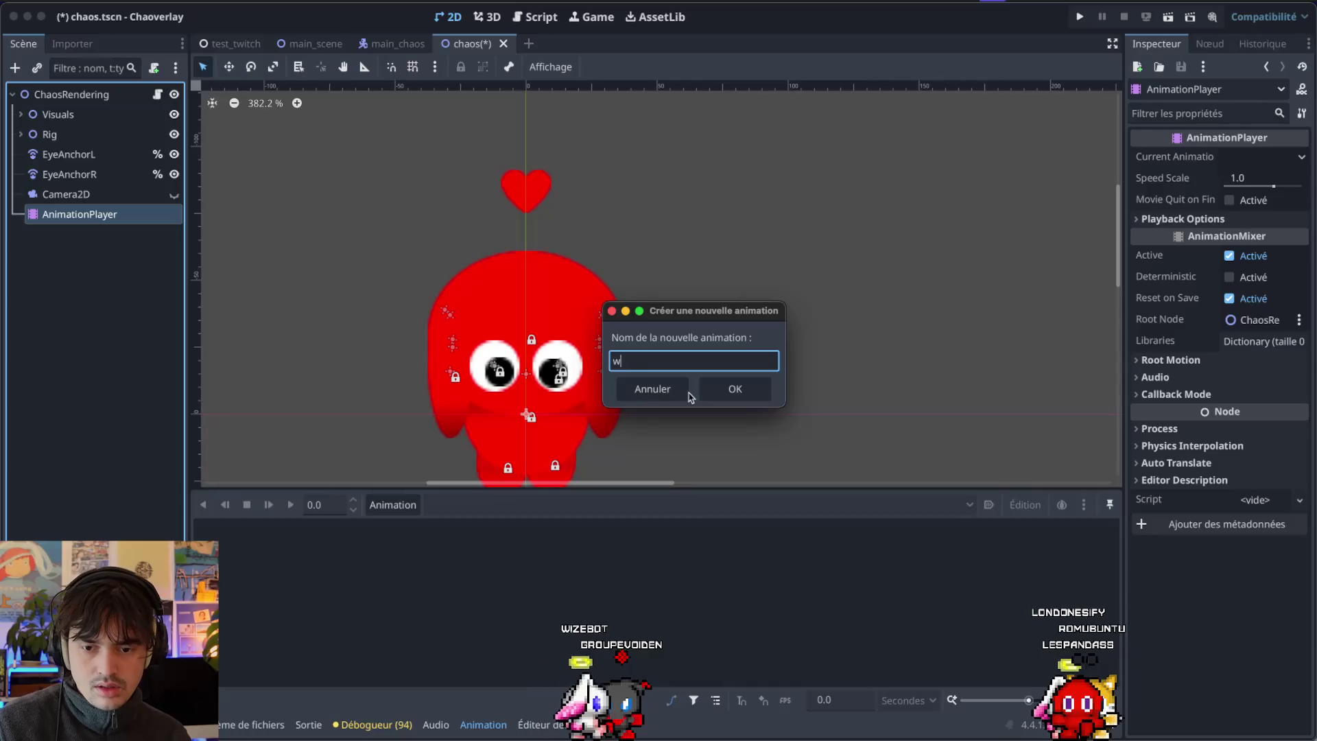
# Confirm the new 'idle' animation and expand Visuals in the Scene tree.
pyautogui.click(731, 401)
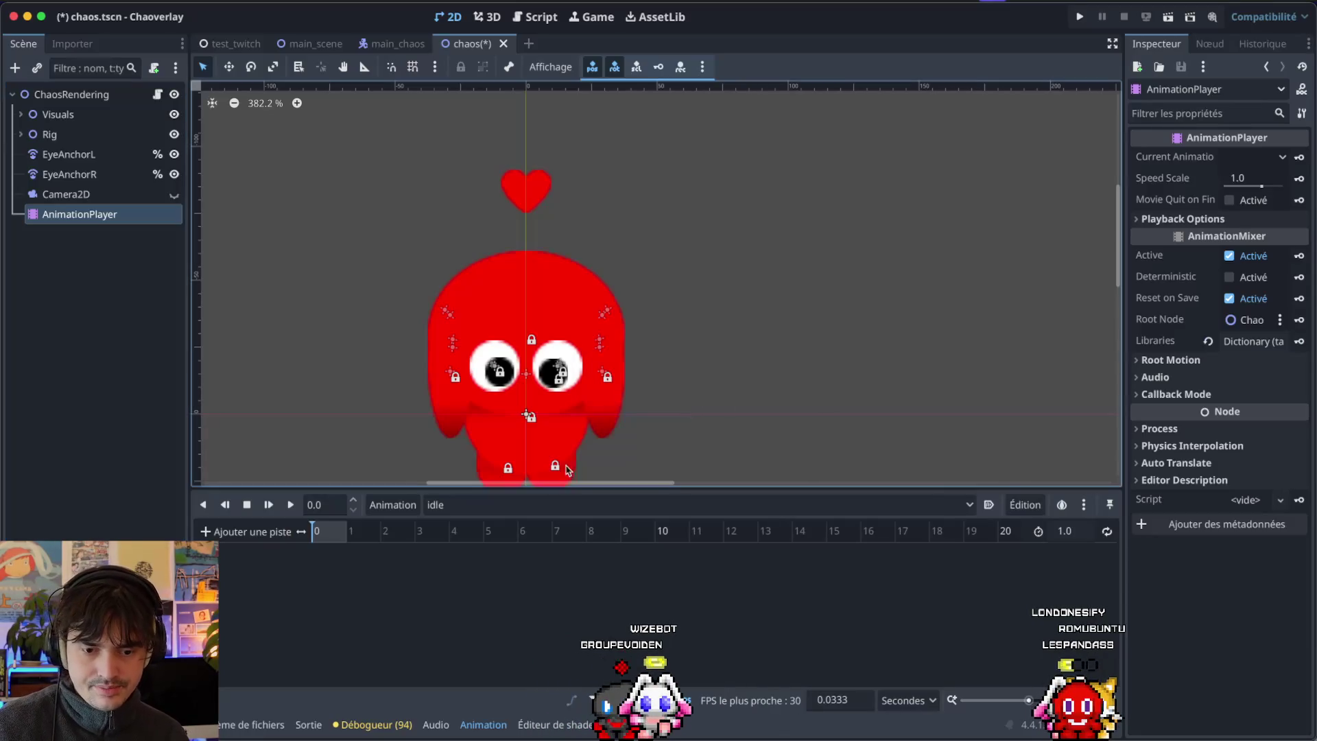
pyautogui.click(21, 135)
pyautogui.click(21, 135)
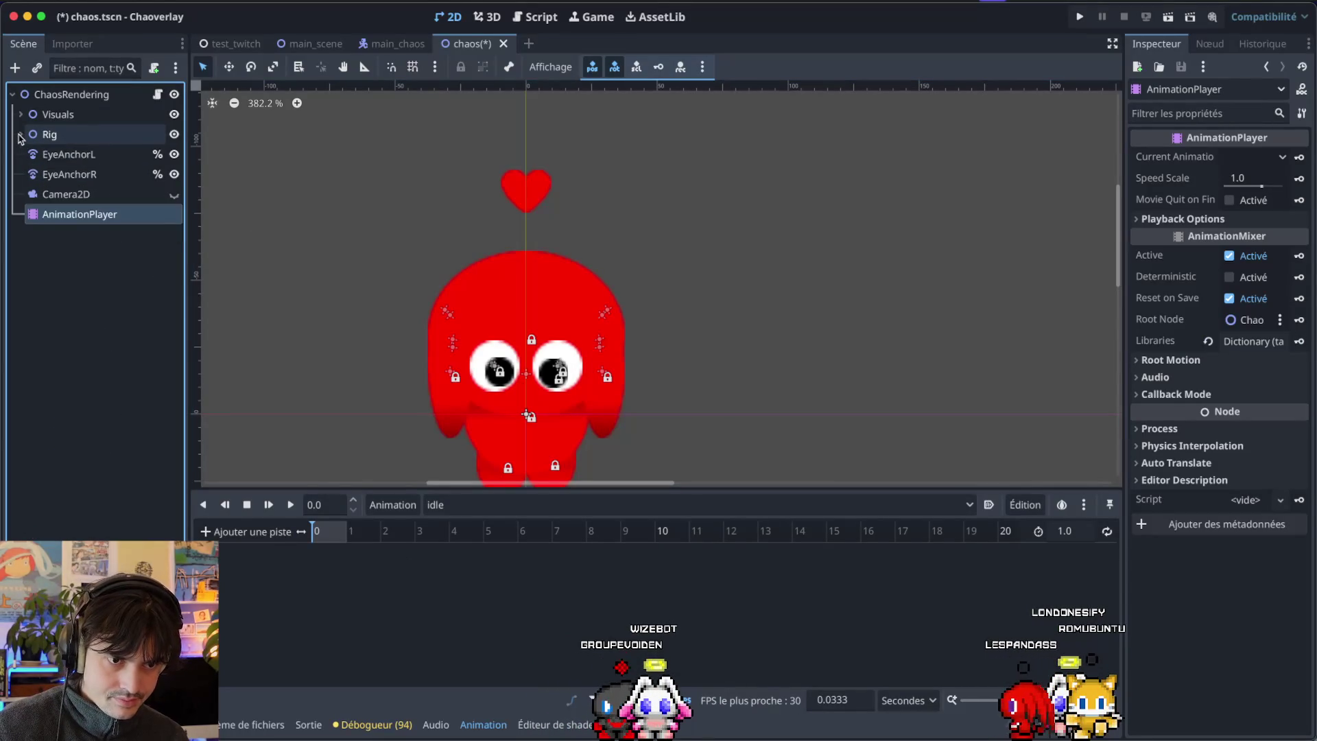
pyautogui.click(21, 116)
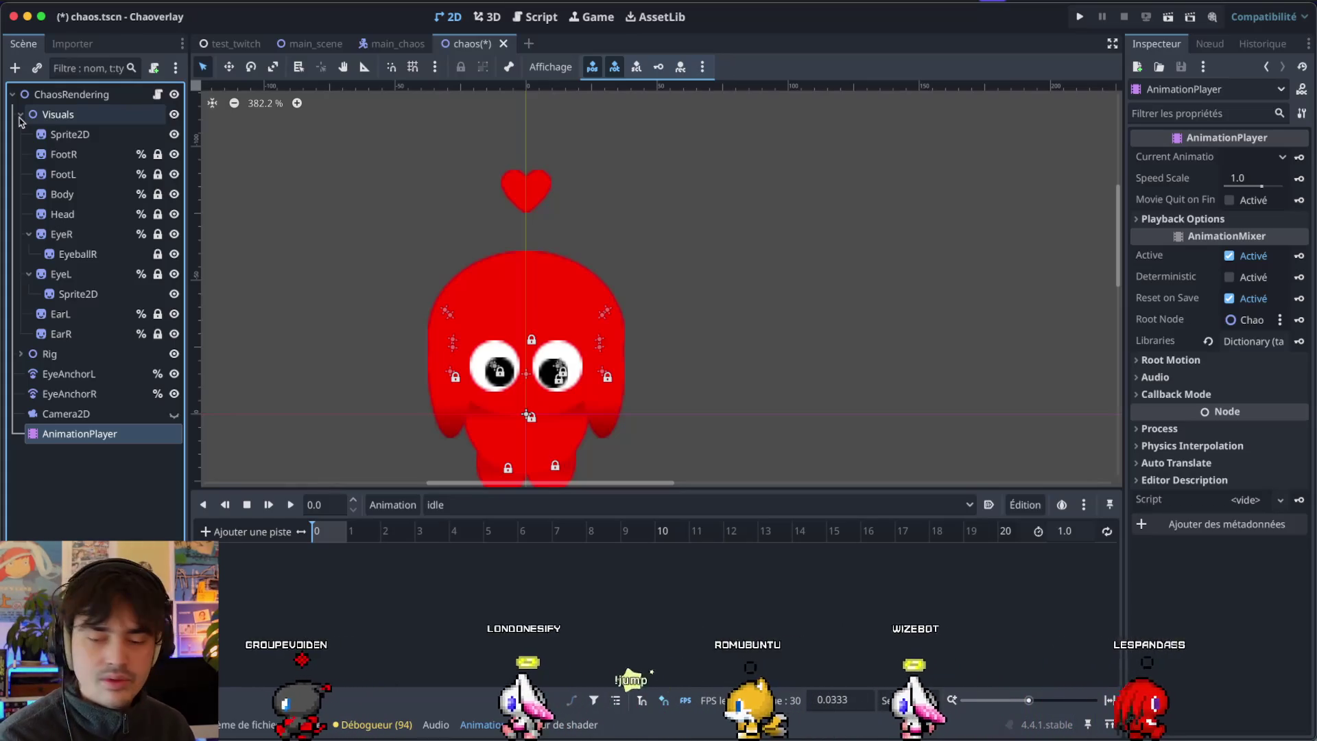
# Look through the track-type and animation lists without adding anything, then fold Visuals away.
pyautogui.click(242, 532)
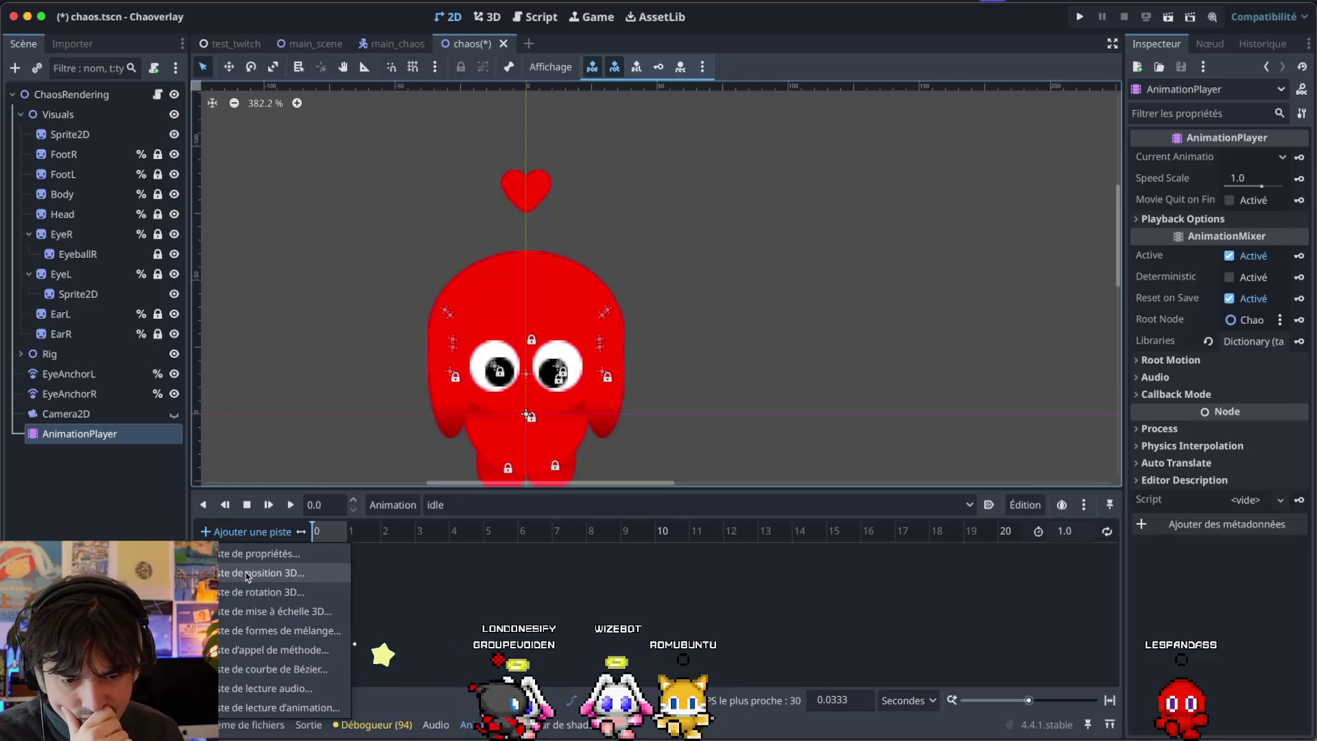
pyautogui.click(537, 608)
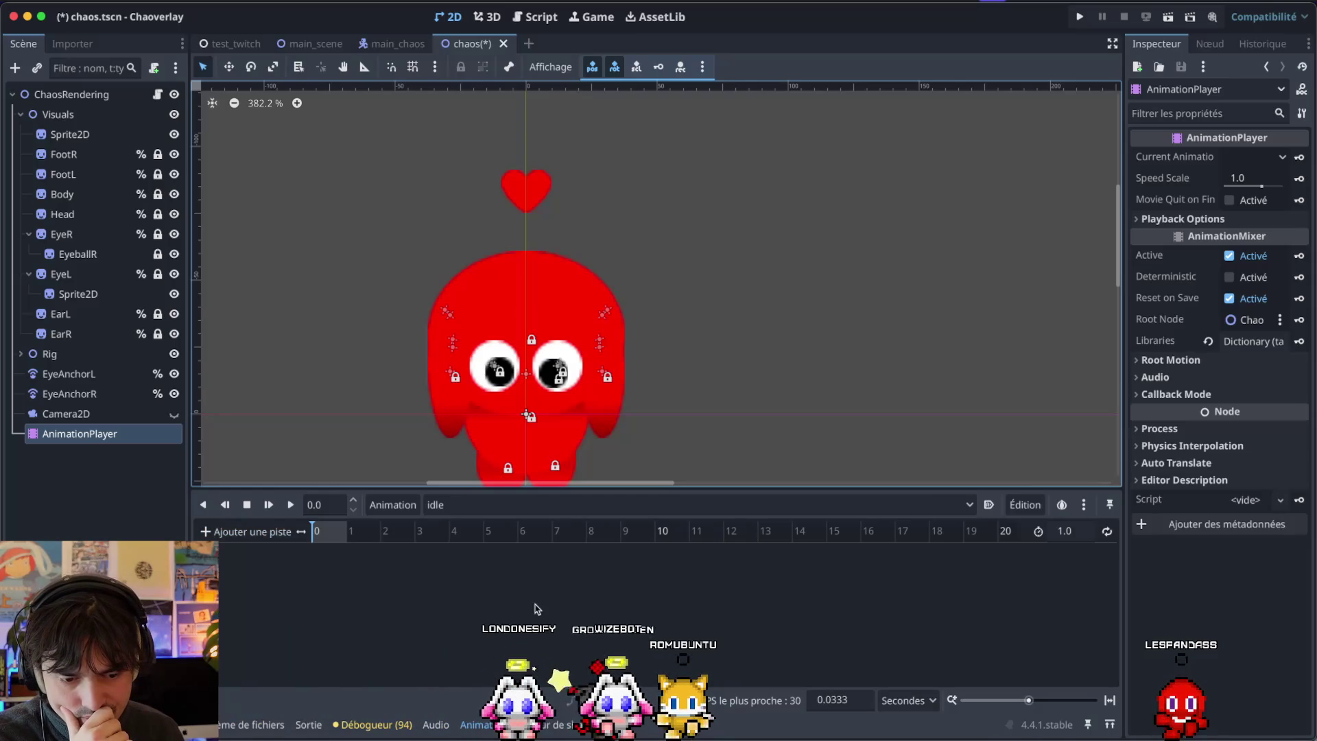
pyautogui.click(460, 507)
pyautogui.click(463, 639)
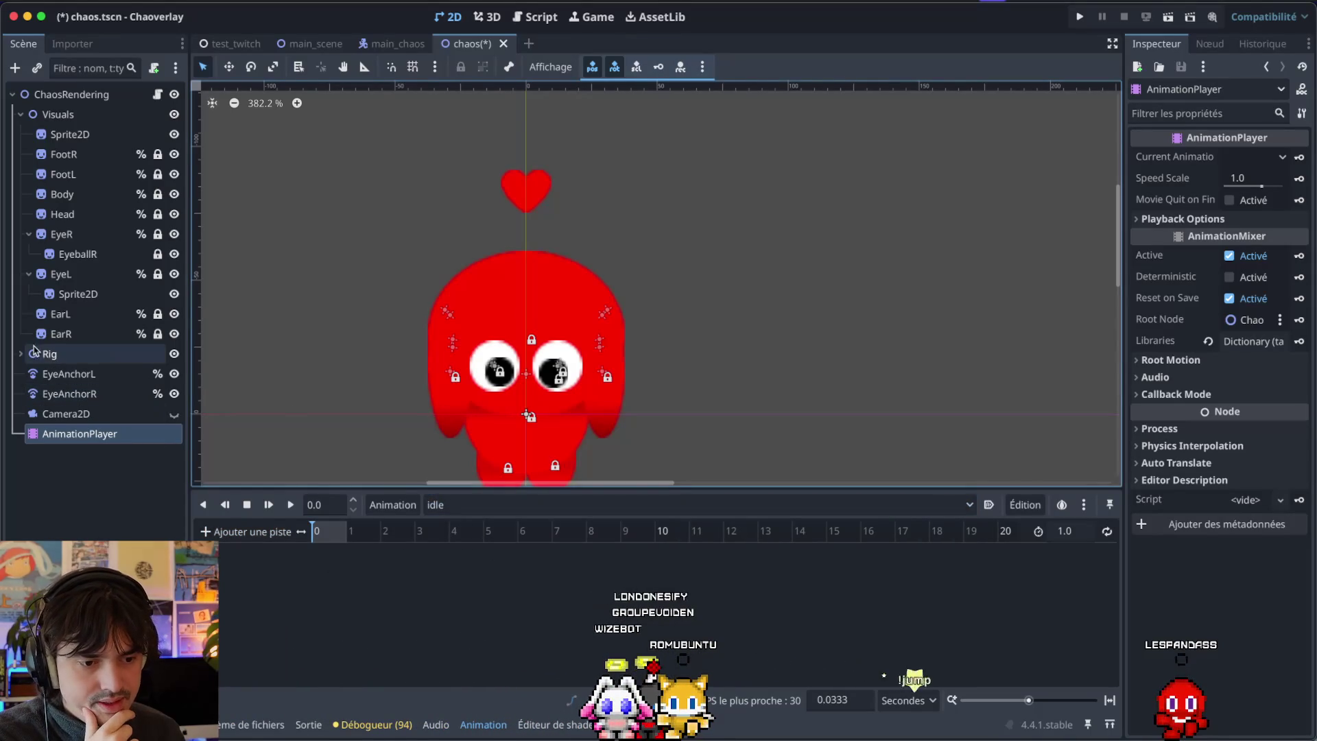
pyautogui.click(21, 114)
pyautogui.click(21, 134)
pyautogui.click(20, 134)
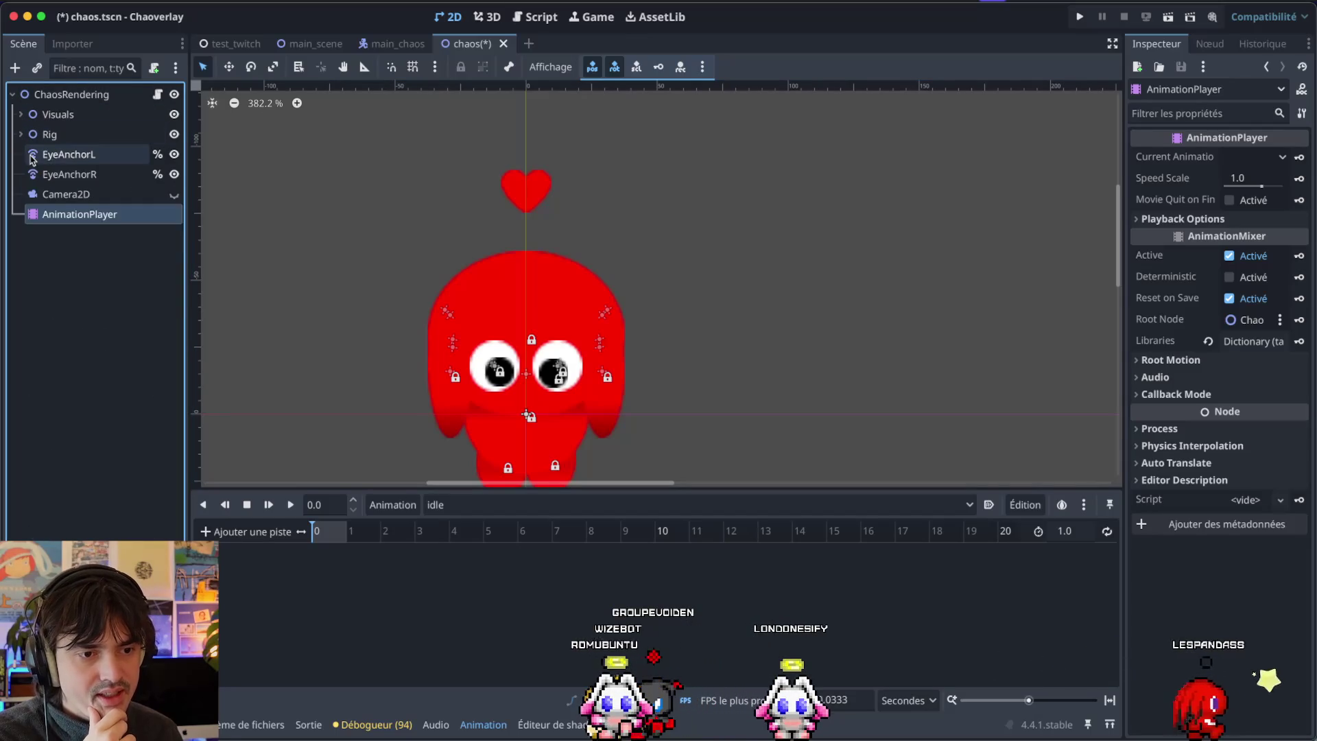
# Drag EyeAnchorL and EyeAnchorR to be direct children of Rig, just below Head.
pyautogui.click(20, 134)
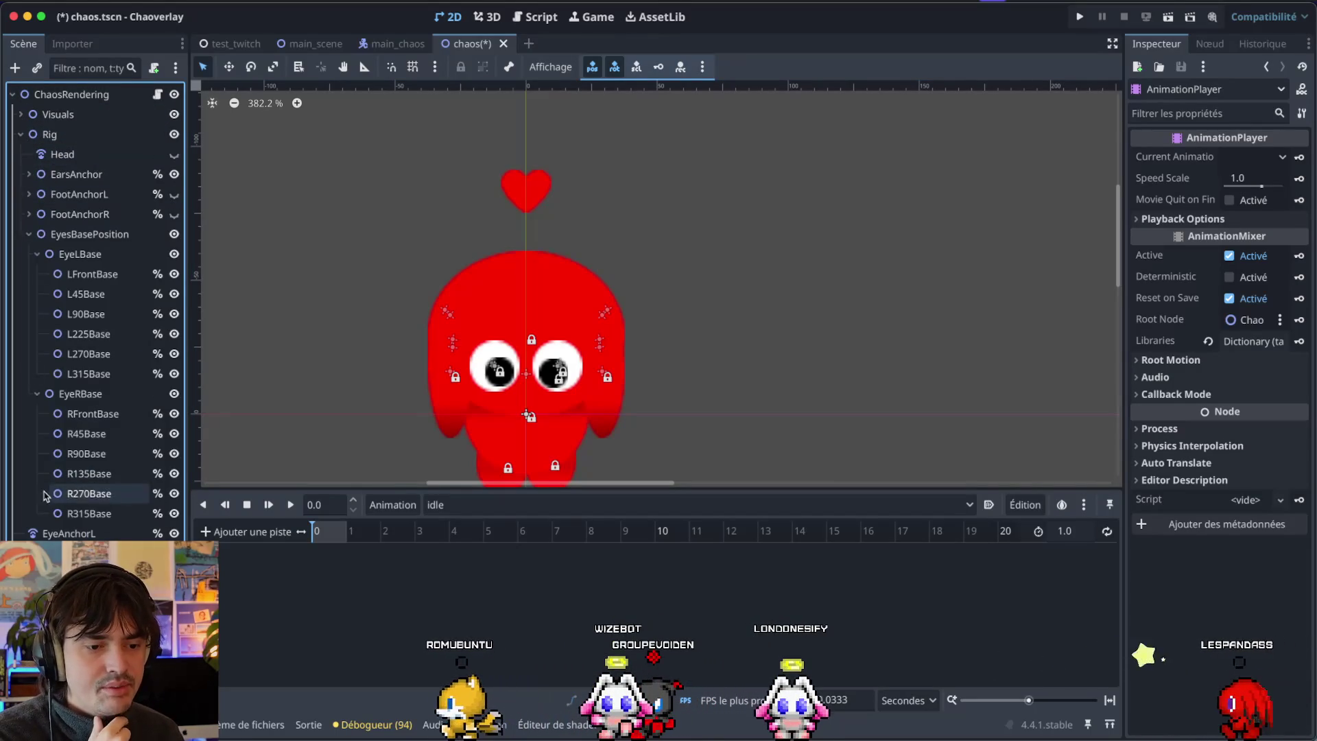
pyautogui.click(36, 534)
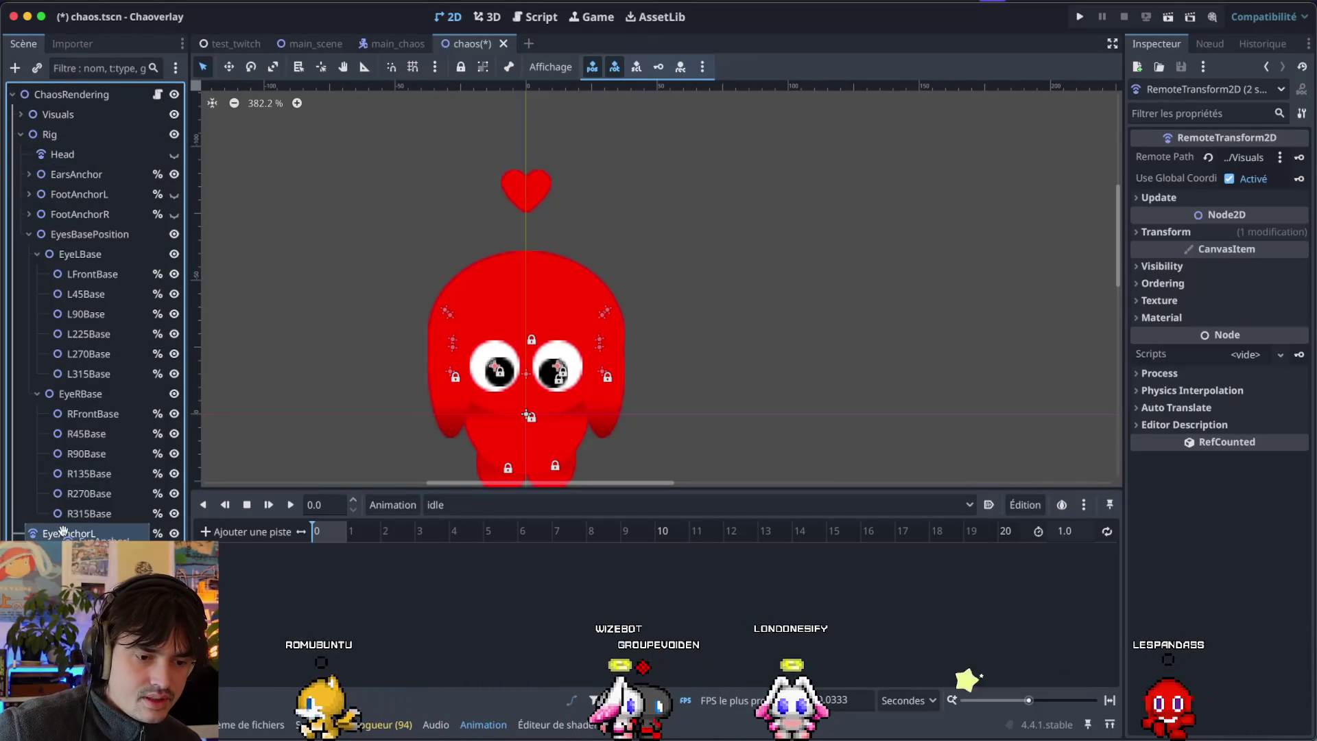
pyautogui.moveTo(69, 521); pyautogui.dragTo(88, 237)
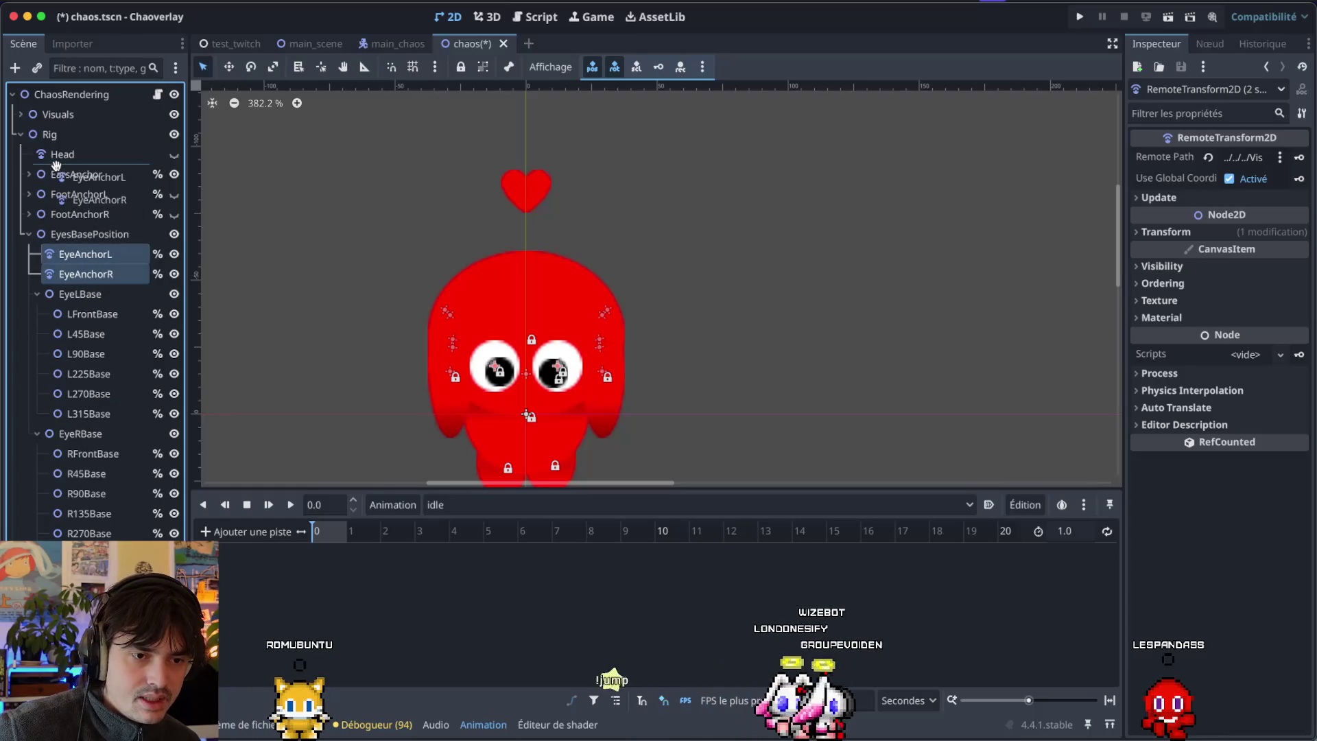
pyautogui.moveTo(57, 157); pyautogui.dragTo(58, 165)
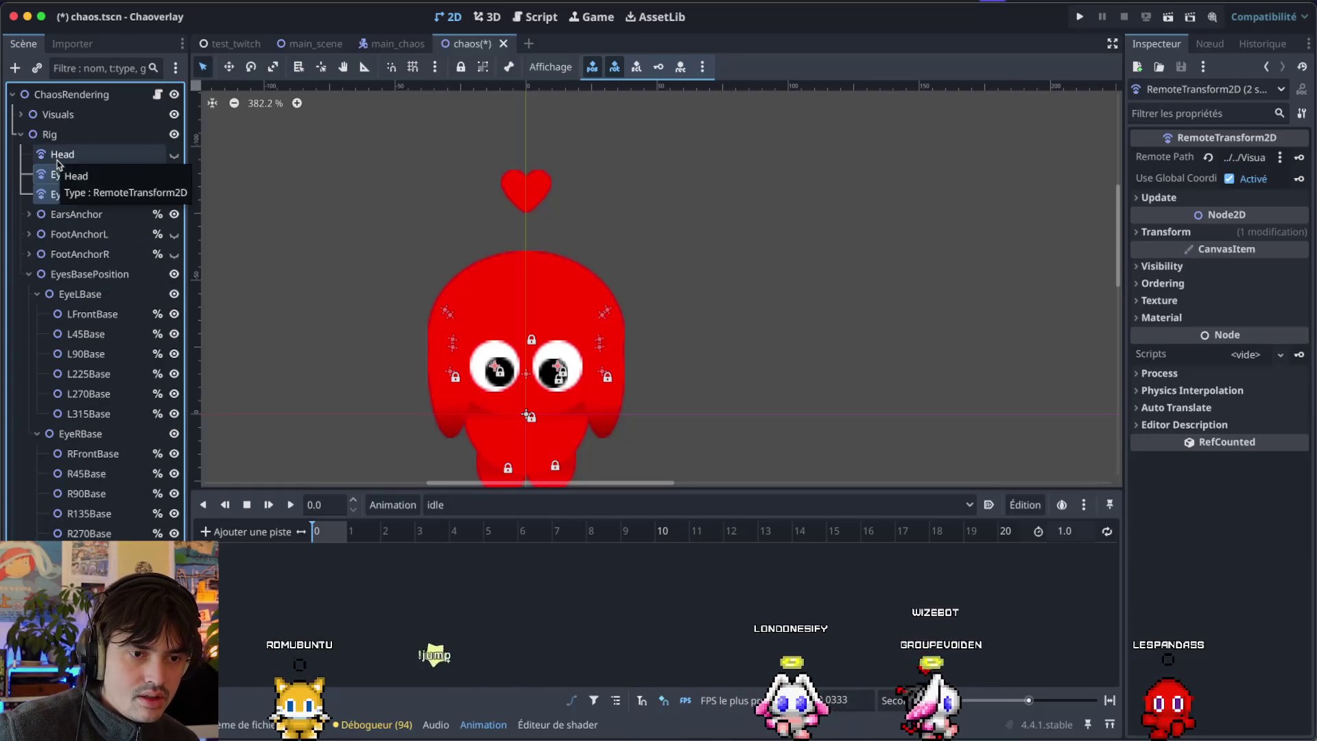
pyautogui.click(27, 275)
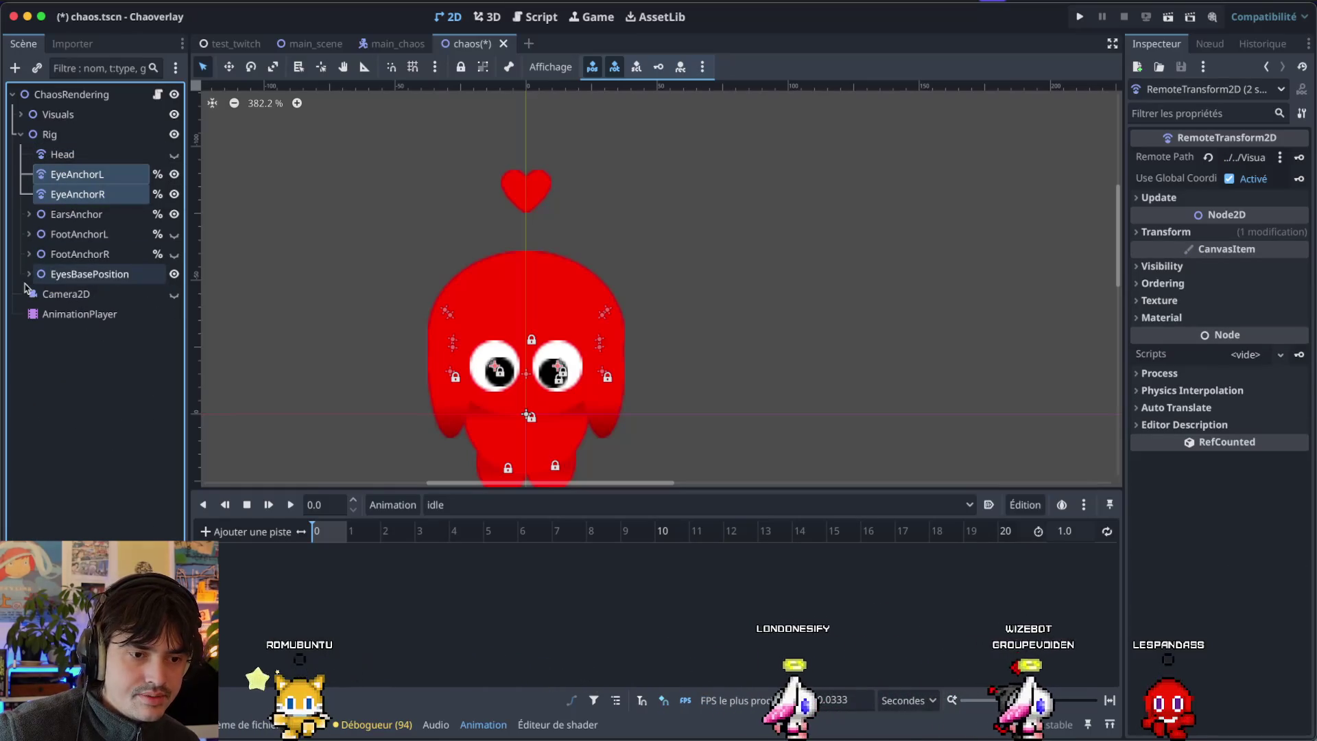
pyautogui.click(89, 395)
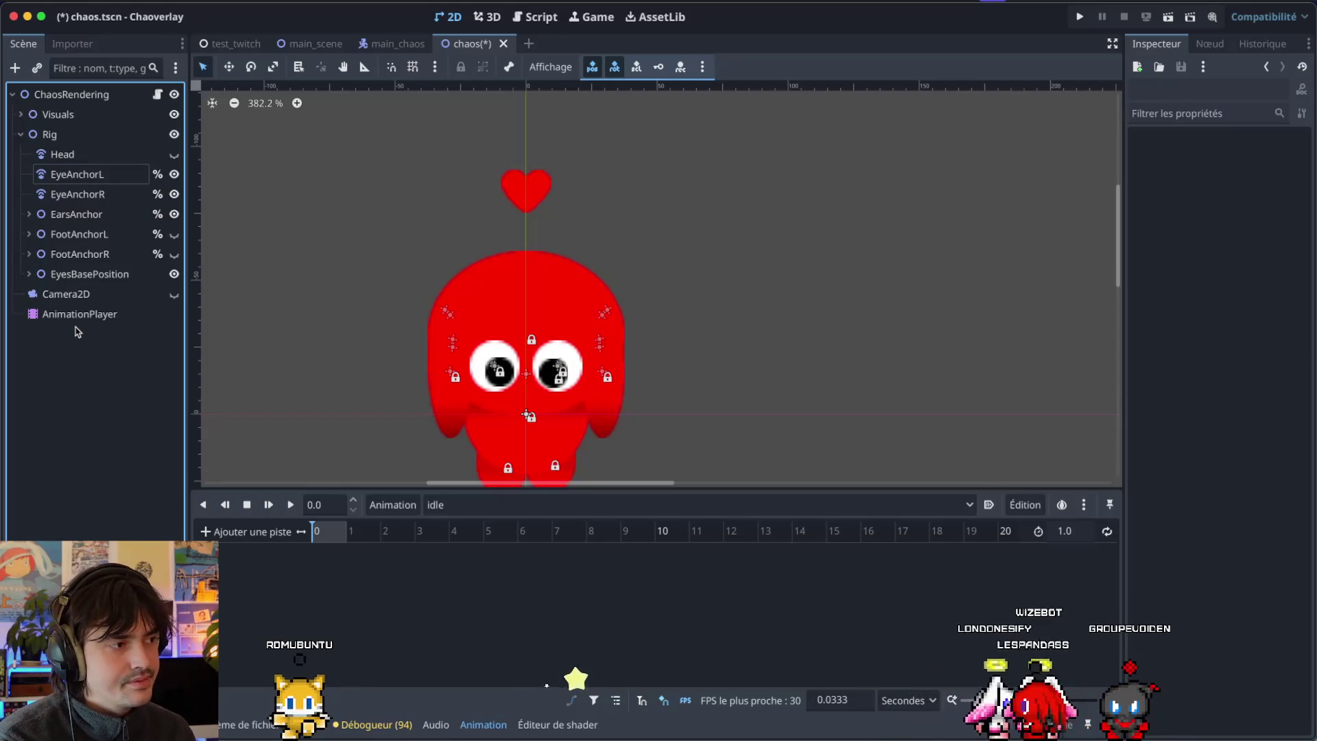
pyautogui.hotkey('ctrl', 'Left')
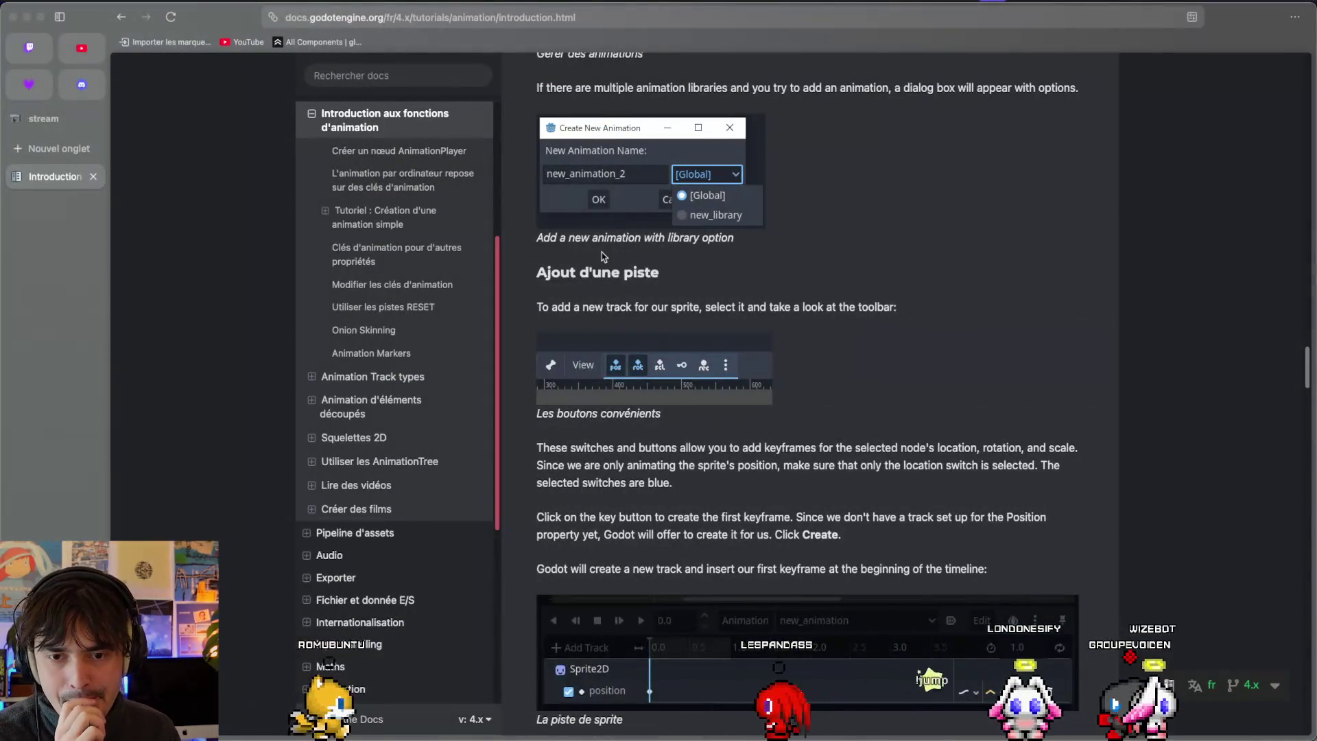
pyautogui.scroll(8, 604, 261)
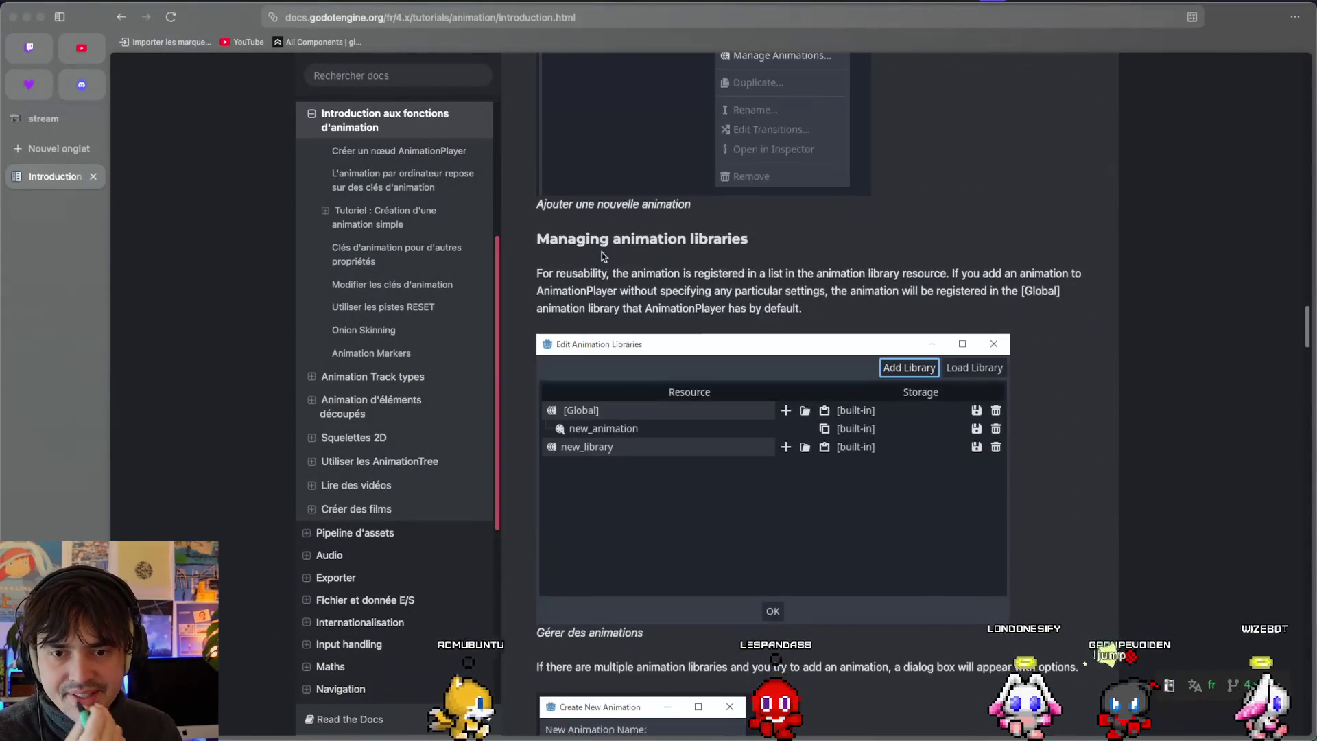
pyautogui.scroll(7, 601, 253)
pyautogui.scroll(1, 602, 251)
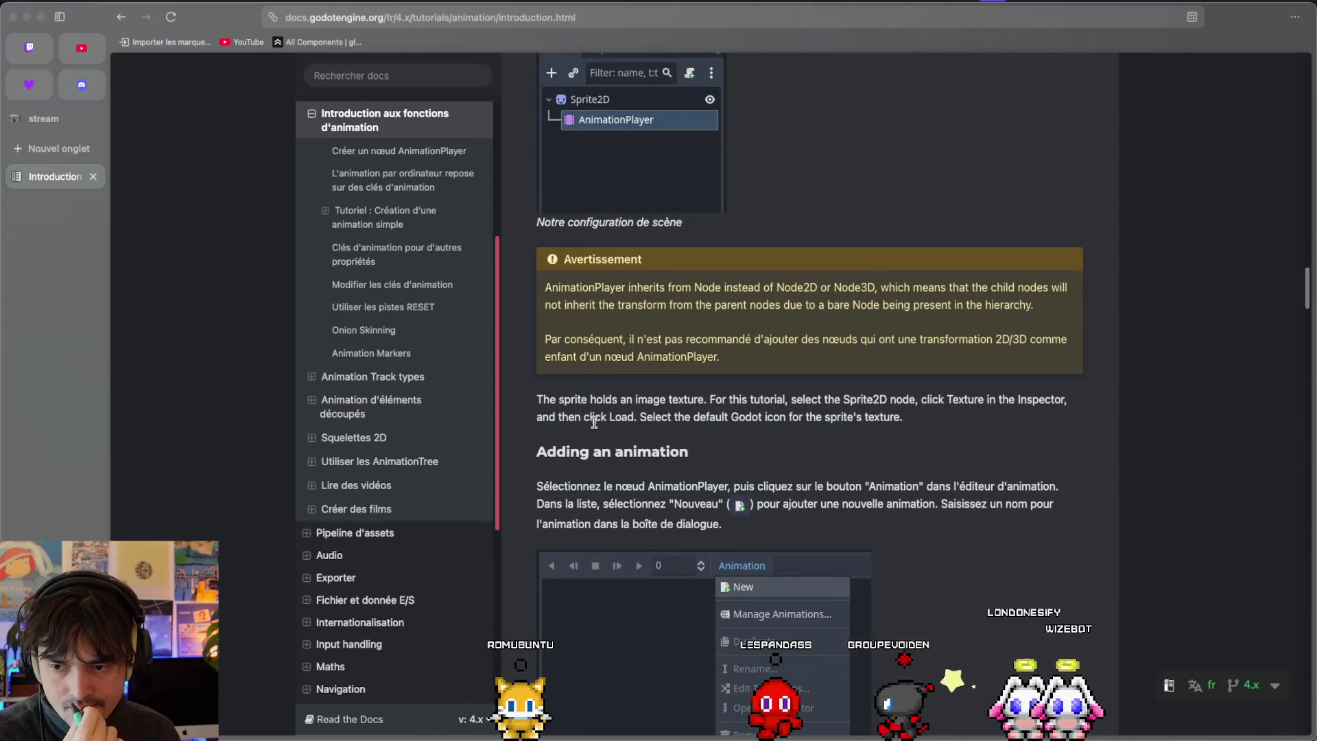
pyautogui.scroll(6, 586, 412)
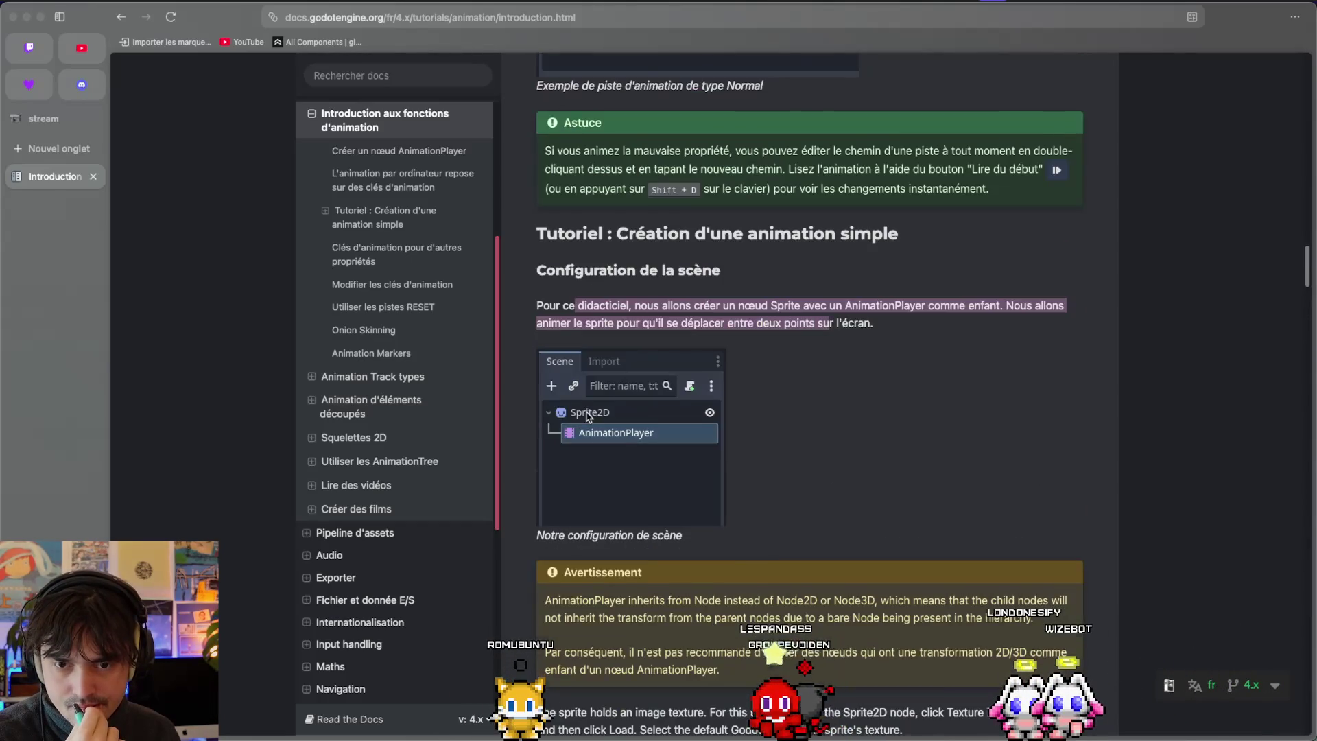
pyautogui.scroll(-8, 587, 414)
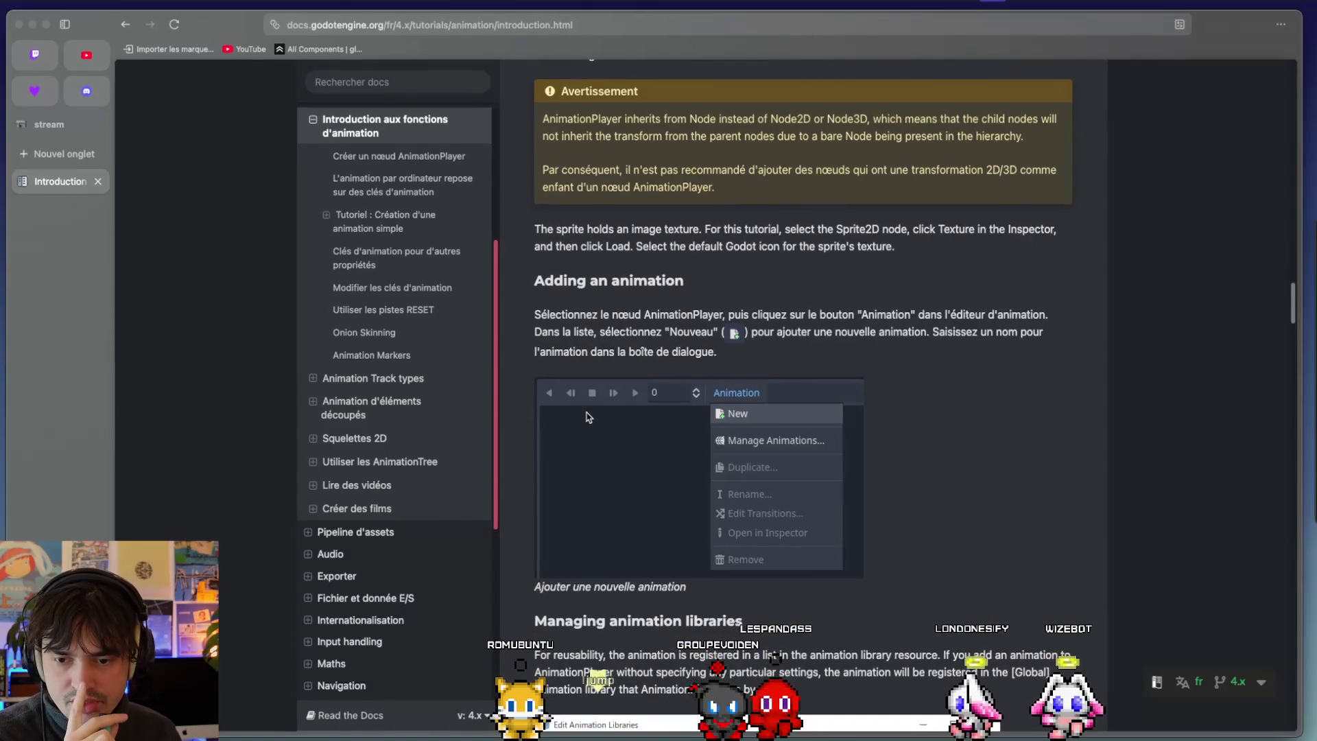
pyautogui.scroll(-7, 586, 416)
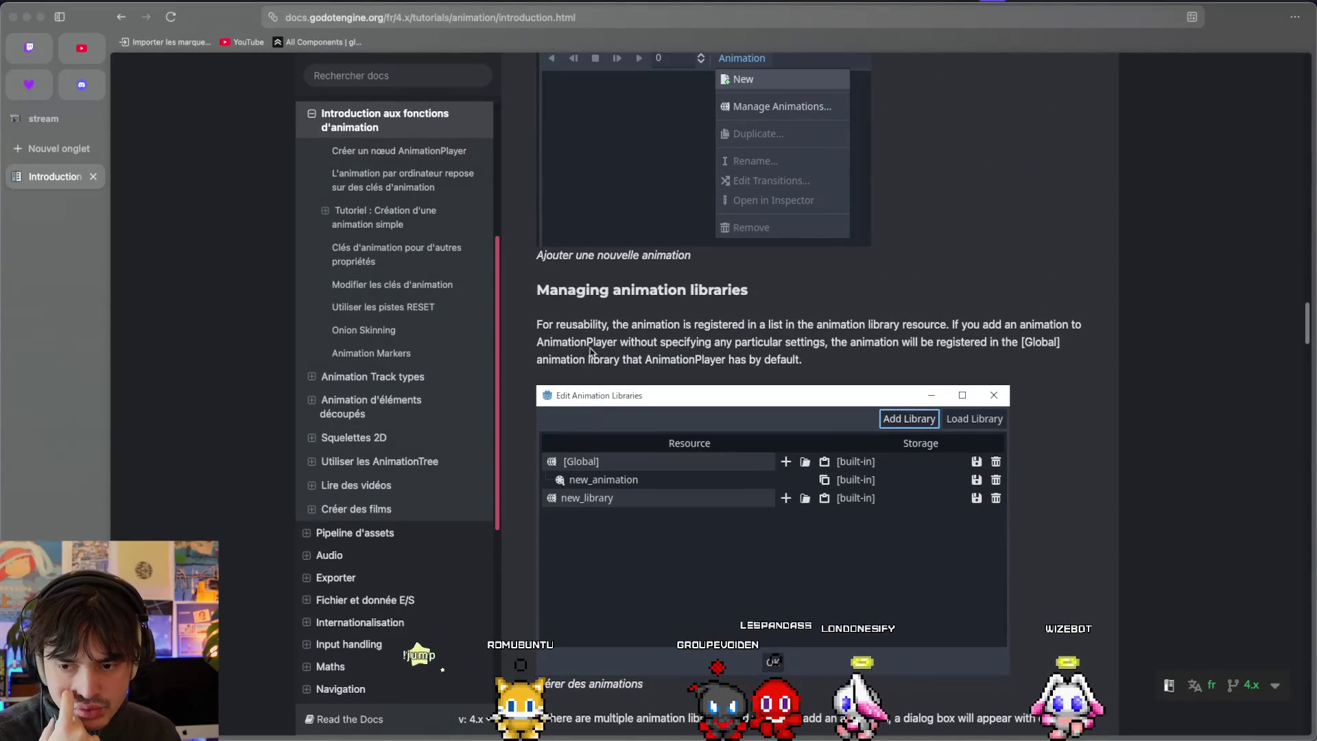
pyautogui.moveTo(765, 328); pyautogui.dragTo(817, 364)
pyautogui.scroll(-8, 816, 364)
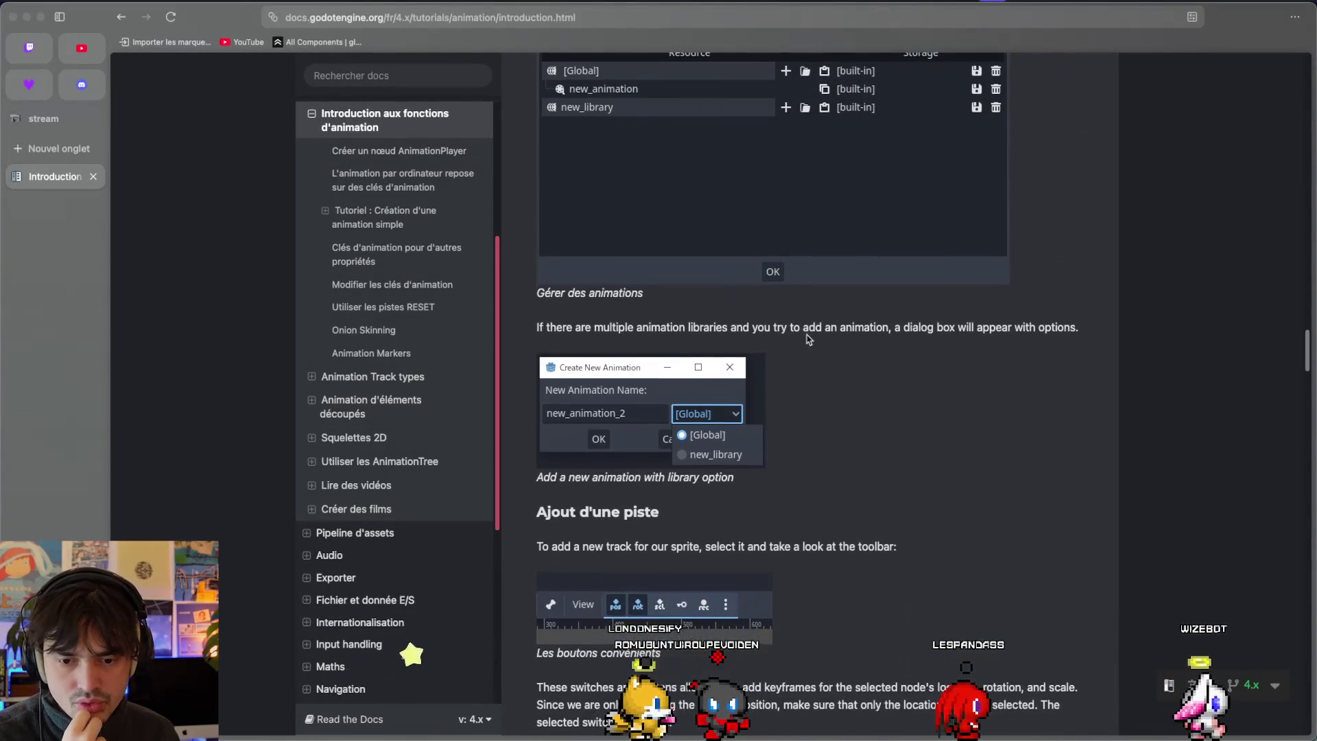
pyautogui.scroll(-6, 919, 397)
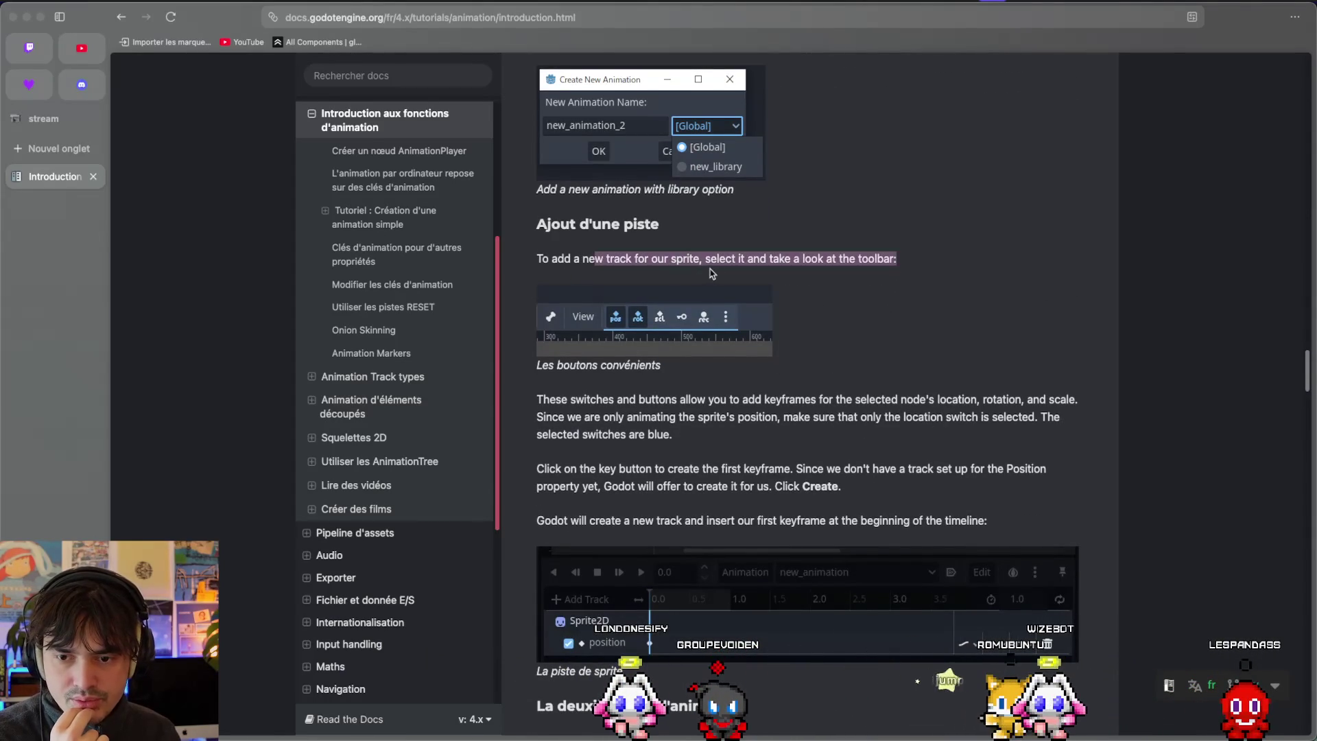
pyautogui.press('super+Tab')
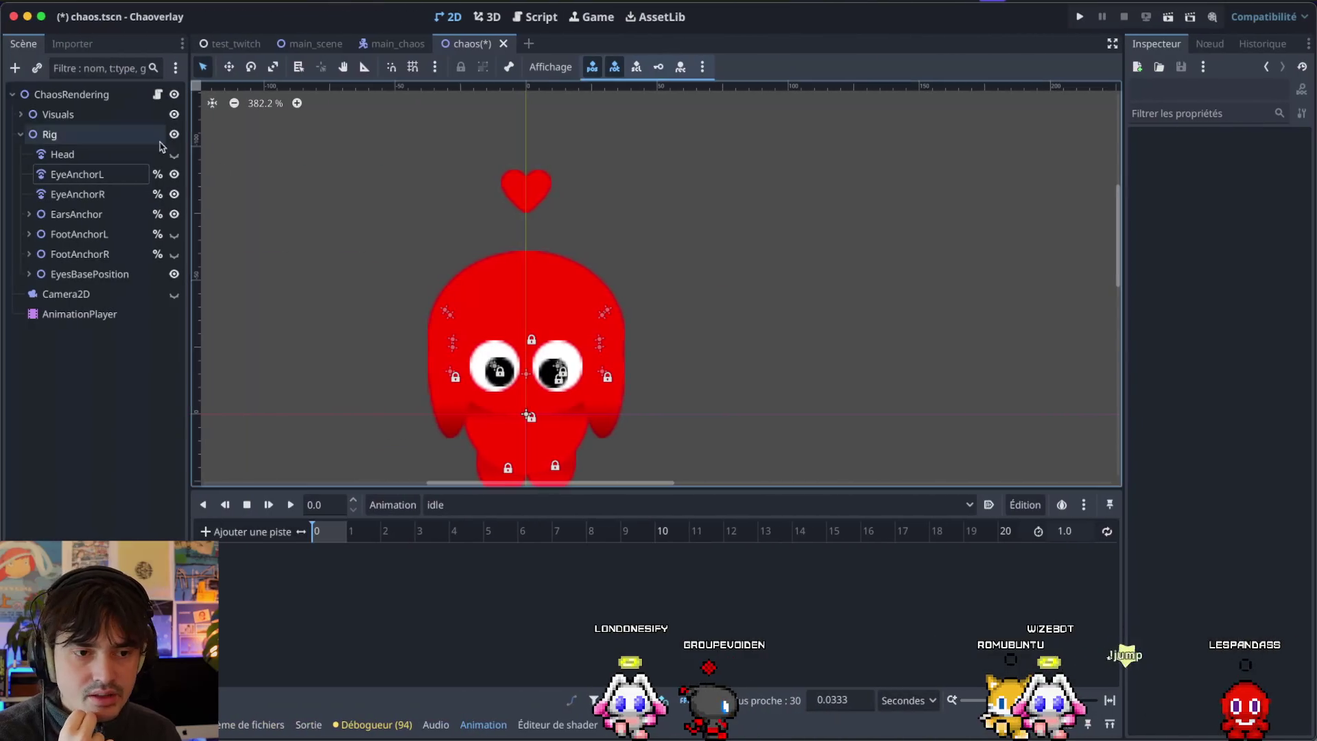
pyautogui.click(103, 96)
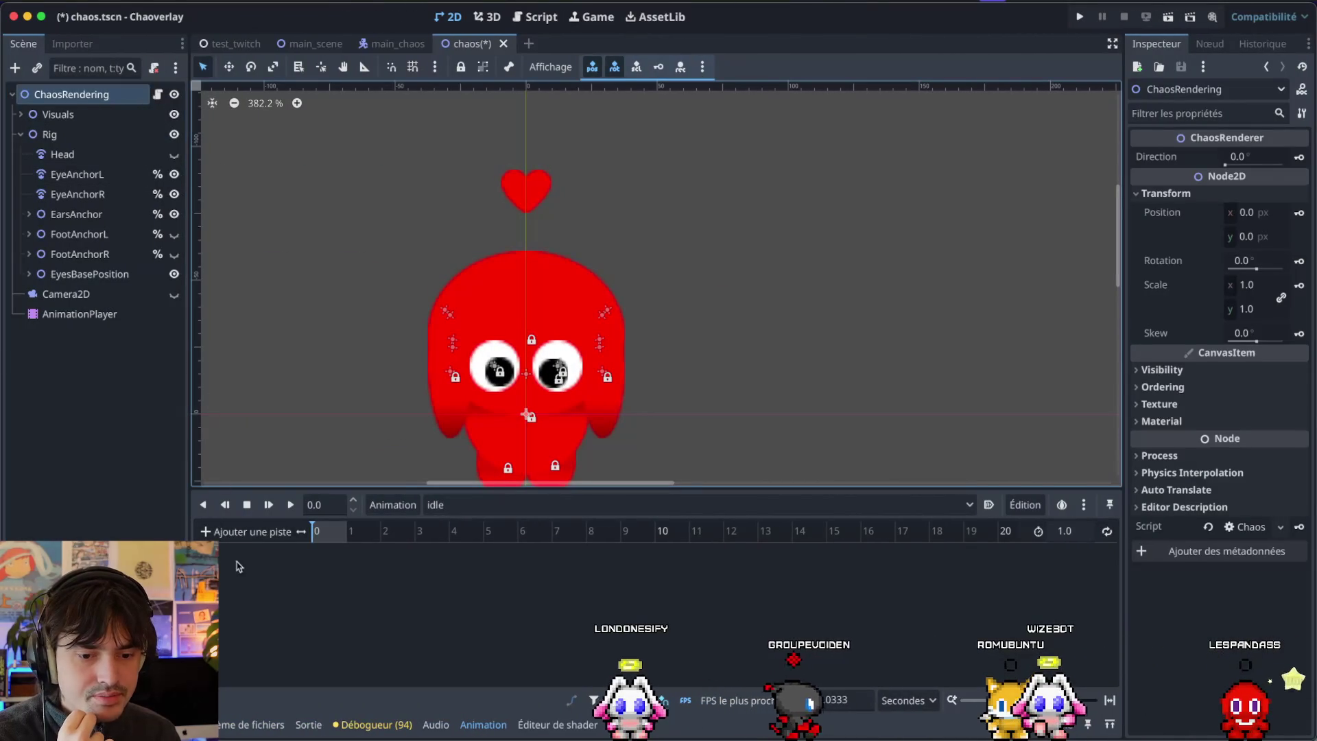
pyautogui.click(251, 531)
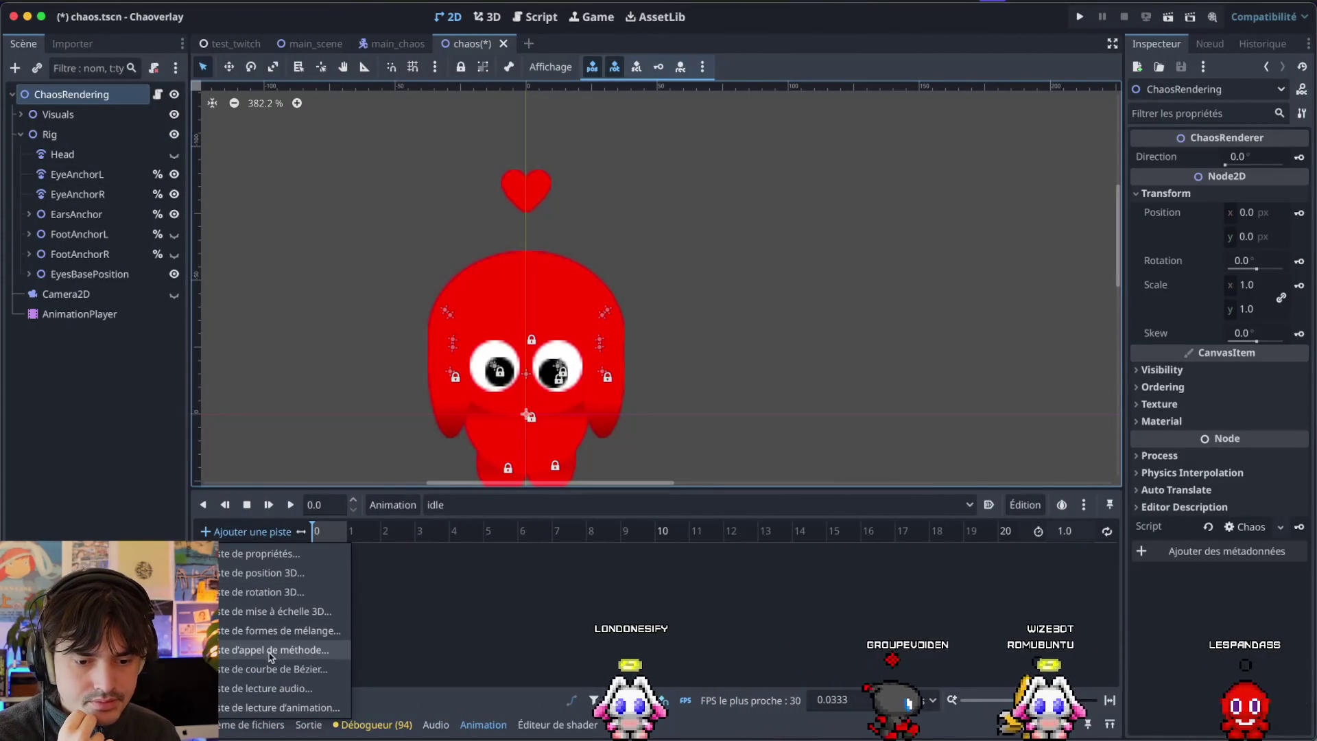
pyautogui.click(526, 649)
pyautogui.press('super+Tab')
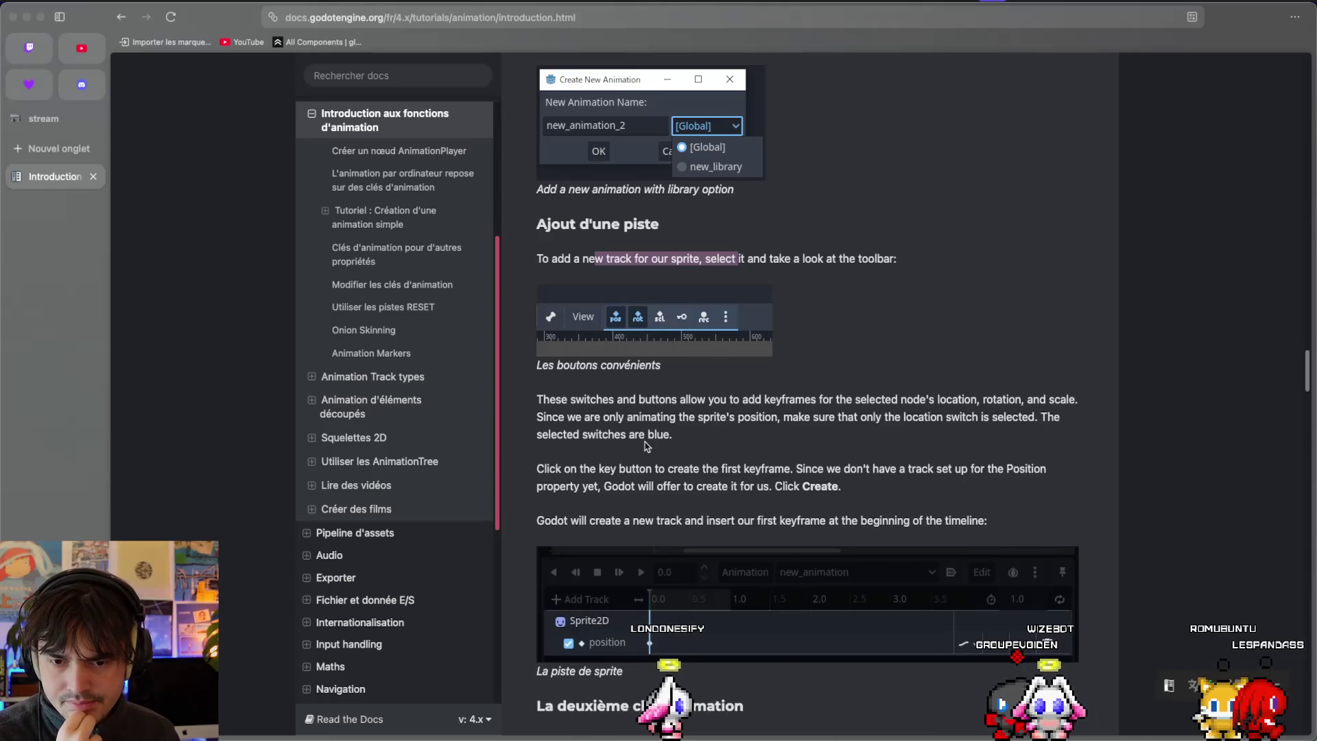
pyautogui.press('super+Tab')
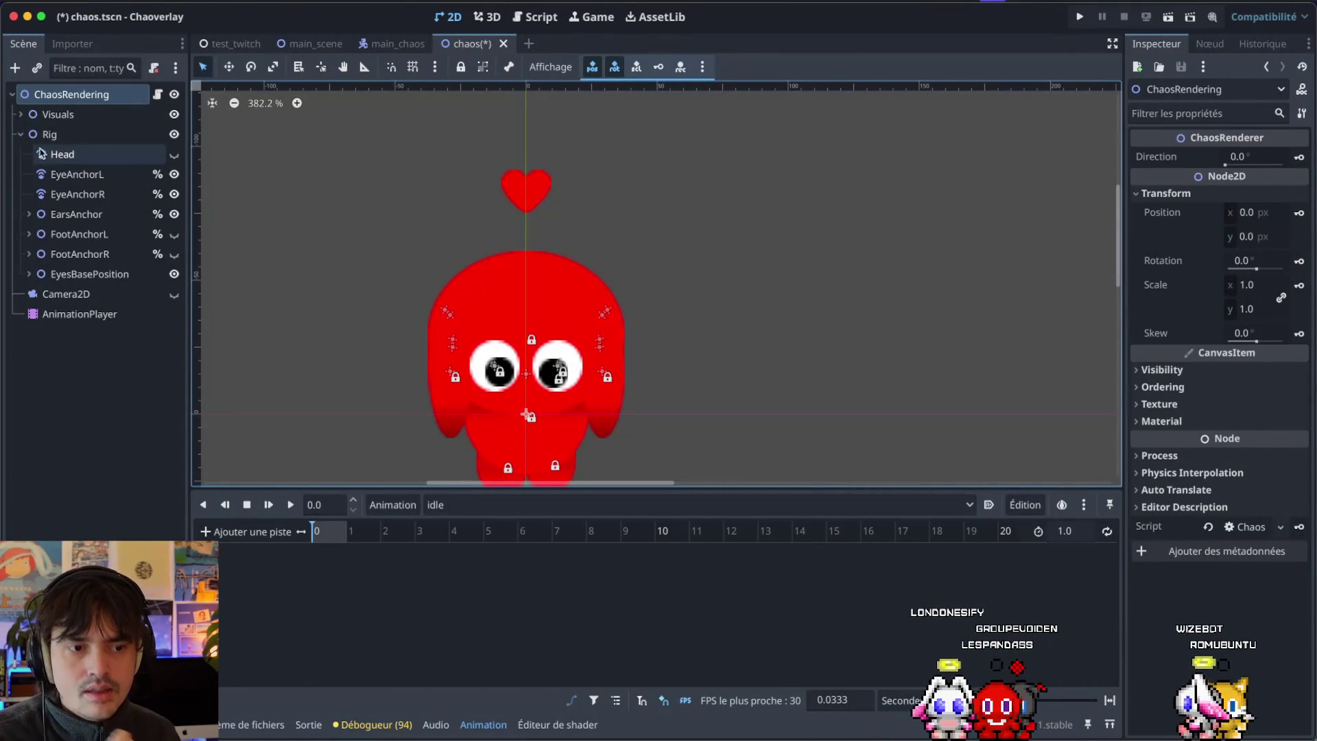
# Expand Rig and Visuals and select the heart Sprite2D node.
pyautogui.click(22, 137)
pyautogui.click(21, 138)
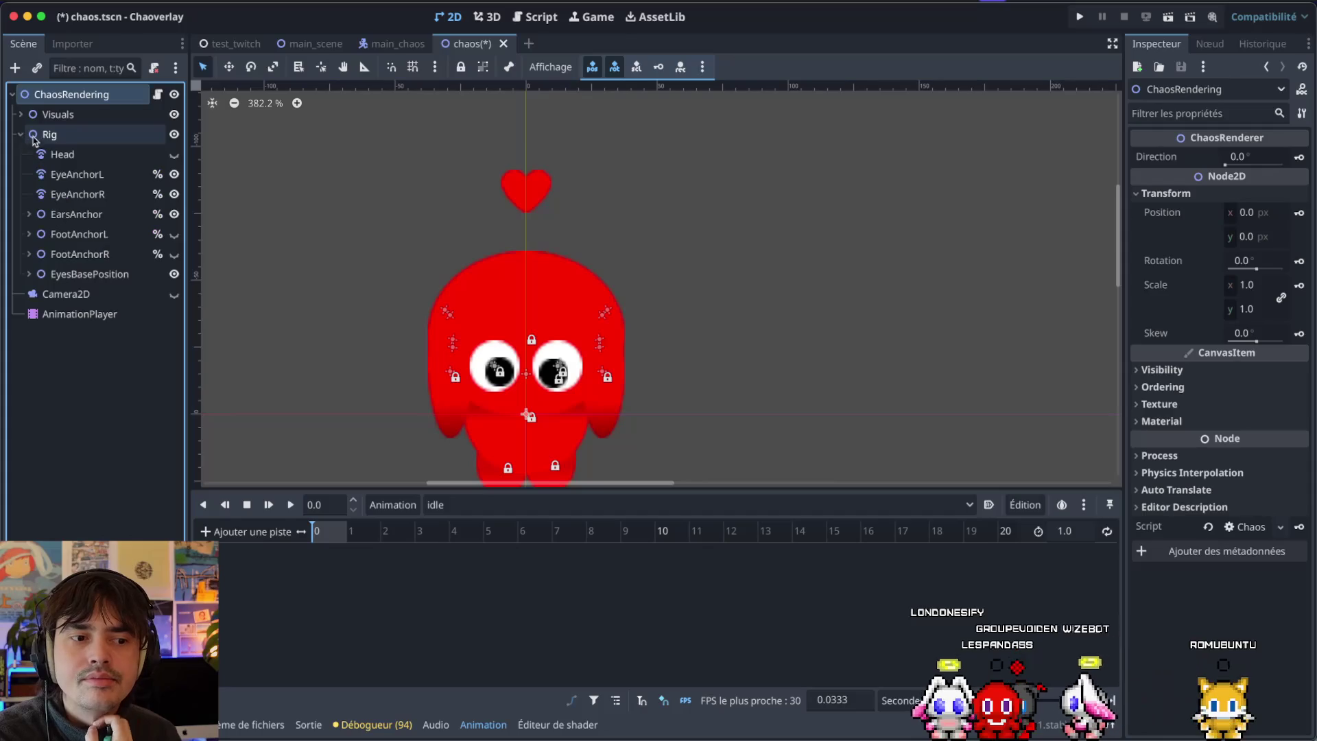
pyautogui.click(22, 115)
pyautogui.click(45, 117)
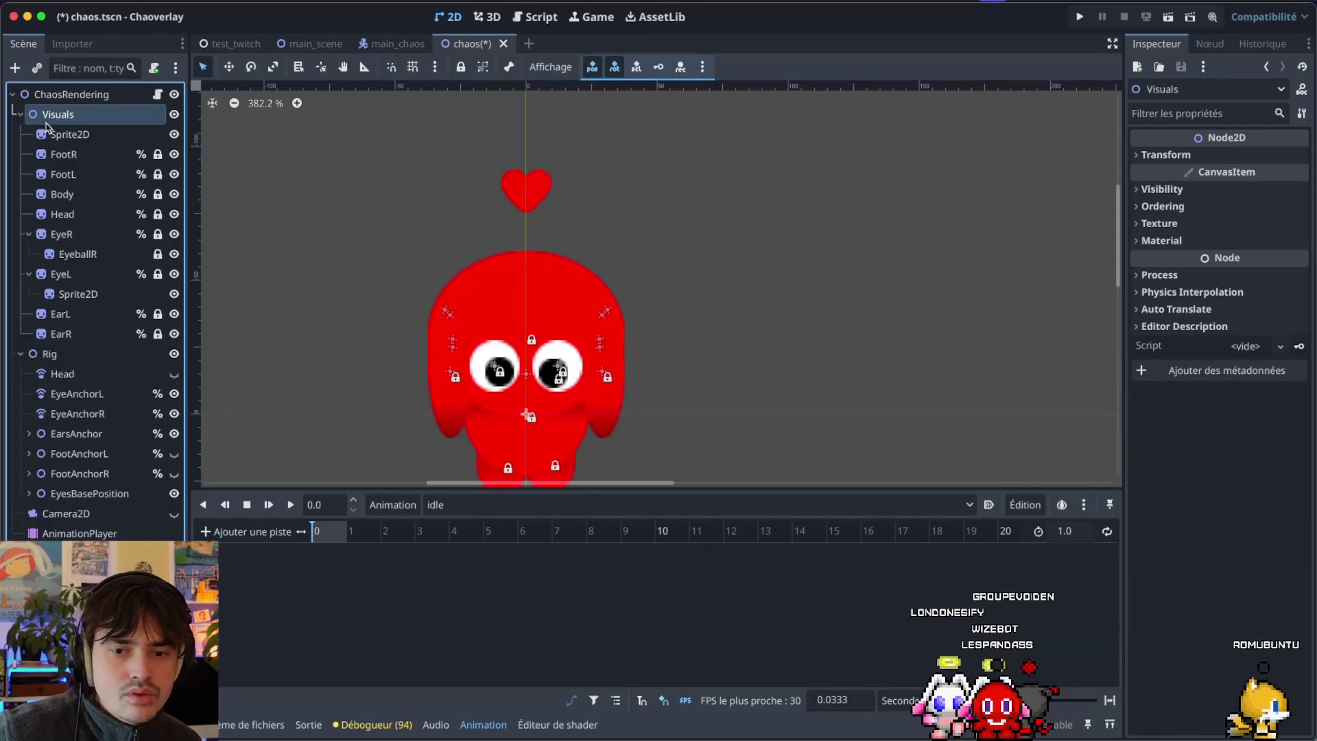
pyautogui.scroll(-4, 403, 226)
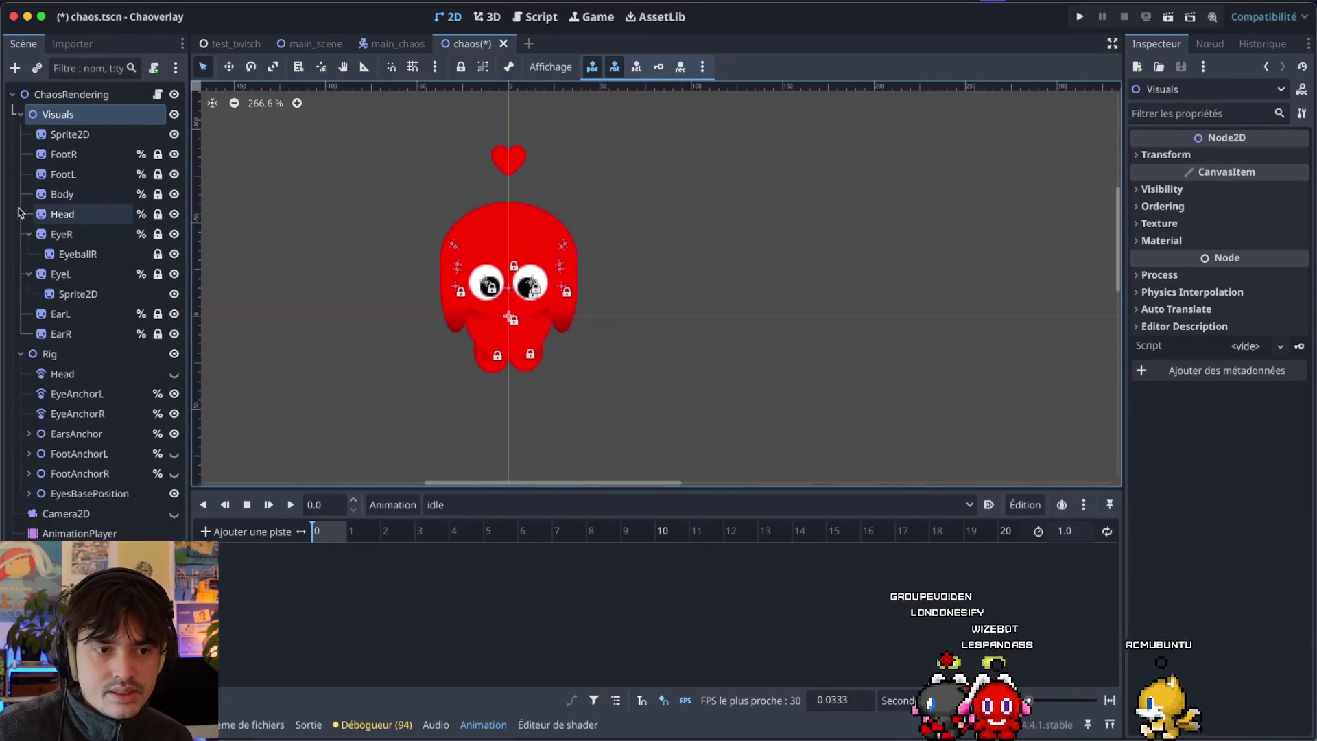
pyautogui.click(43, 135)
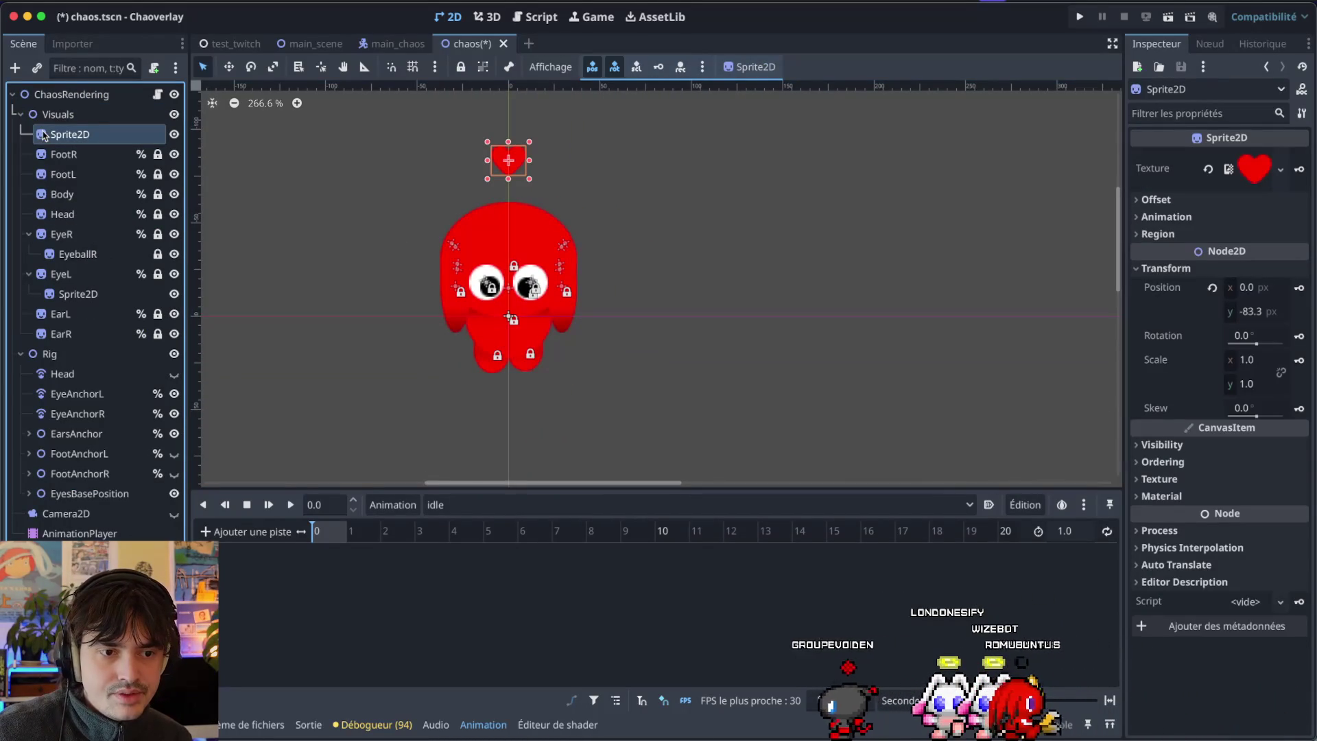
# Rename the heart sprite to 'Charm', correcting the first attempt 'Charms'.
pyautogui.click(59, 135)
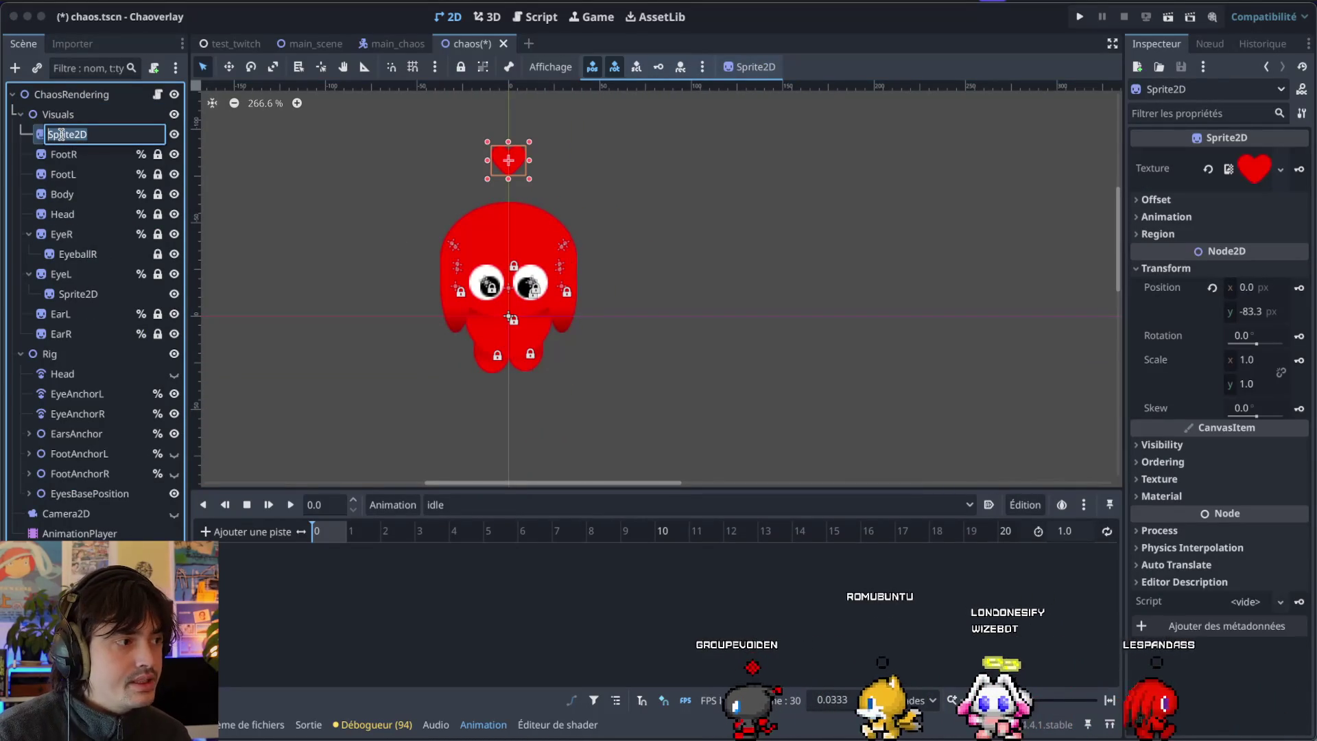
pyautogui.write('Charms')
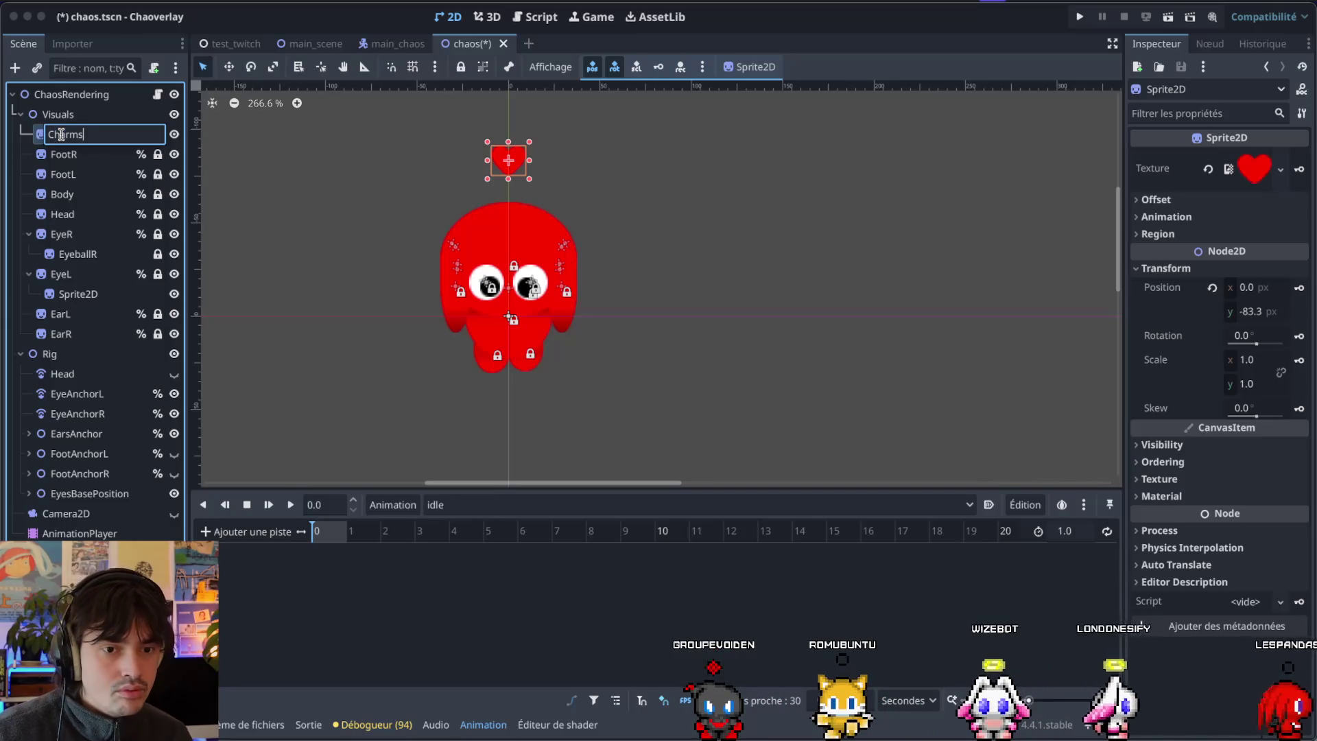
pyautogui.press('Return')
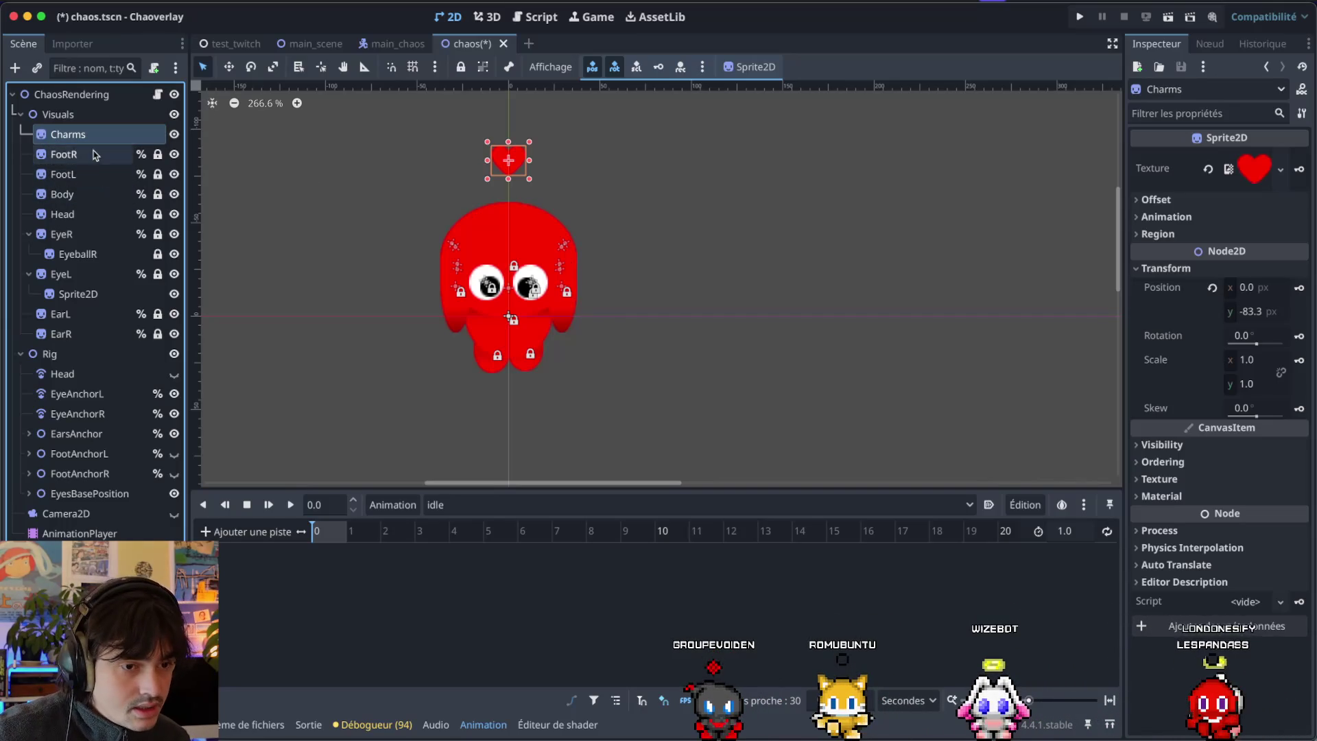
pyautogui.click(92, 136)
pyautogui.press('Return')
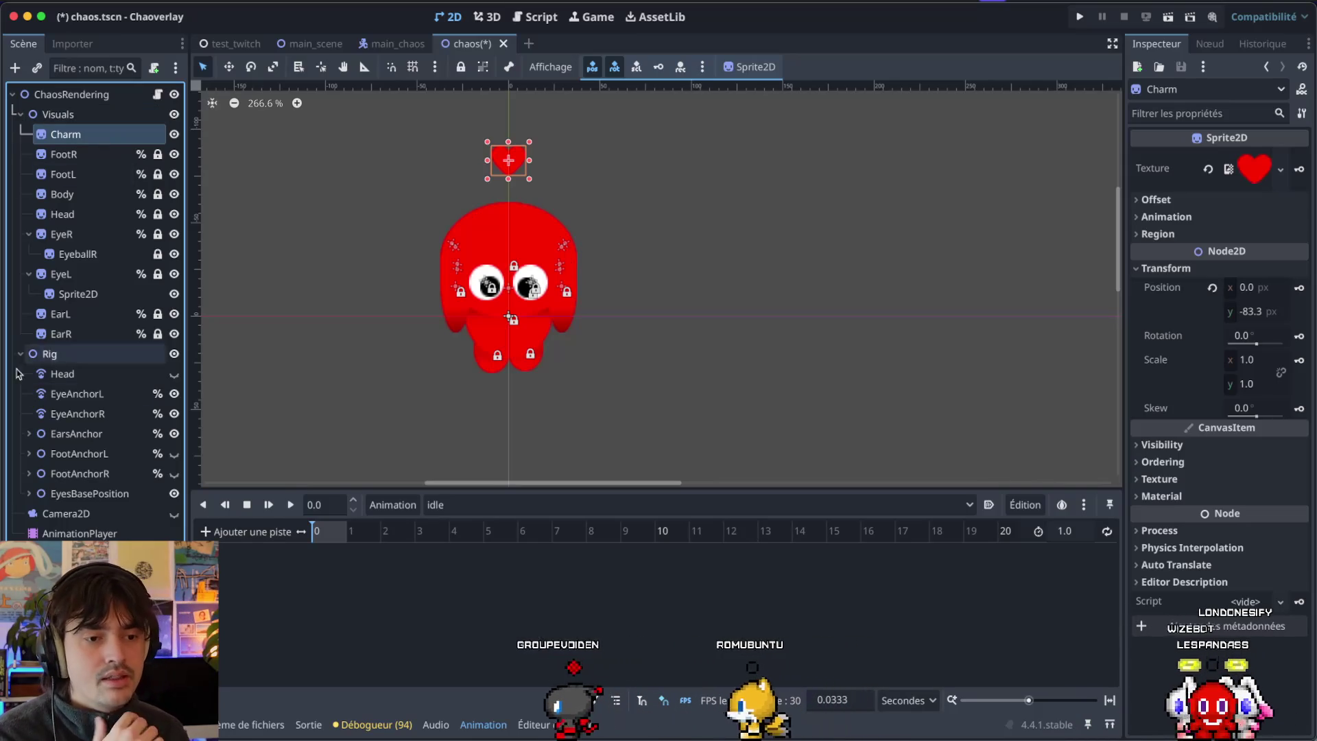
pyautogui.click(49, 353)
# Add a RemoteTransform2D child under Rig and move it above Head.
pyautogui.rightClick(55, 351)
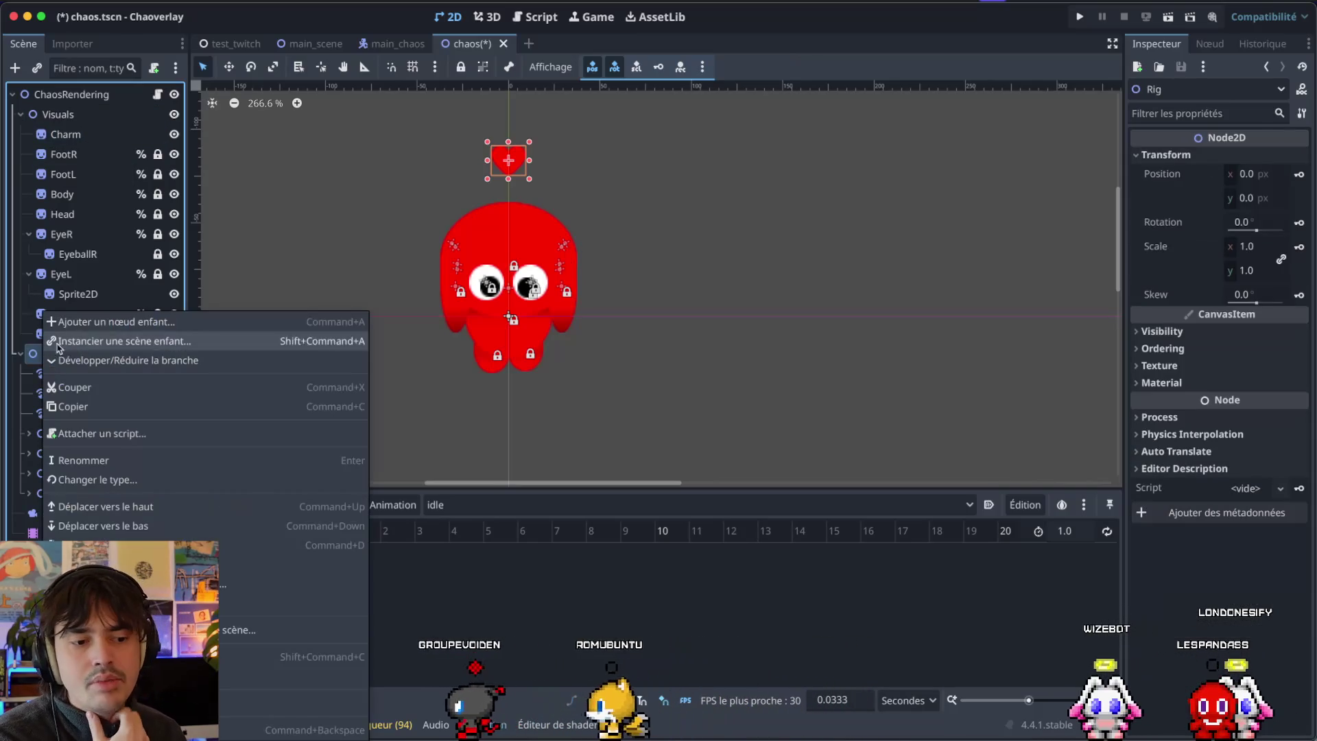
pyautogui.click(89, 322)
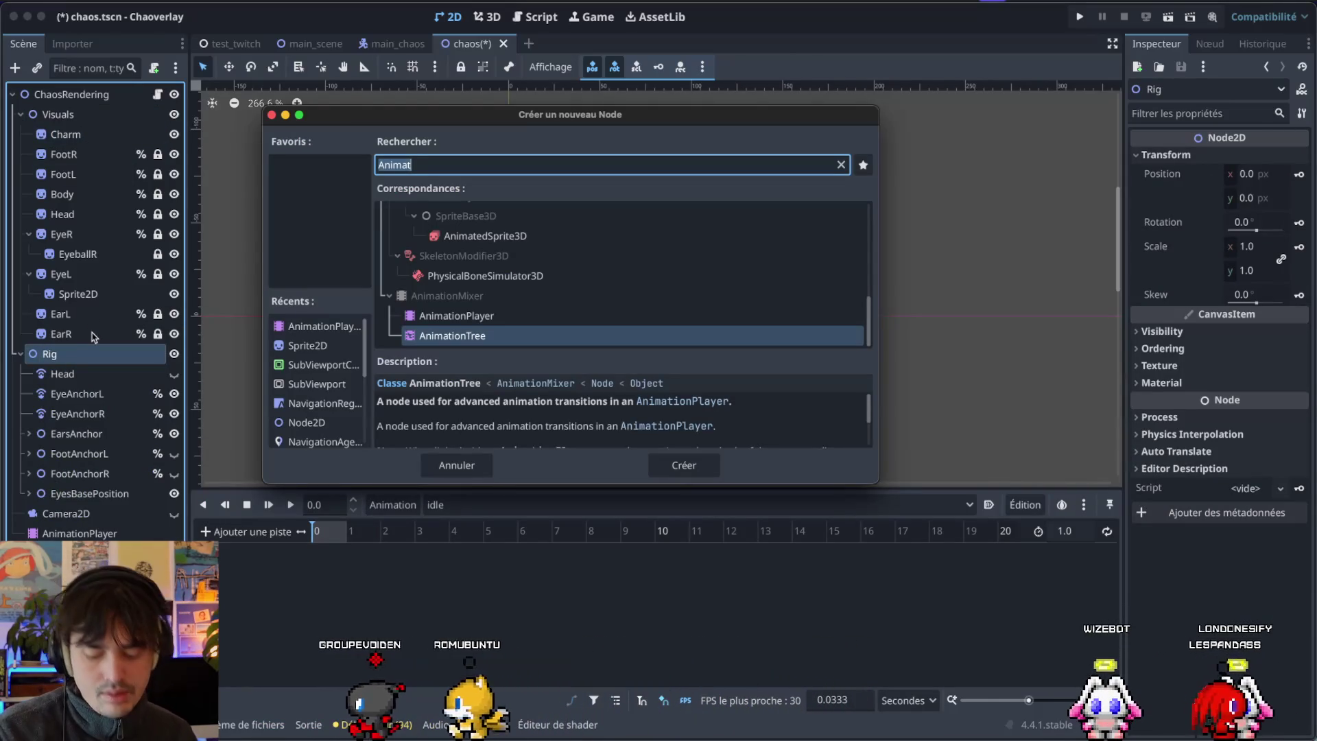
pyautogui.write('CharmAn')
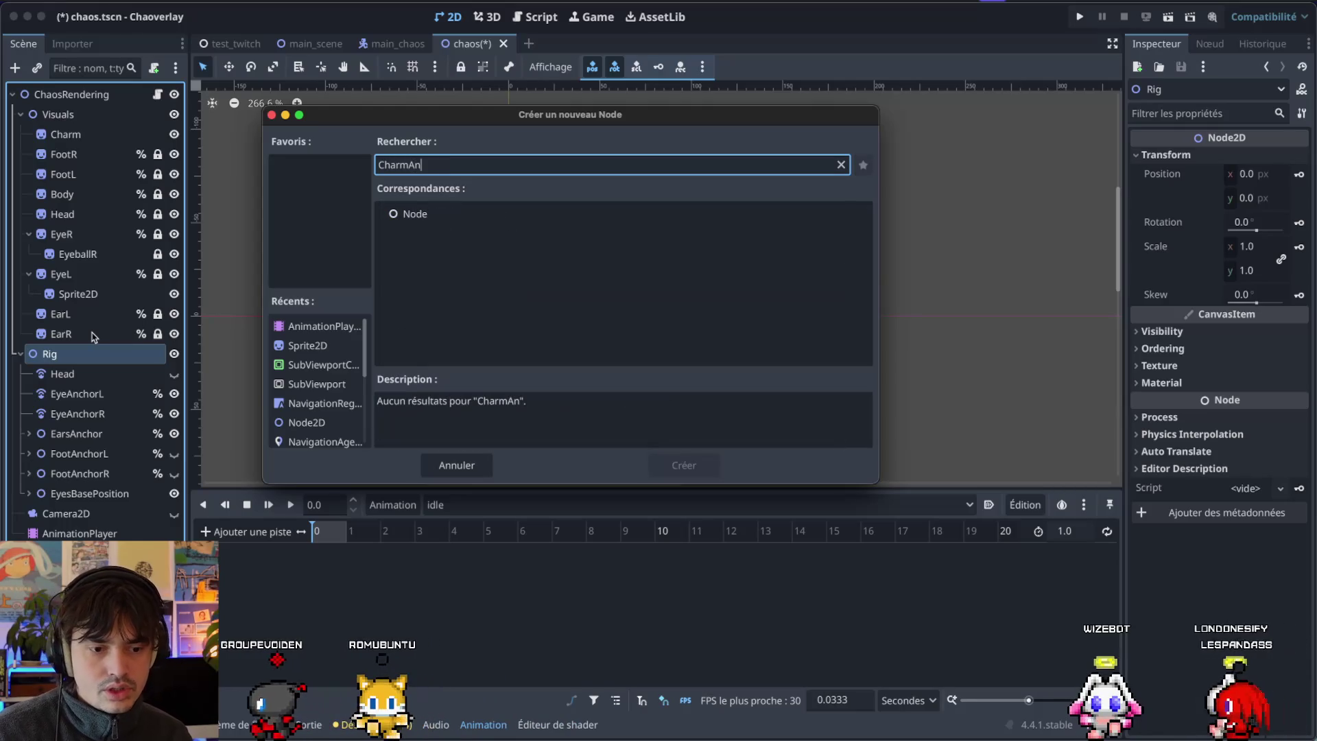
pyautogui.press('Escape')
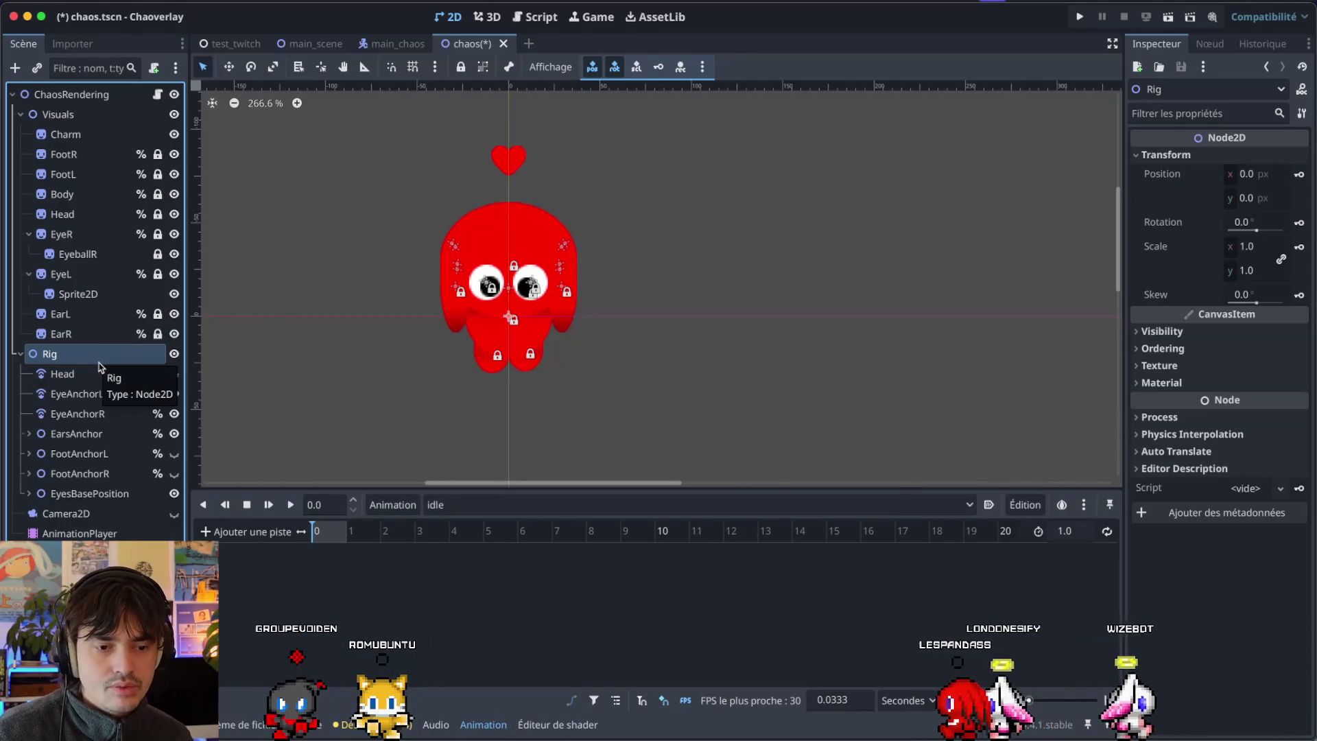
pyautogui.hotkey('ctrl', 'a')
pyautogui.write('Remot')
pyautogui.press('Return')
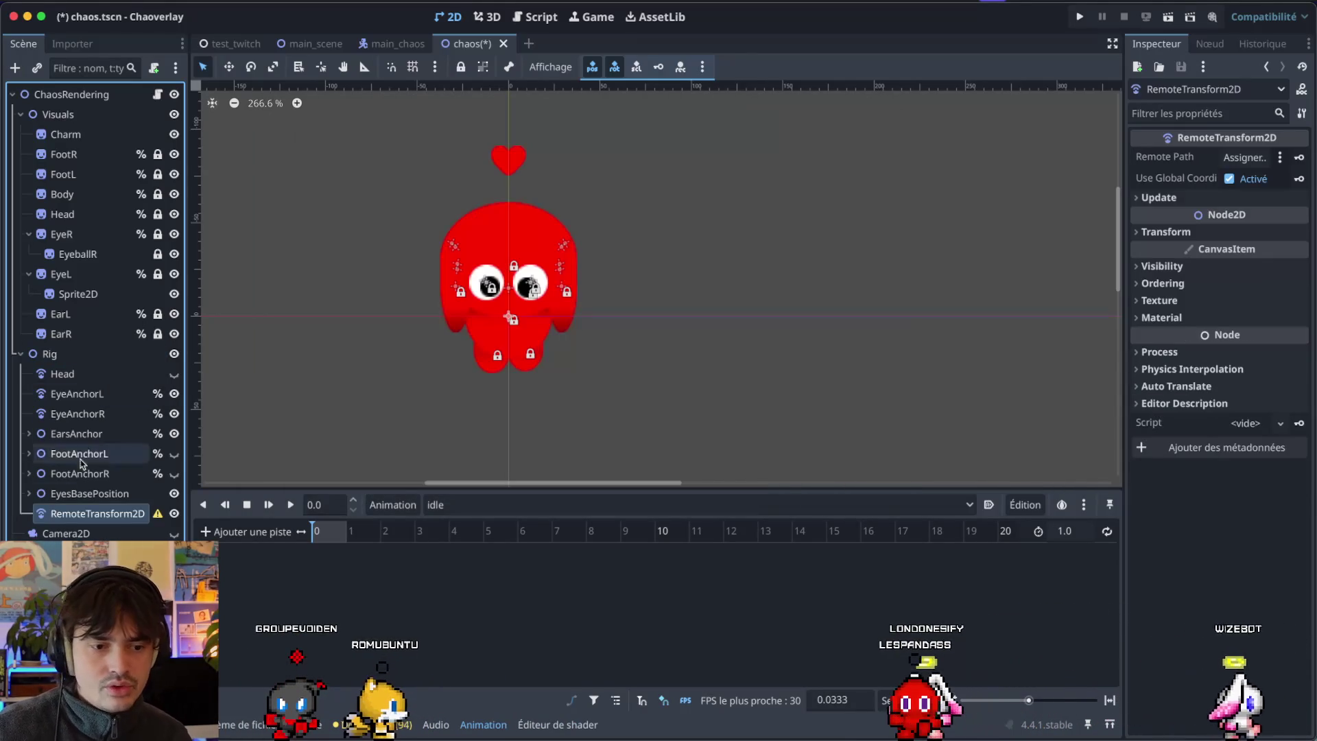
pyautogui.moveTo(98, 513); pyautogui.dragTo(70, 371)
# Rename the node to CharmAnchor and set its Remote Path to the Charm node.
pyautogui.doubleClick(71, 373)
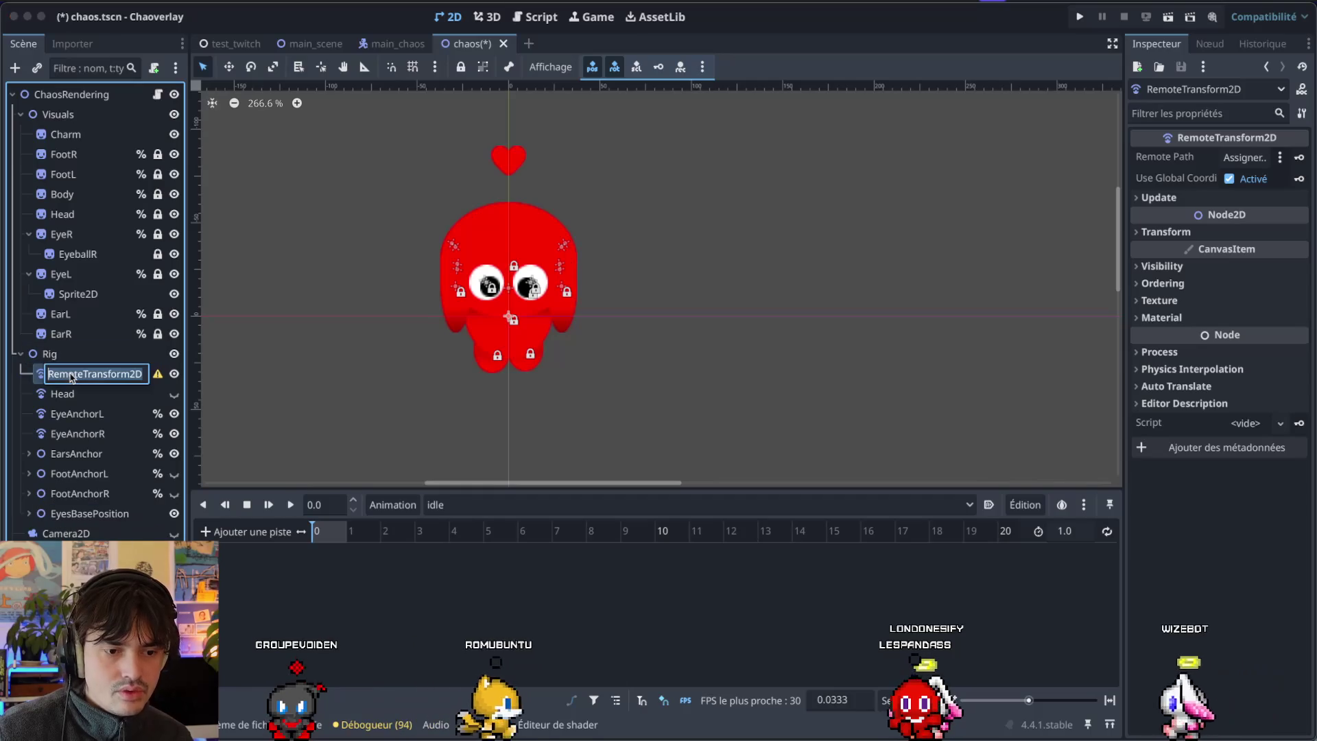
pyautogui.write('CharmA')
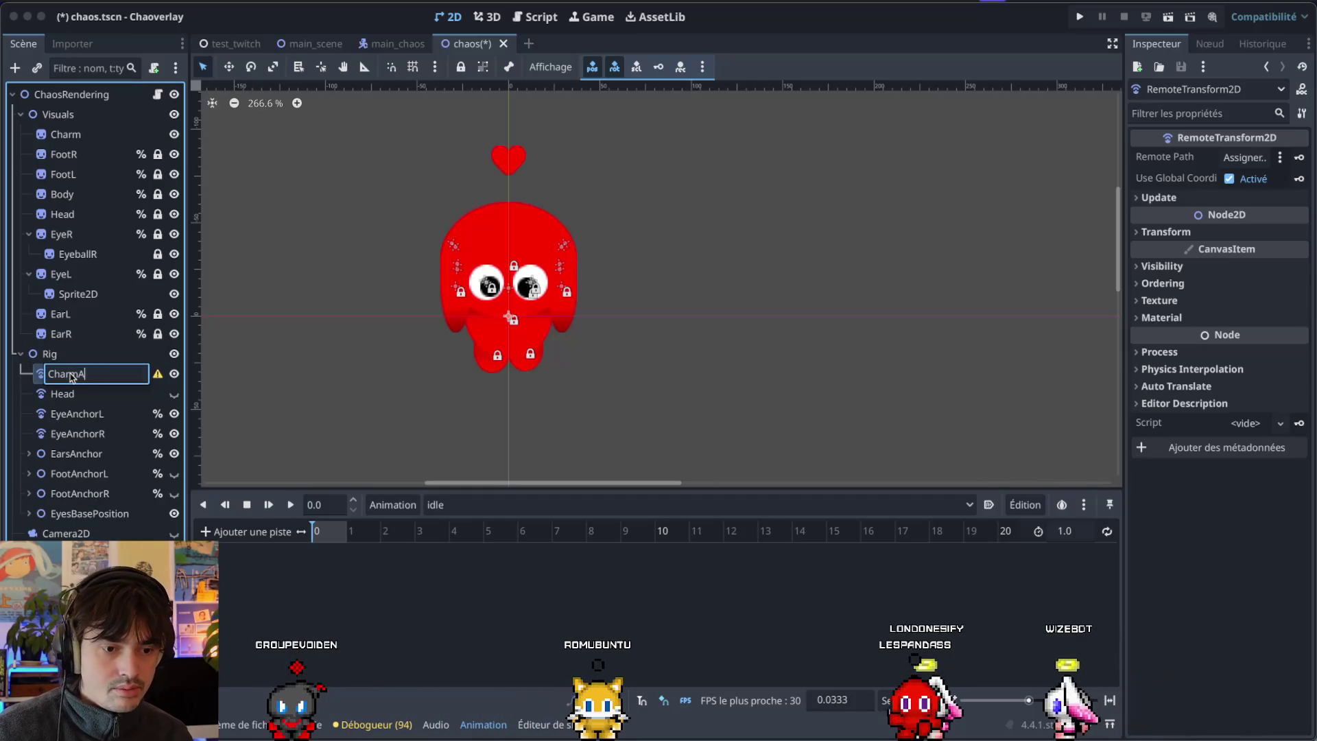
pyautogui.write('nchor')
pyautogui.press('Return')
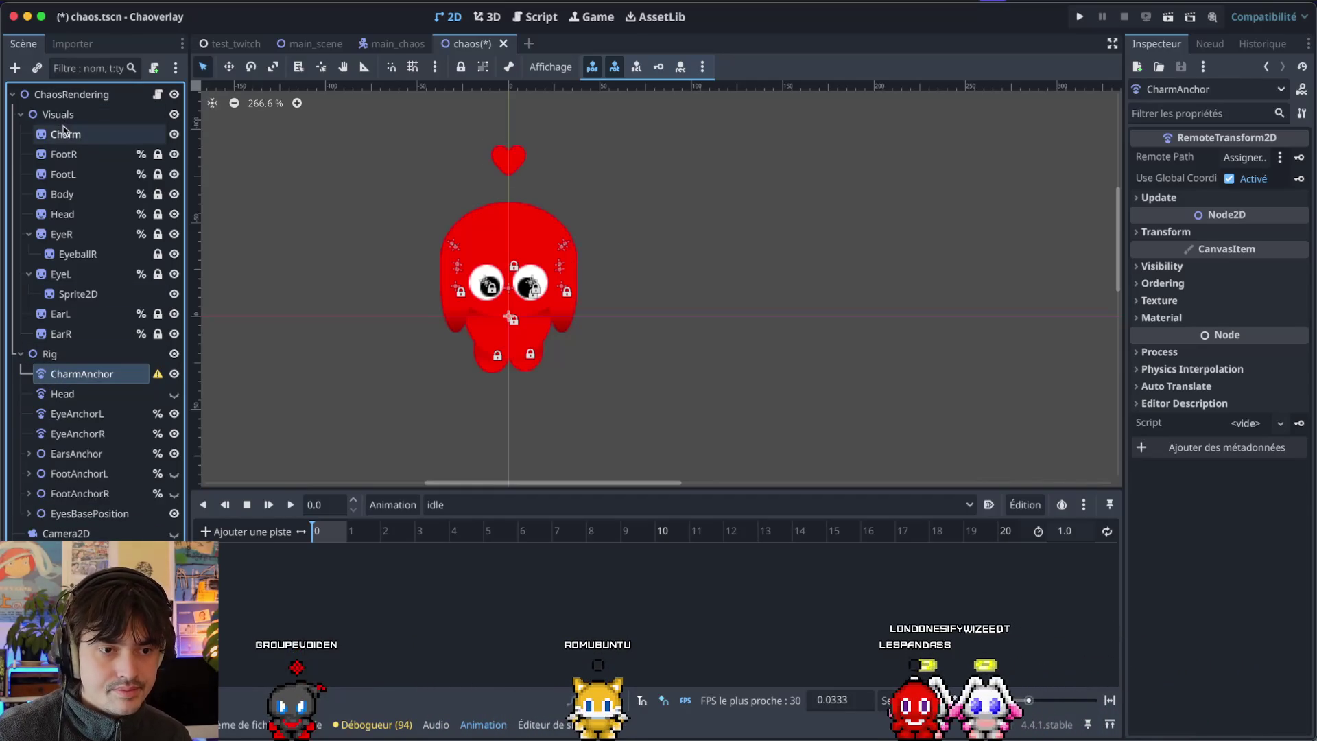
pyautogui.click(63, 132)
pyautogui.click(104, 373)
pyautogui.moveTo(65, 134)
pyautogui.mouseDown()
pyautogui.moveTo(1279, 154)
pyautogui.moveTo(1261, 159)
pyautogui.mouseUp()
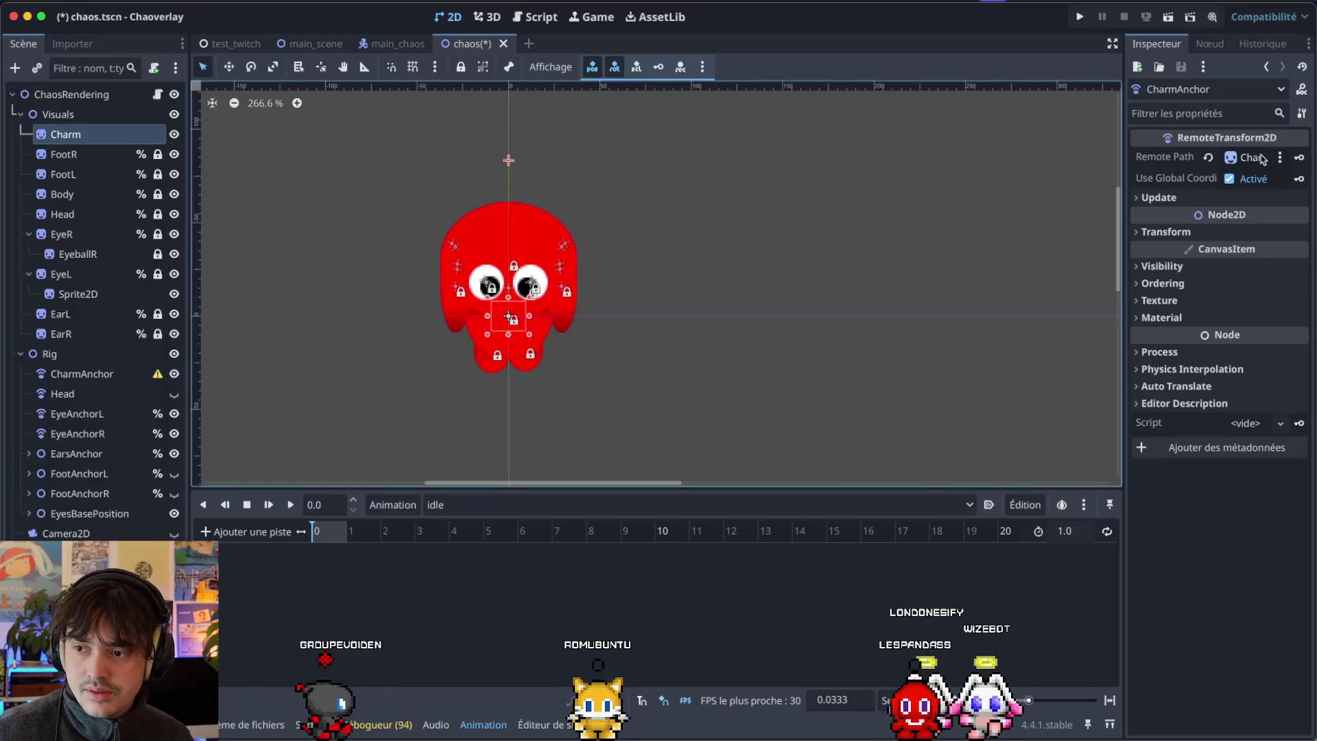
pyautogui.click(110, 374)
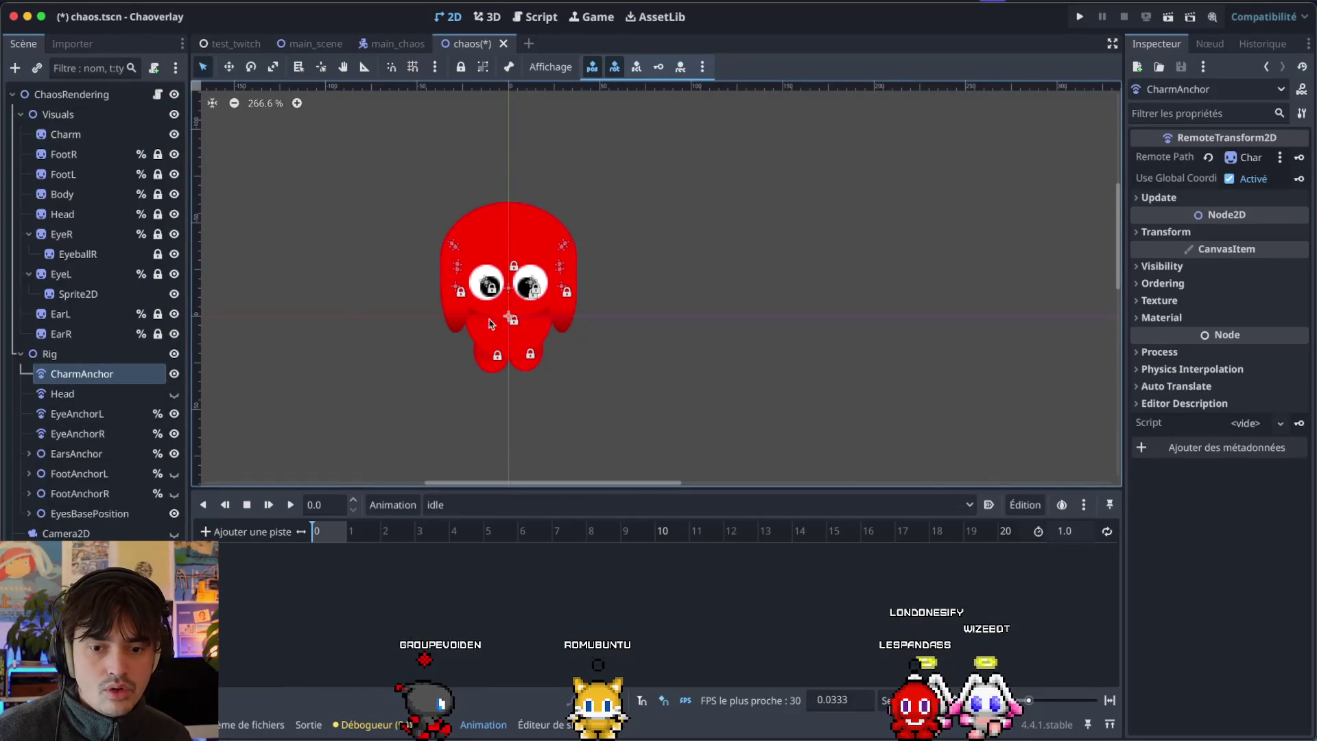
pyautogui.moveTo(511, 317); pyautogui.dragTo(508, 180)
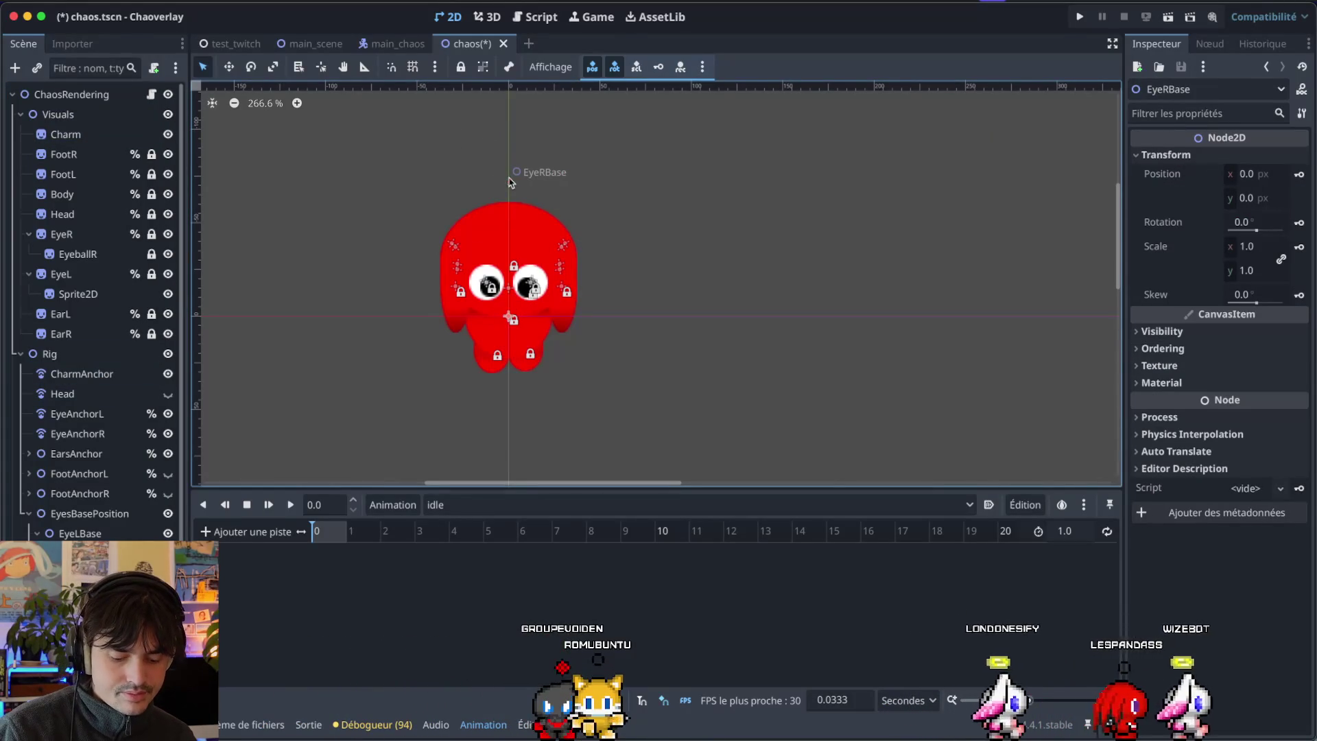
# Hide the eye and ear anchor markers and drag CharmAnchor so the heart sits at y -77.
pyautogui.click(28, 514)
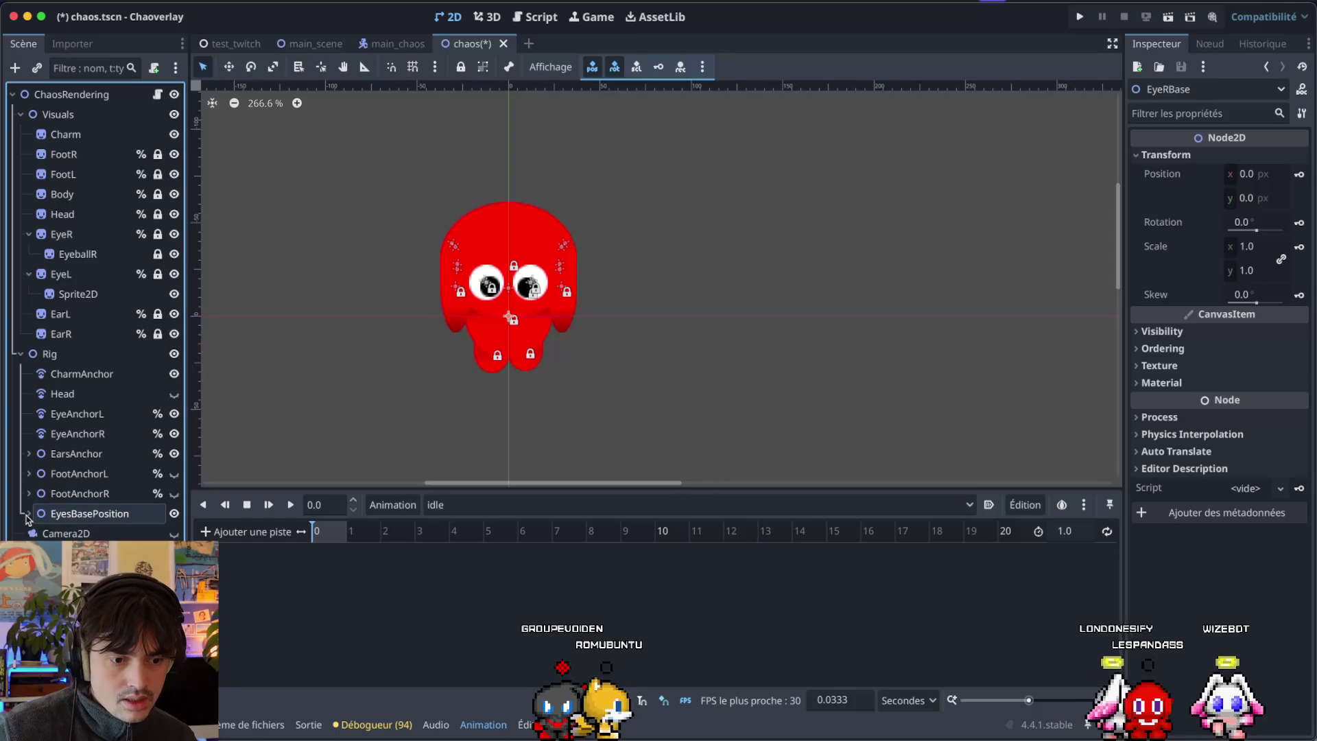
pyautogui.click(174, 513)
pyautogui.click(175, 453)
pyautogui.click(174, 433)
pyautogui.click(175, 415)
pyautogui.click(103, 353)
pyautogui.click(150, 373)
pyautogui.moveTo(506, 316); pyautogui.dragTo(507, 172)
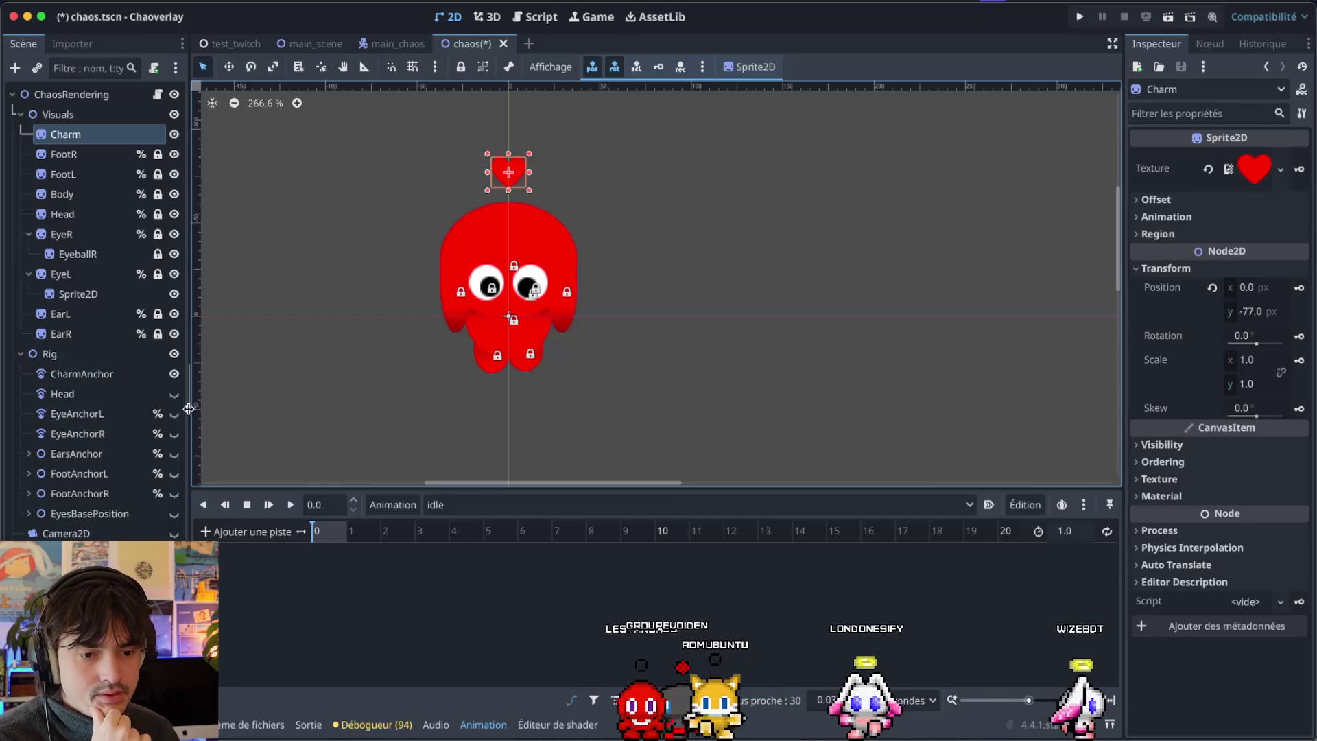
# Show the EarsAnchor, FootAnchorL, FootAnchorR and EyesBasePosition markers again.
pyautogui.click(175, 453)
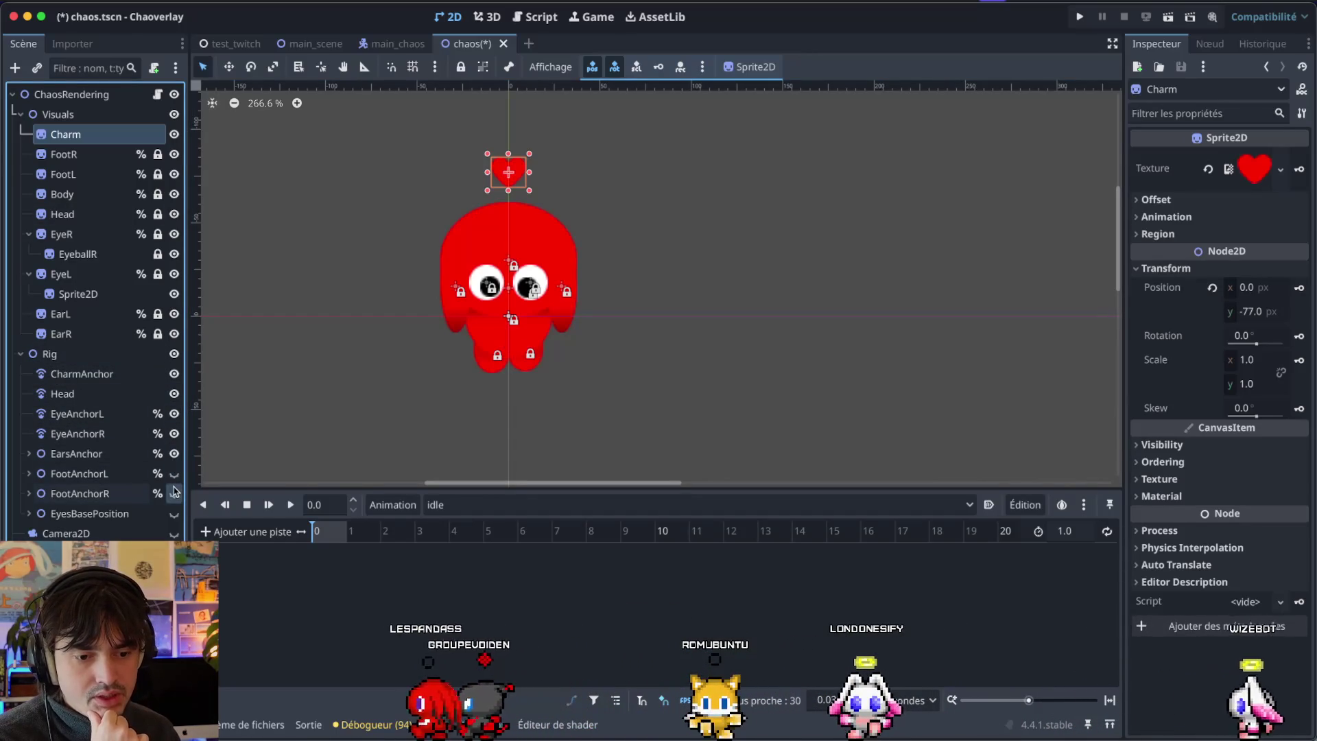
pyautogui.click(174, 493)
pyautogui.click(175, 513)
pyautogui.click(174, 473)
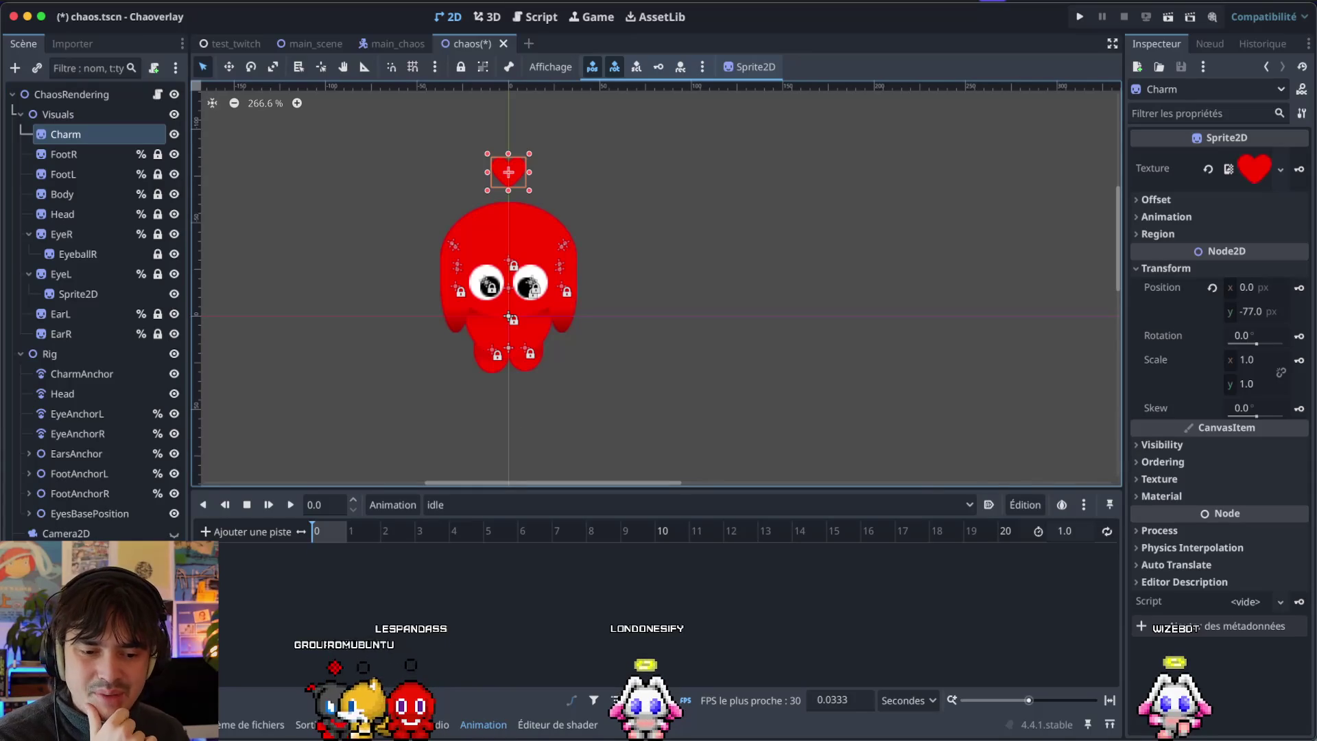
# Select CharmAnchor and check the available animation track types without adding one.
pyautogui.click(615, 320)
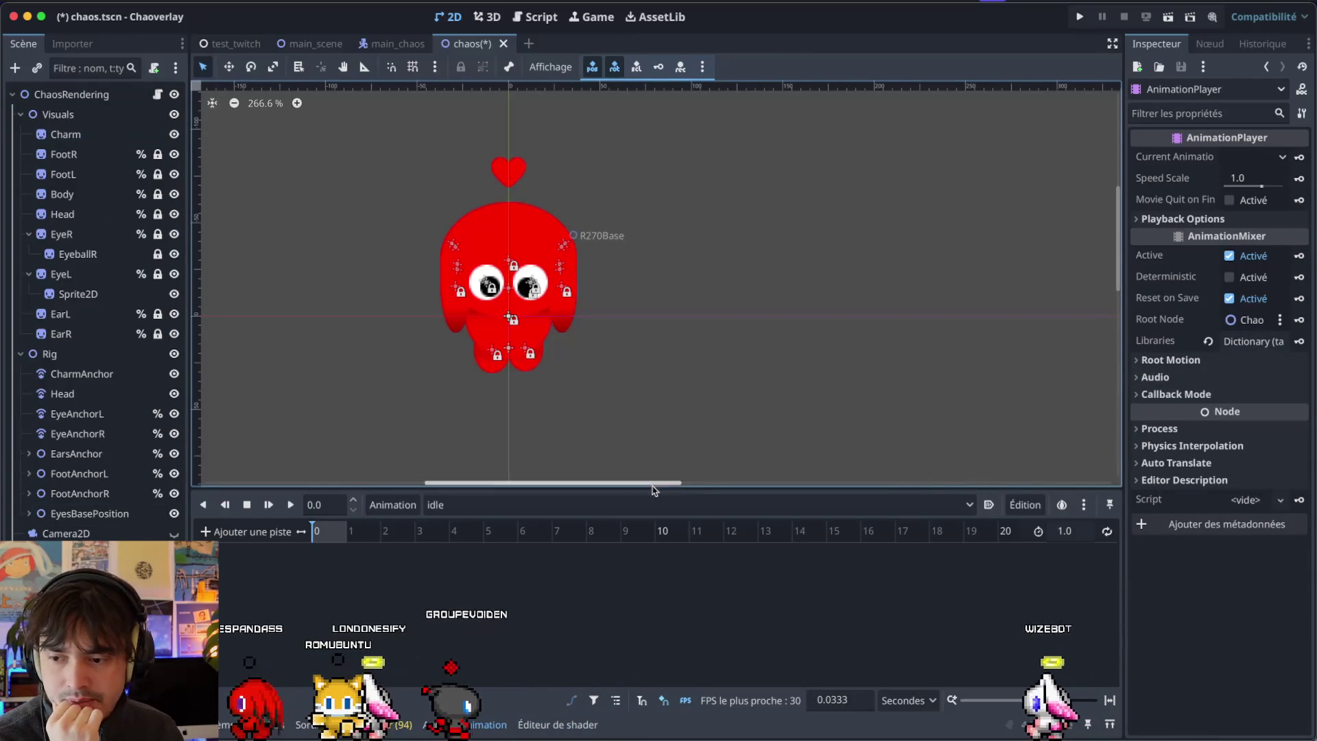
pyautogui.click(64, 134)
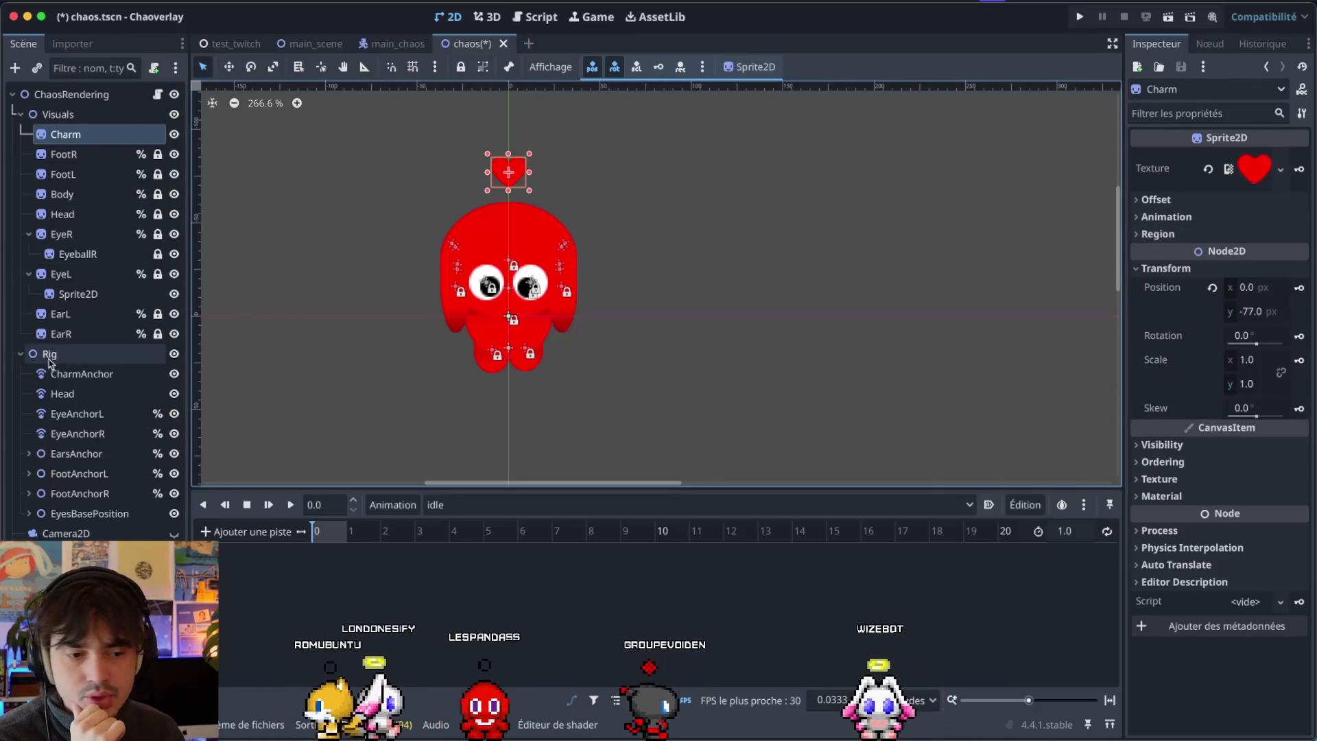
pyautogui.click(62, 373)
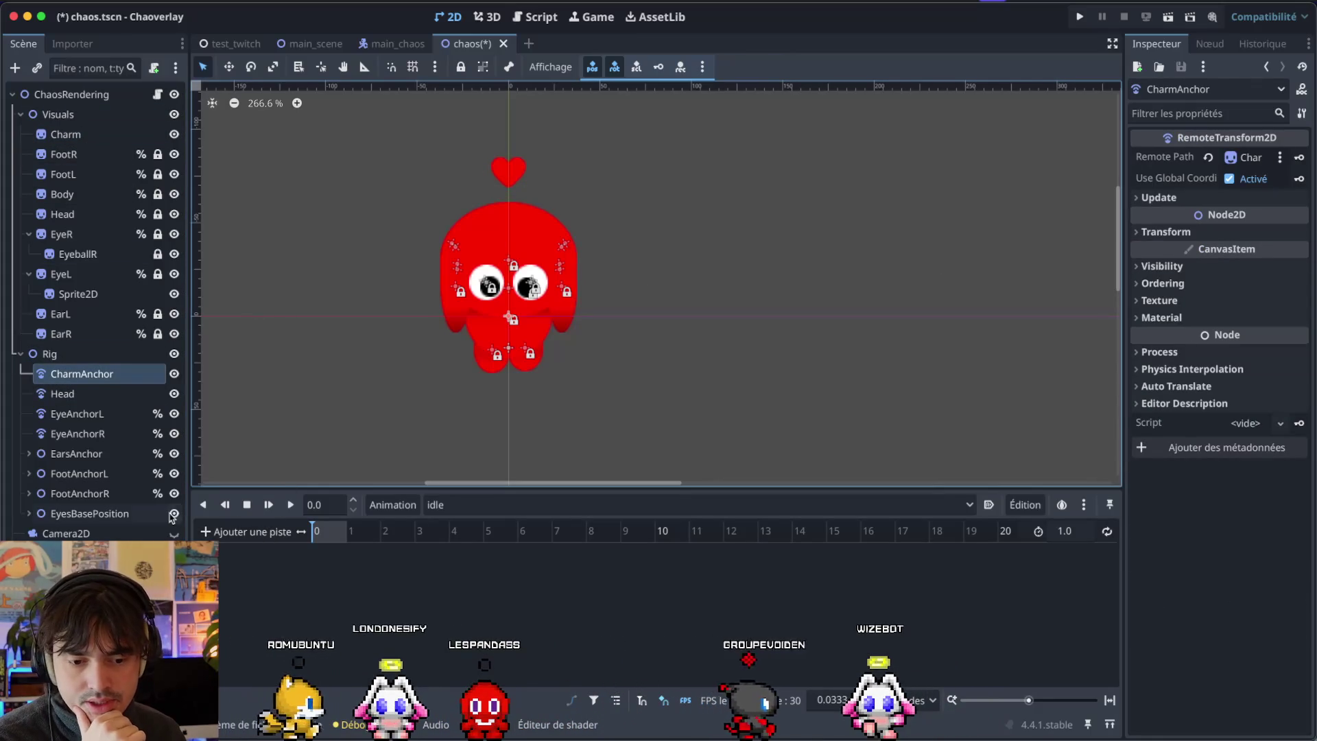
pyautogui.click(207, 532)
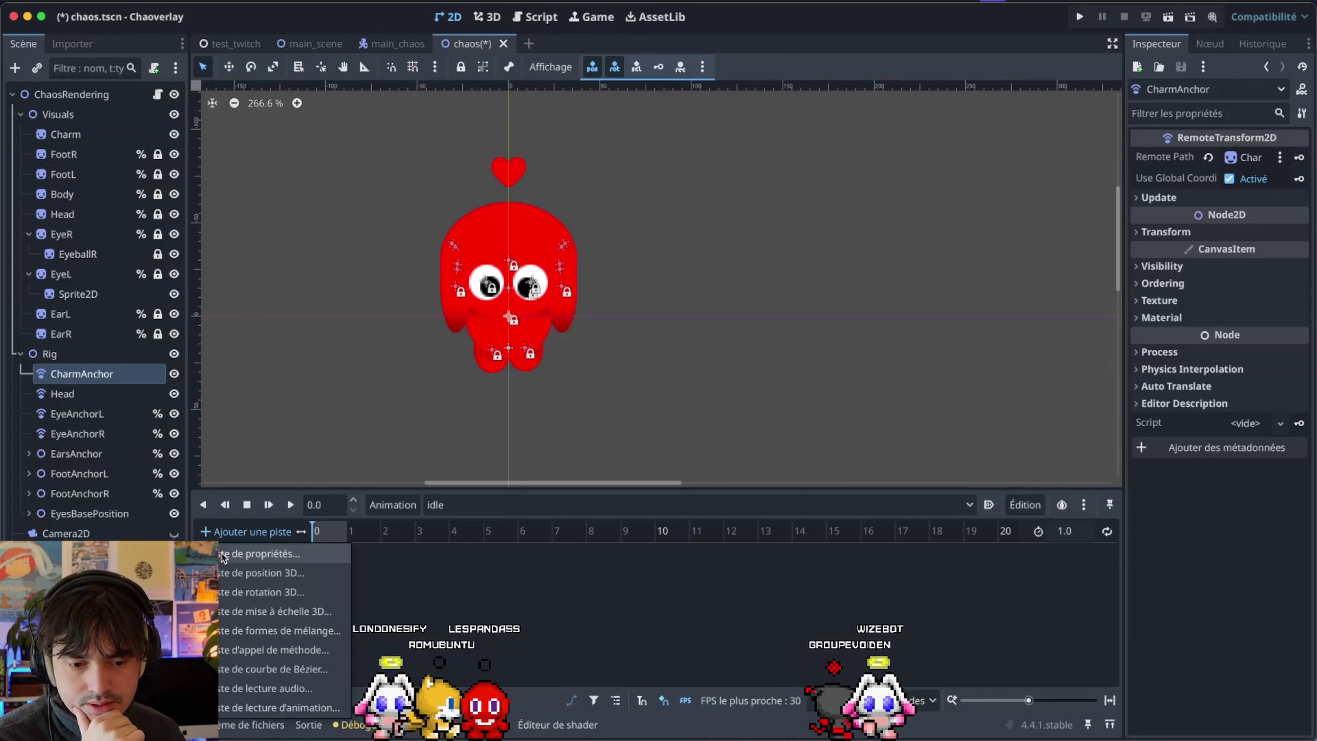
pyautogui.click(463, 571)
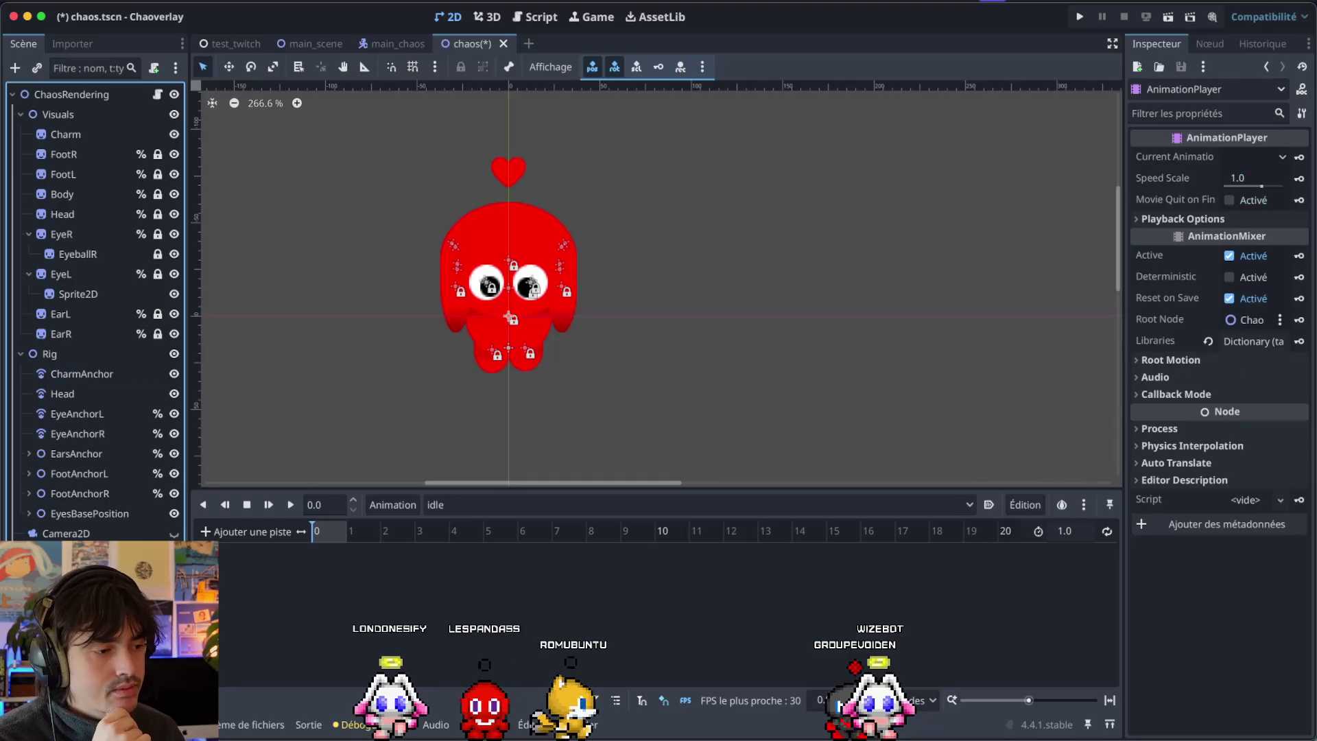
pyautogui.hotkey('ctrl', 'Right')
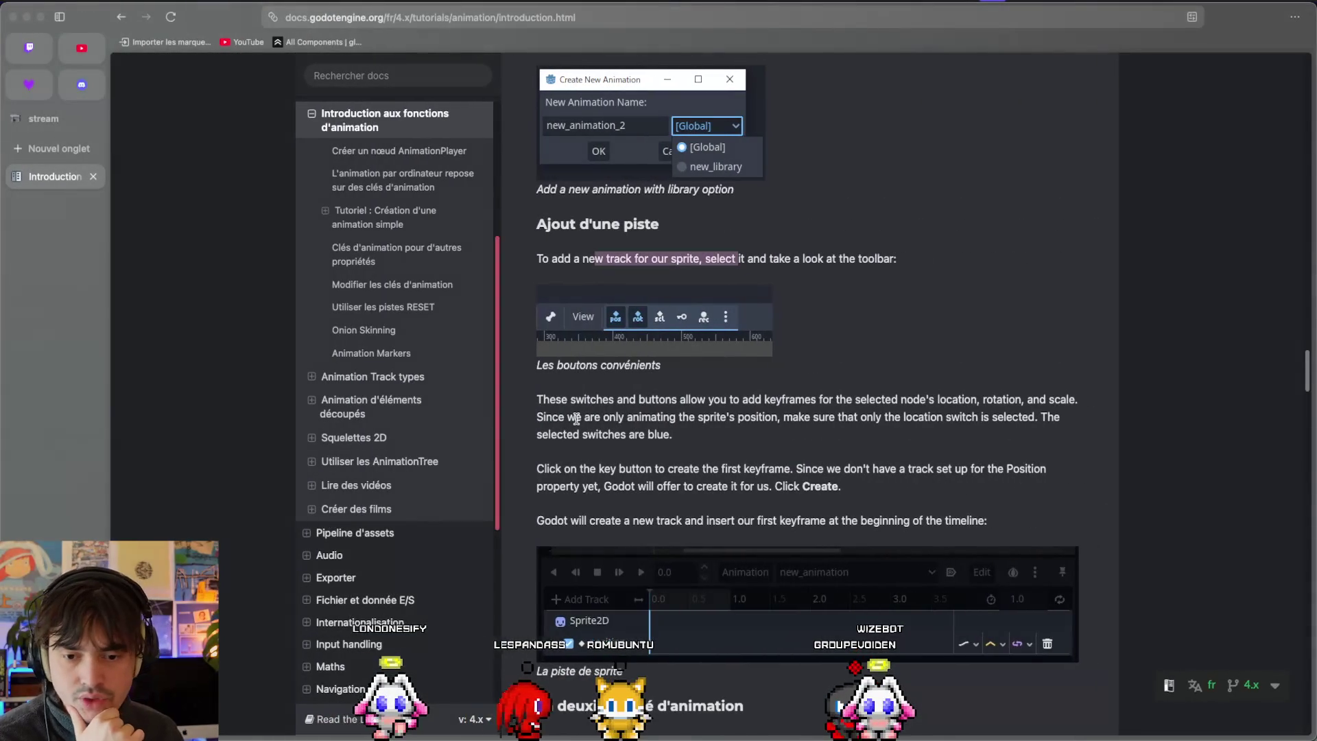
# Skim the animation docs, then try dragging CharmAnchor into the idle tracks and cancel.
pyautogui.scroll(1, 599, 411)
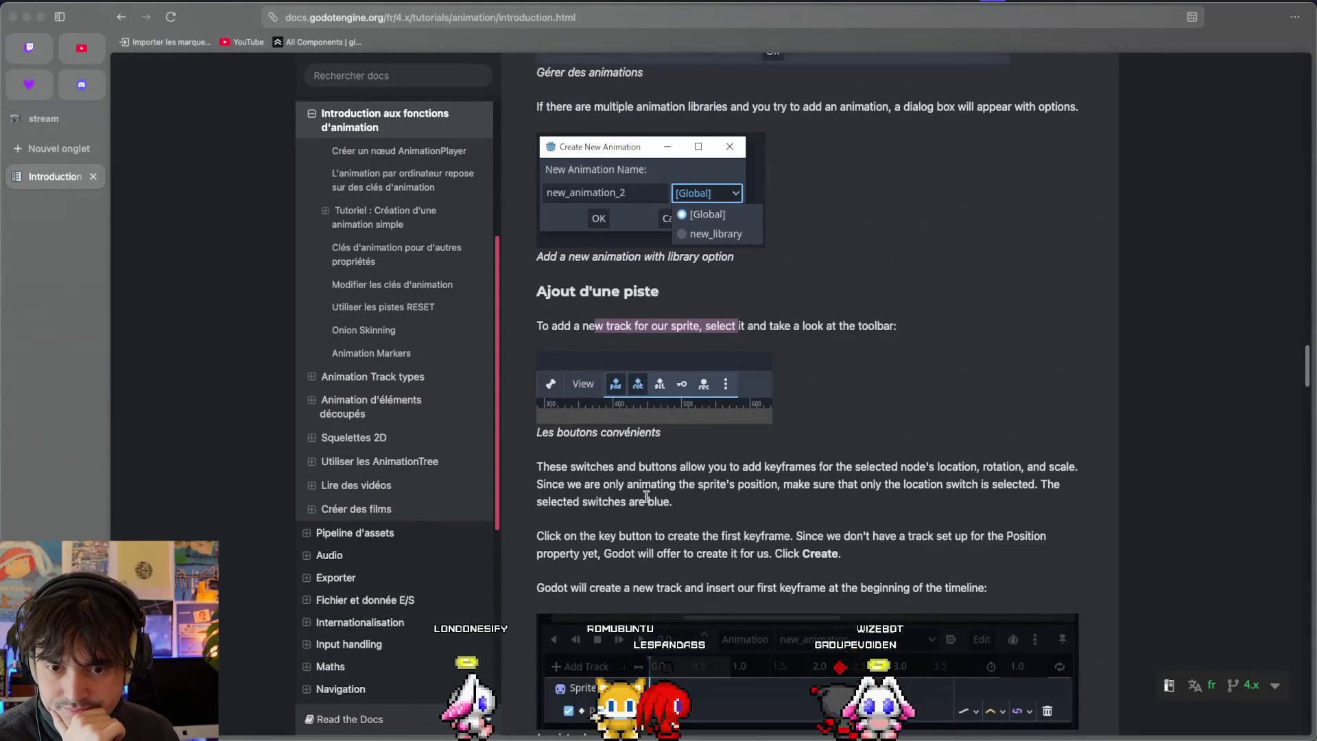
pyautogui.scroll(-3, 646, 495)
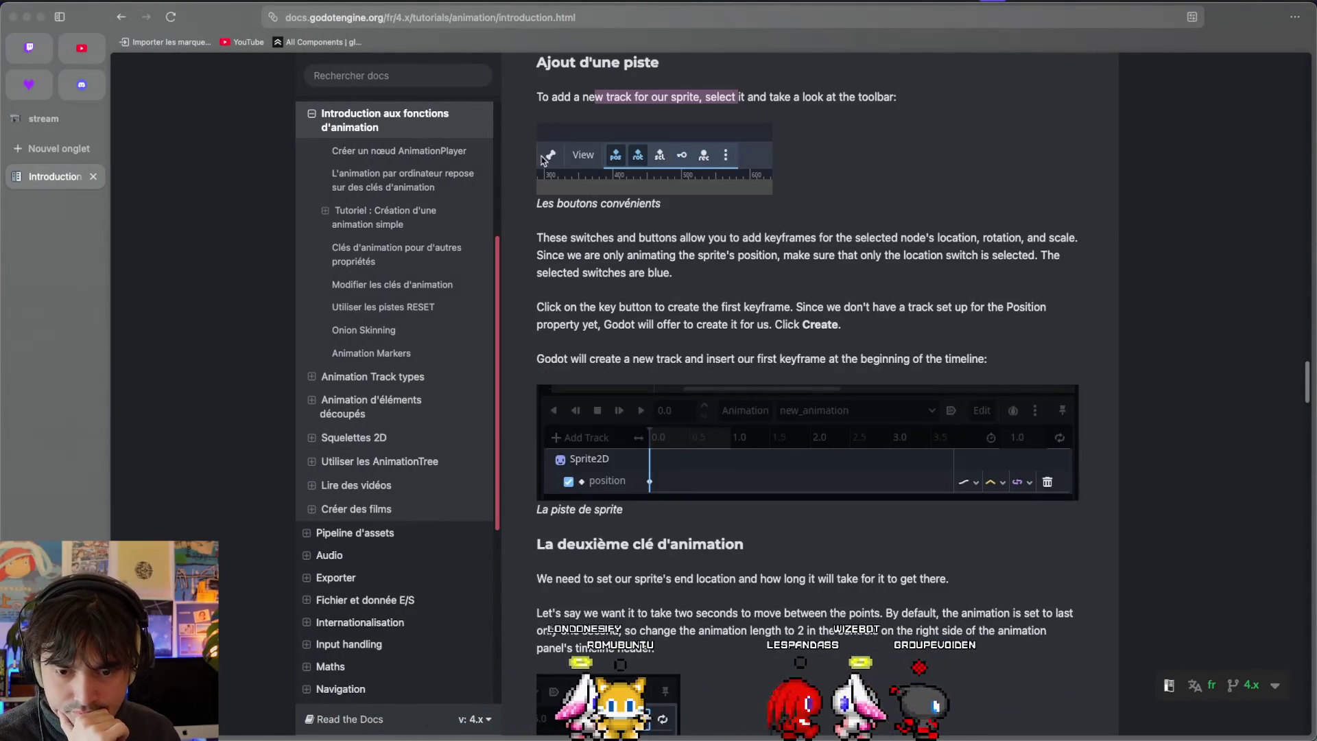
pyautogui.hotkey('ctrl', 'Left')
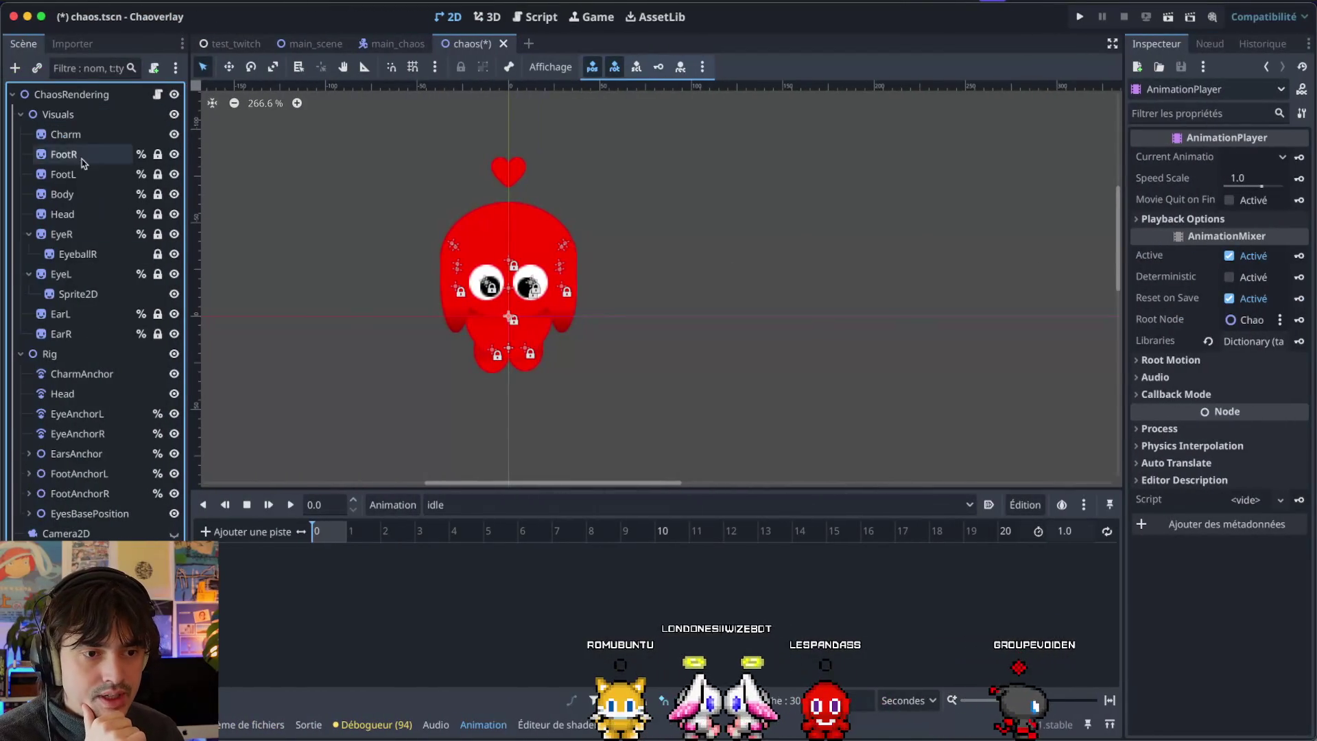
pyautogui.moveTo(82, 374)
pyautogui.mouseDown()
pyautogui.moveTo(347, 567)
pyautogui.moveTo(254, 567)
pyautogui.mouseUp()
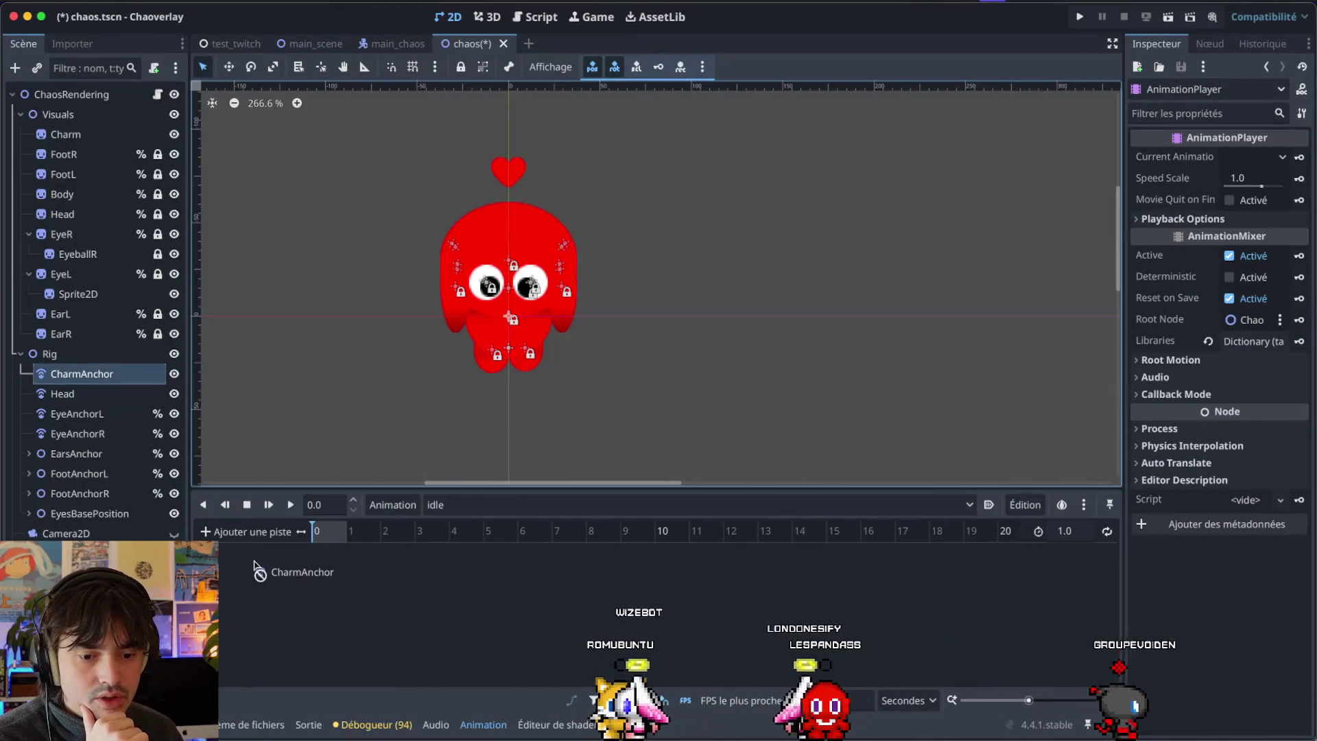
pyautogui.press('Escape')
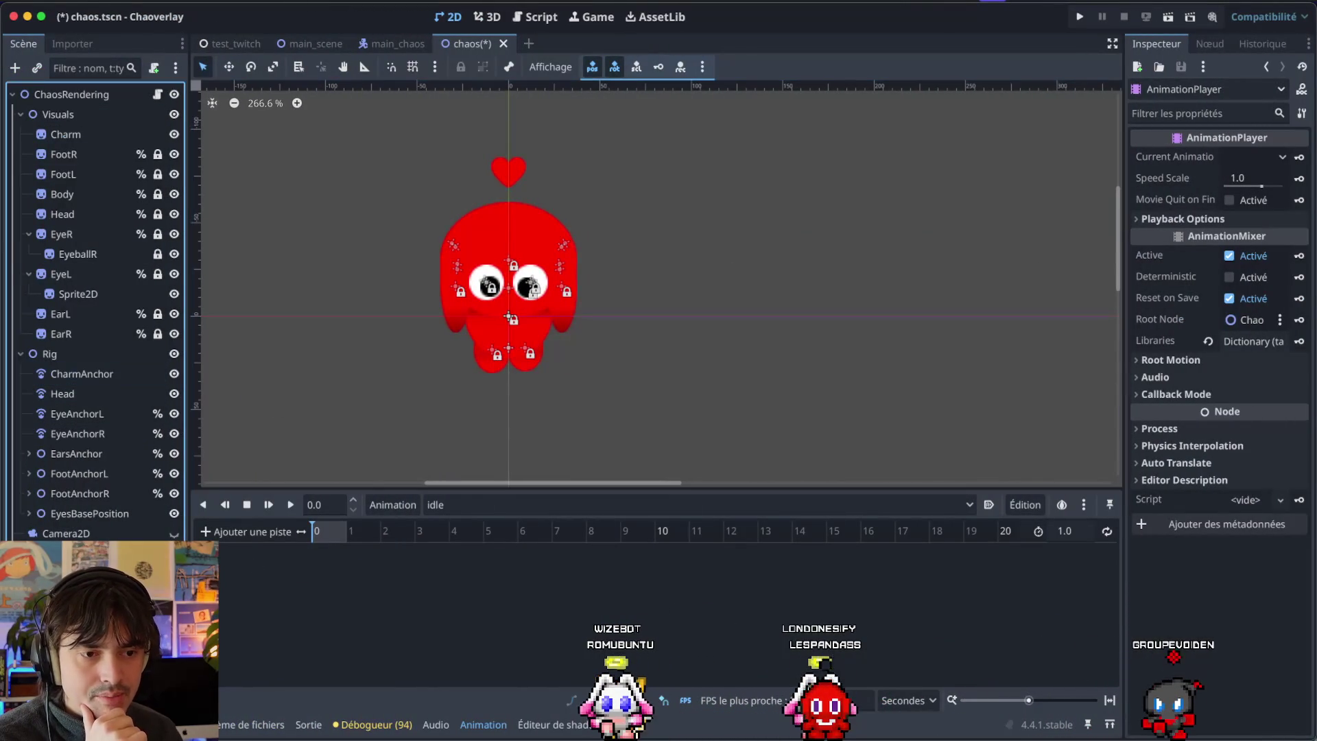
# Reread the track and keyframe section of the animation docs.
pyautogui.hotkey('ctrl', 'Right')
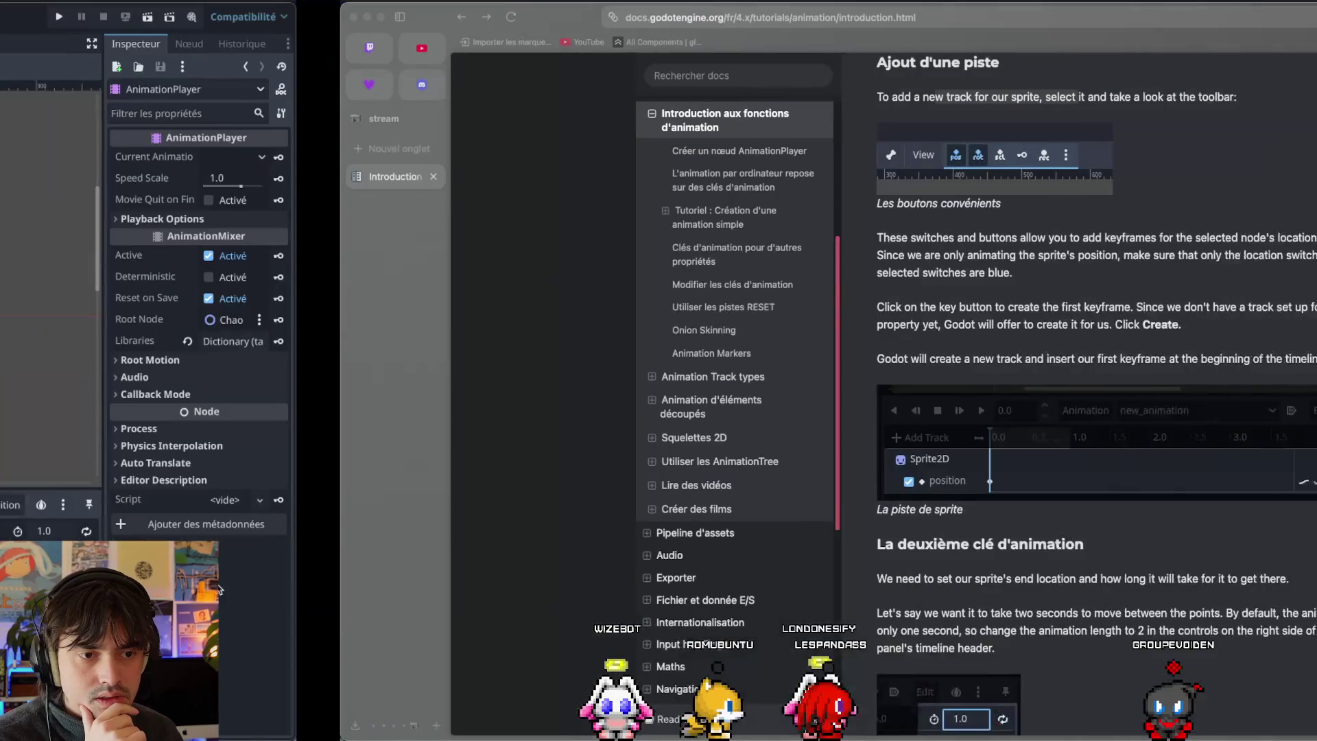
pyautogui.scroll(-5, 773, 374)
pyautogui.scroll(-10, 773, 374)
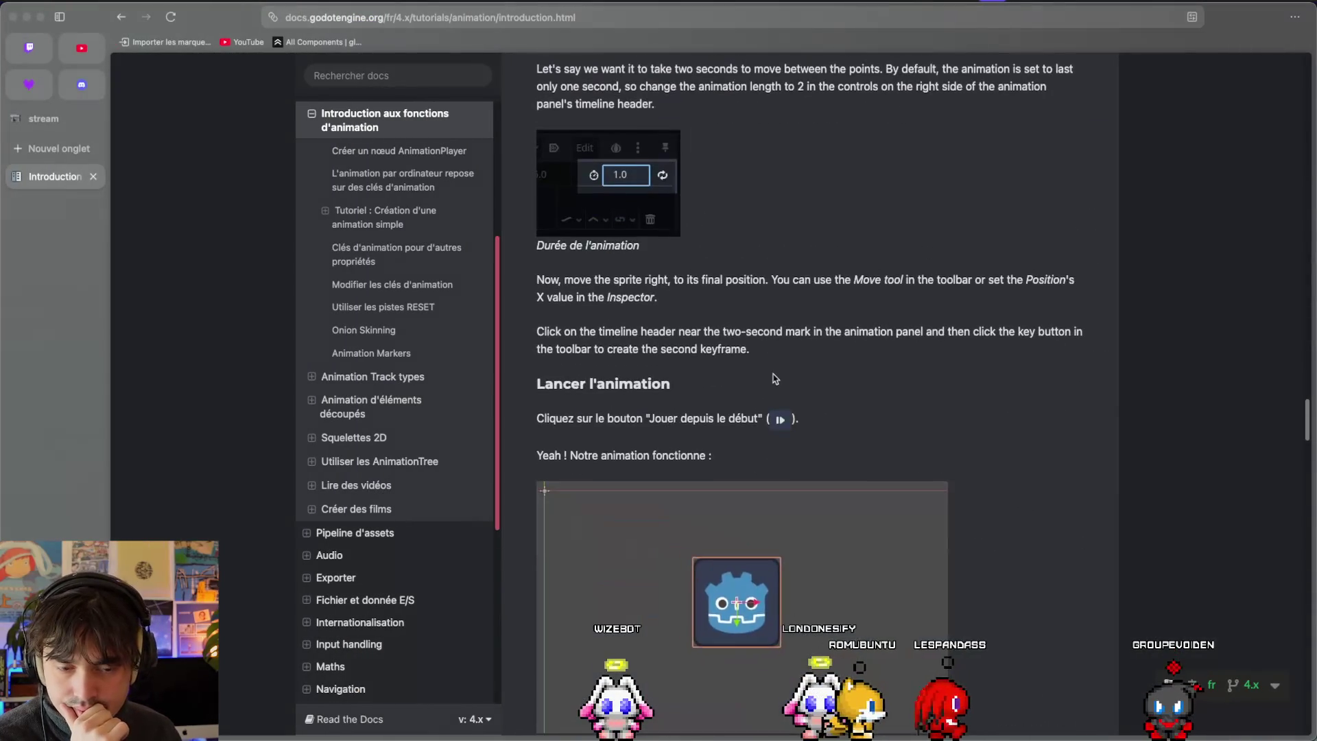
pyautogui.scroll(12, 773, 375)
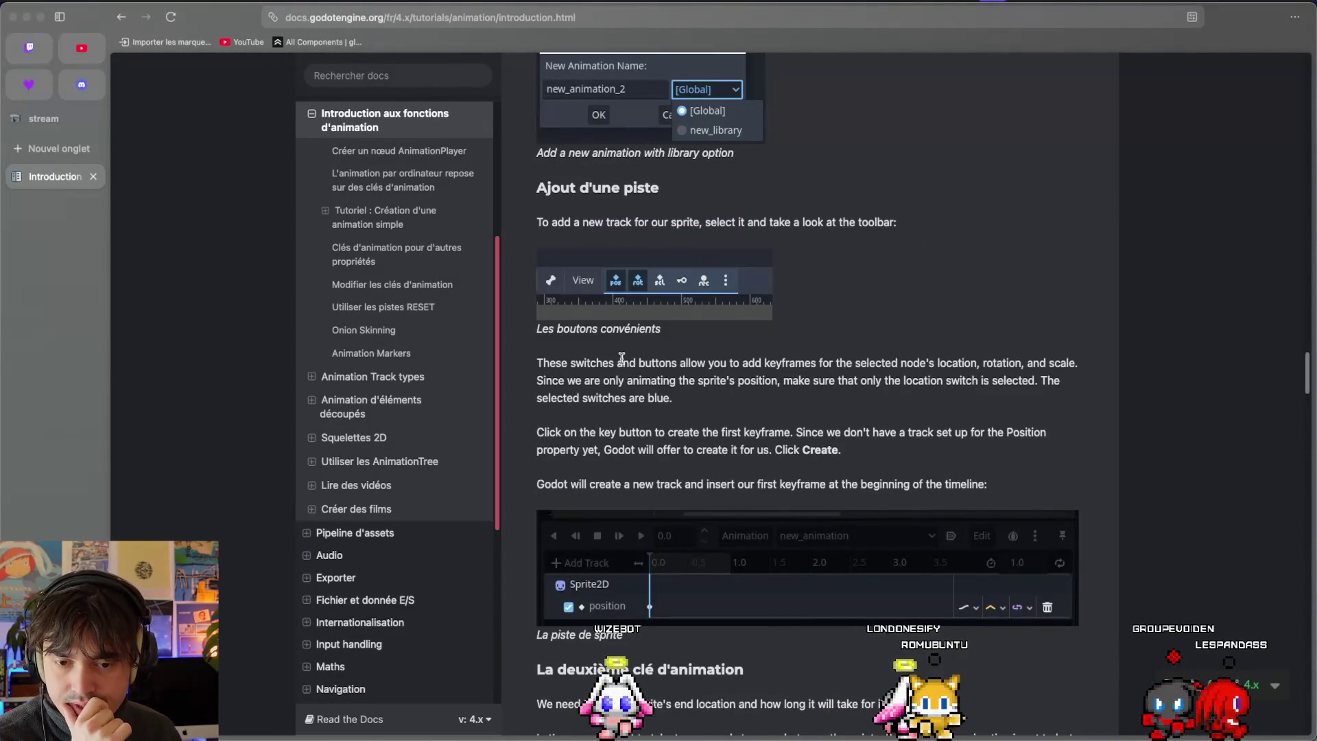
pyautogui.scroll(12, 577, 364)
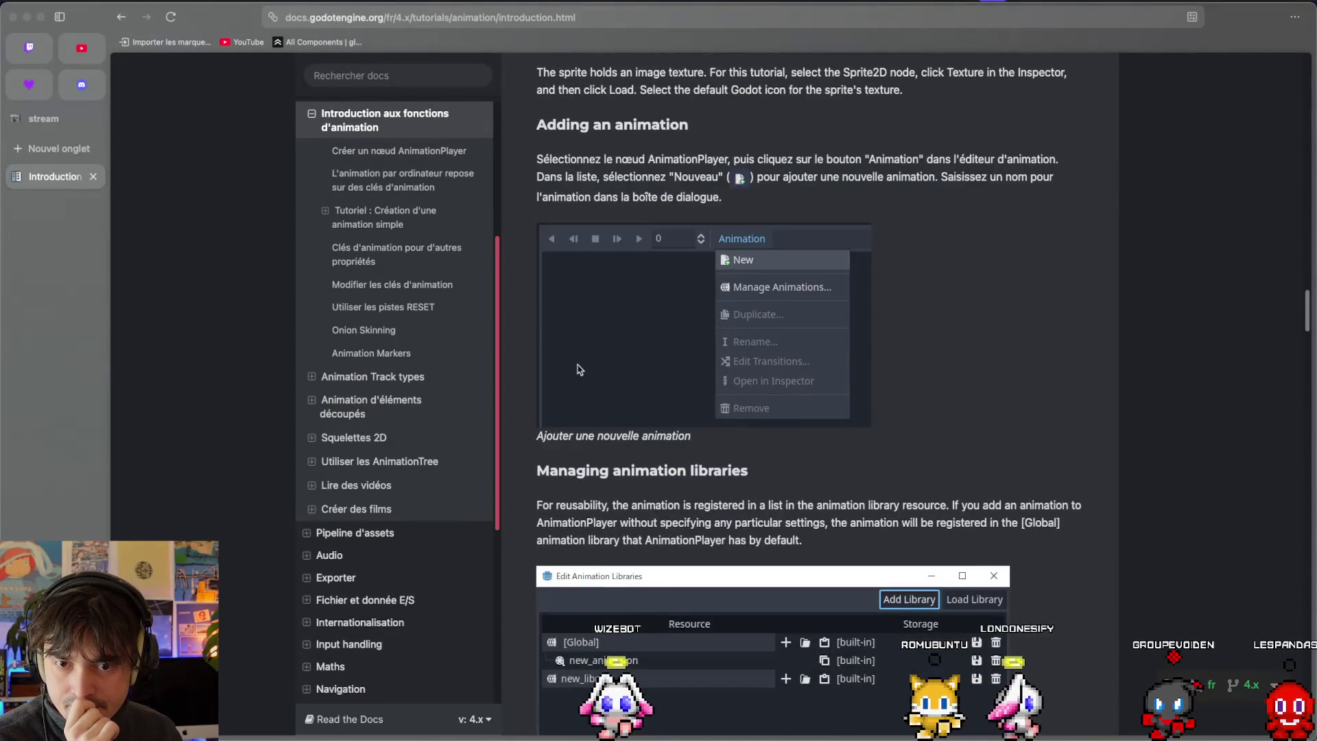
pyautogui.hotkey('ctrl', 'Left')
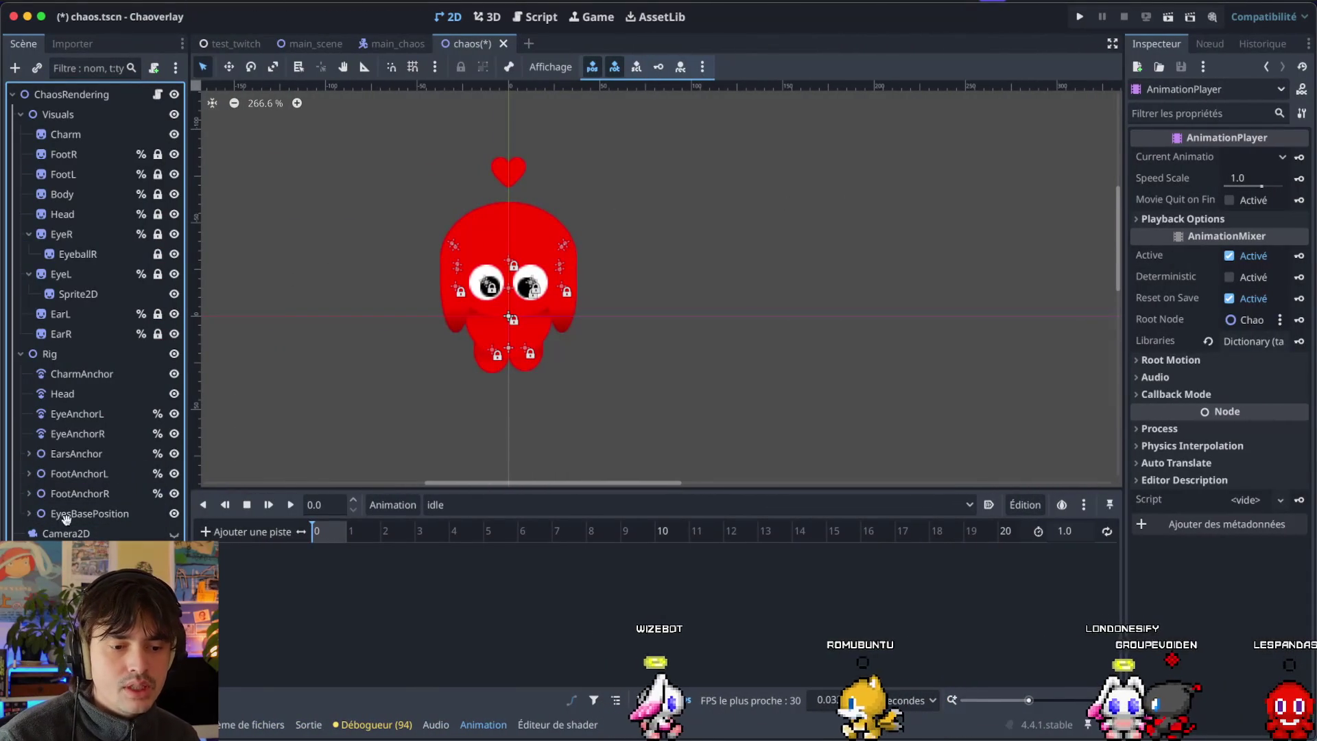
# Reselect the AnimationPlayer and try a Bézier curve track, cancelling the node choice.
pyautogui.moveTo(87, 132); pyautogui.dragTo(88, 135)
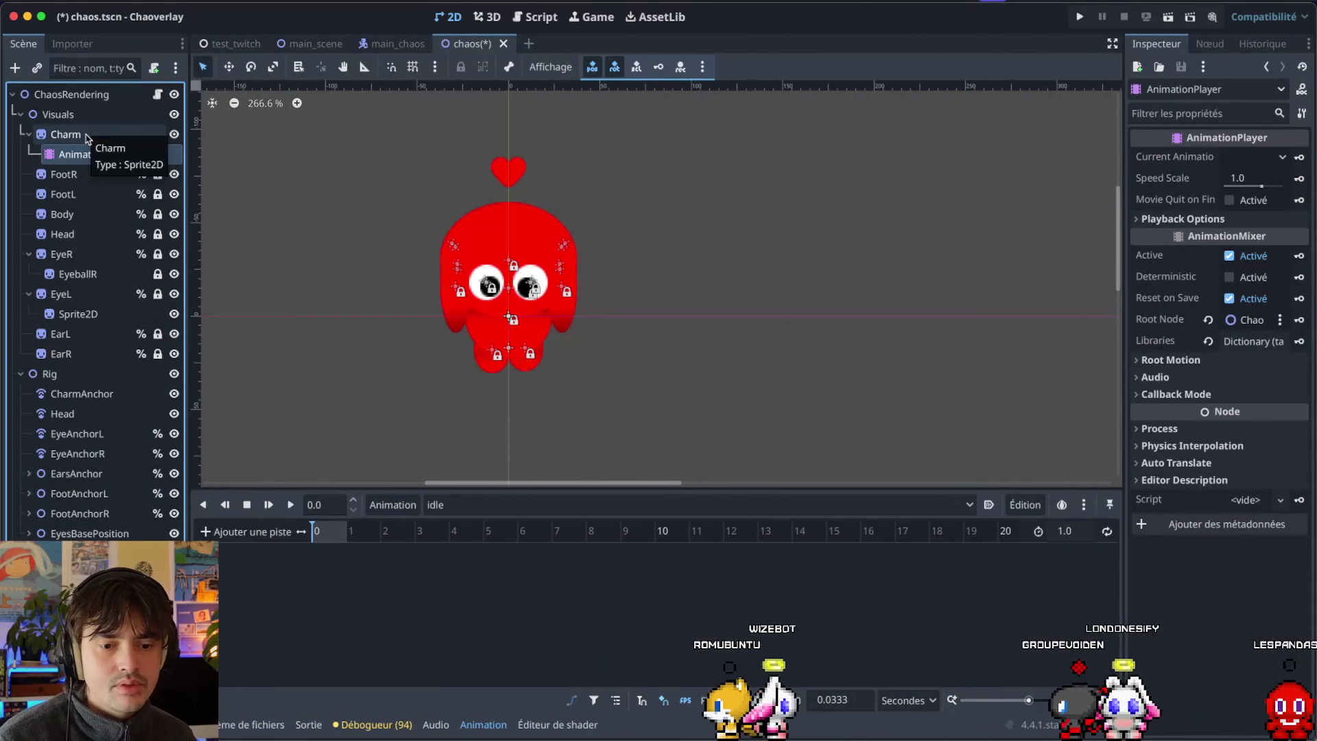
pyautogui.click(88, 135)
pyautogui.click(89, 154)
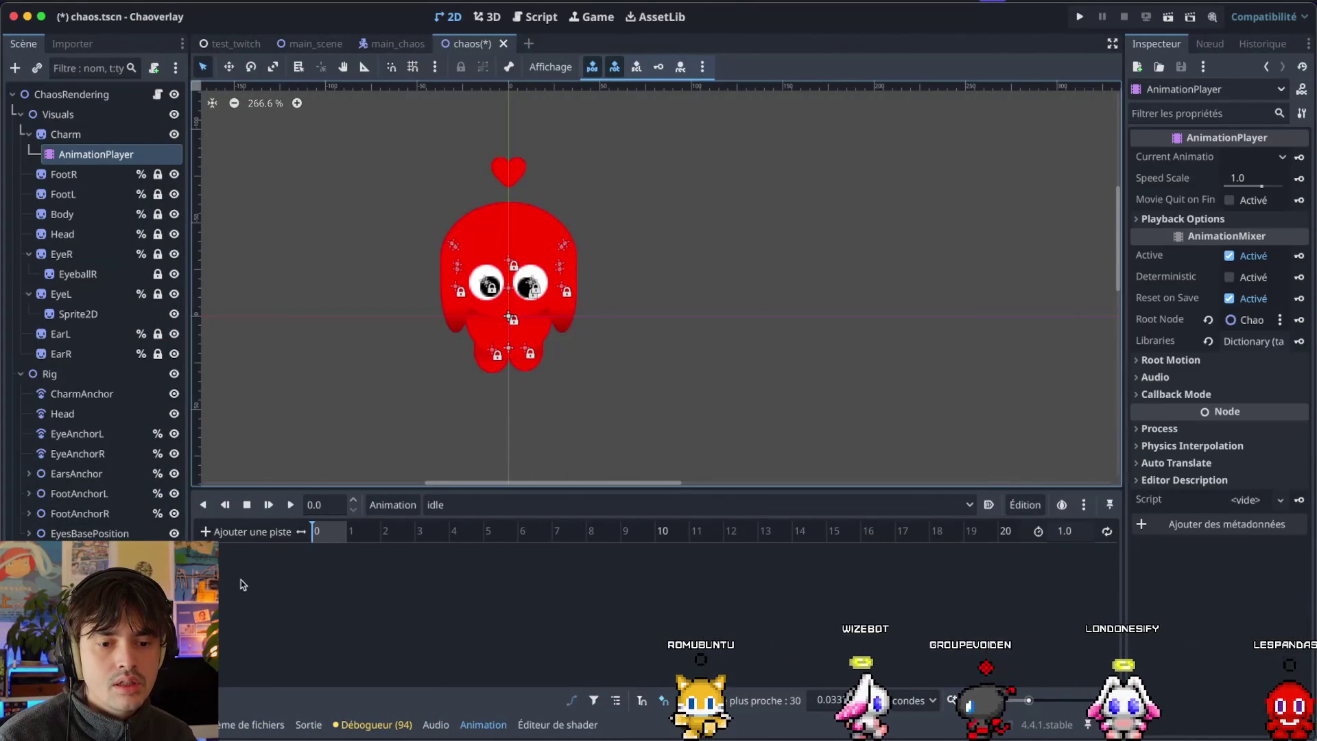
pyautogui.click(233, 529)
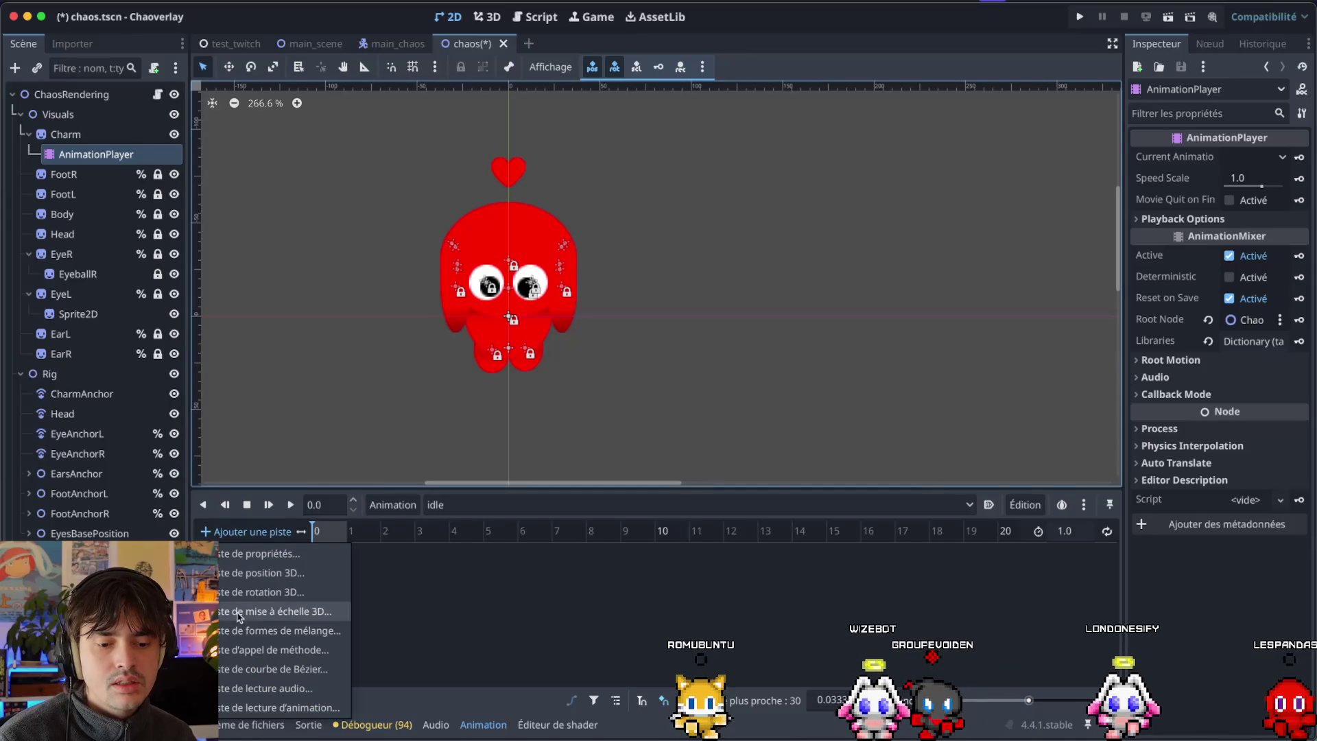
pyautogui.click(274, 669)
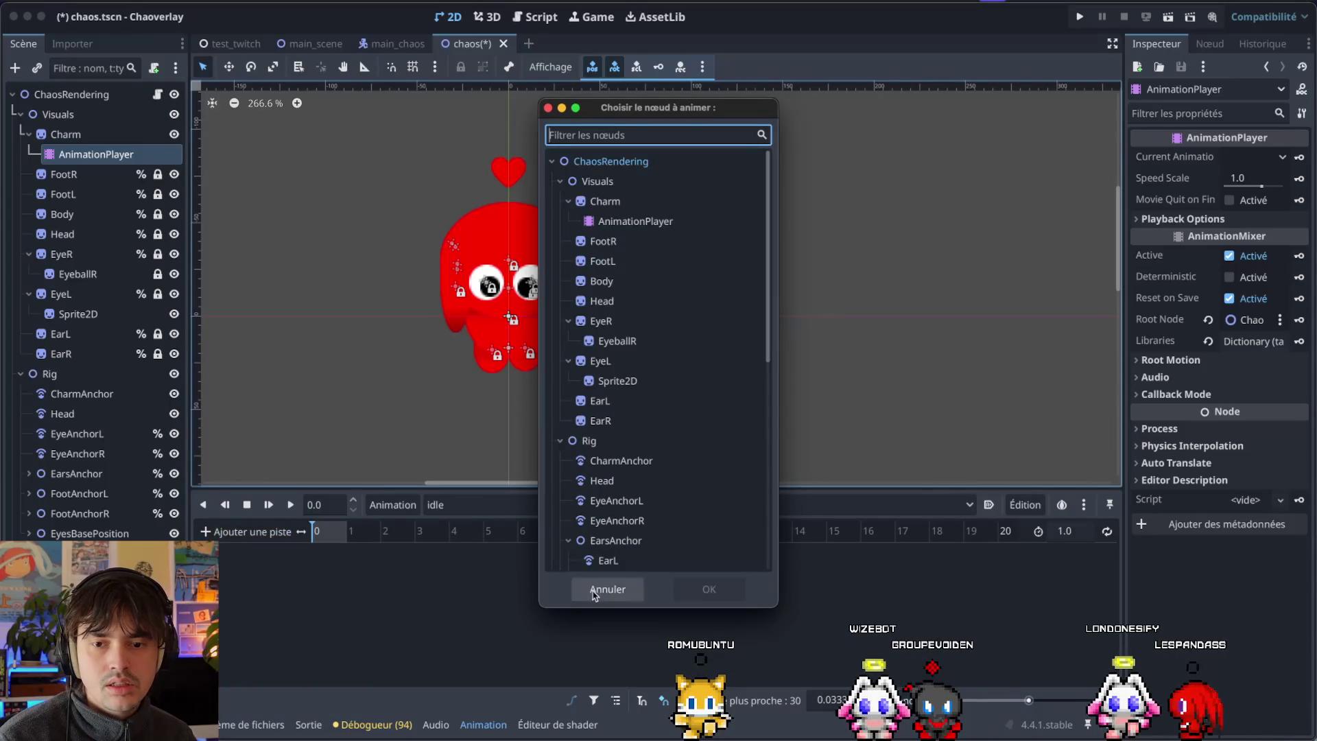
pyautogui.click(594, 591)
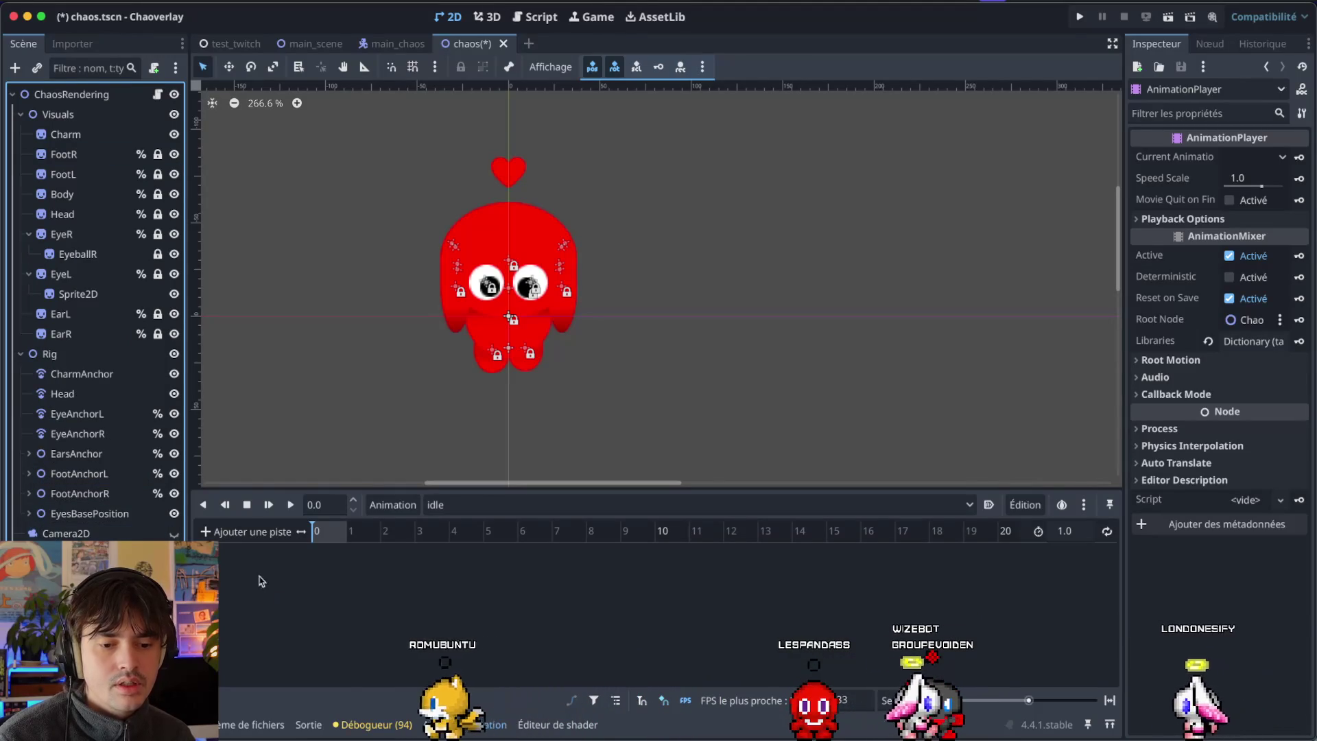
# Add a property track and pick CharmAnchor as the animated node.
pyautogui.click(248, 534)
pyautogui.click(244, 553)
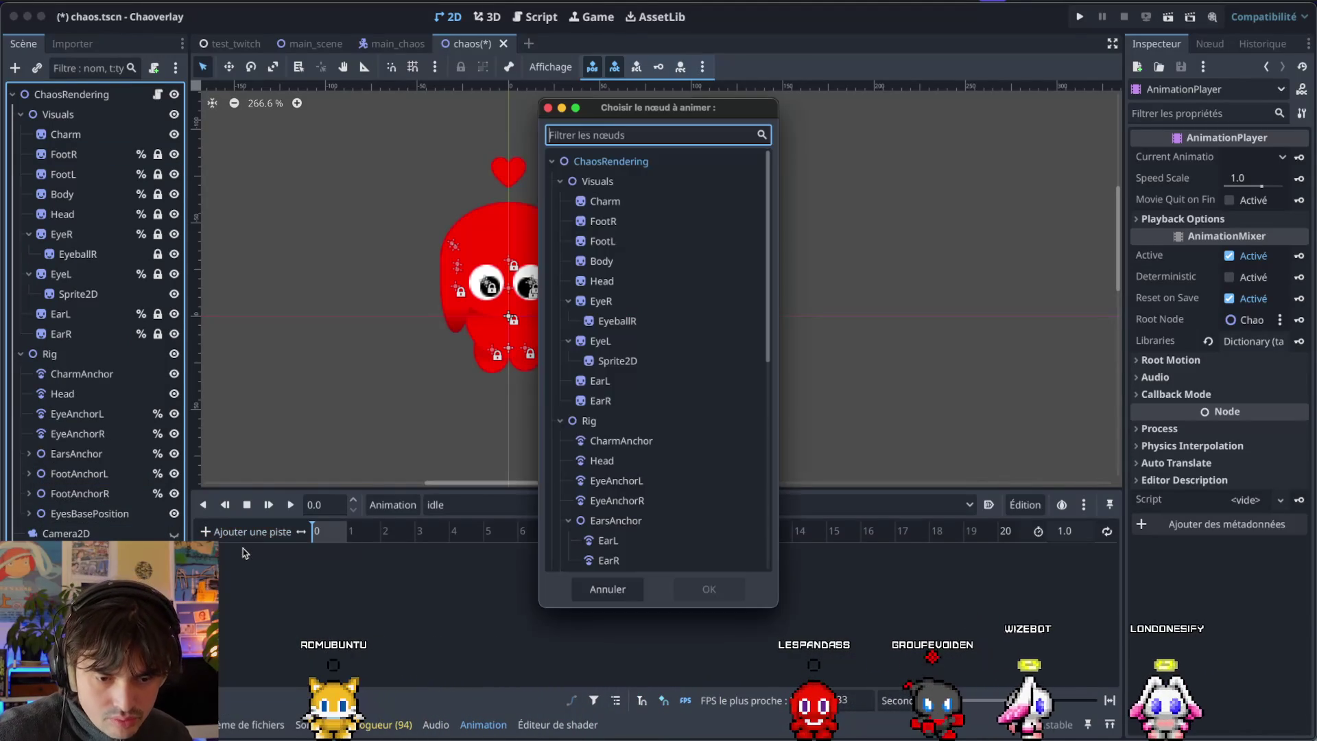
pyautogui.scroll(-5, 679, 479)
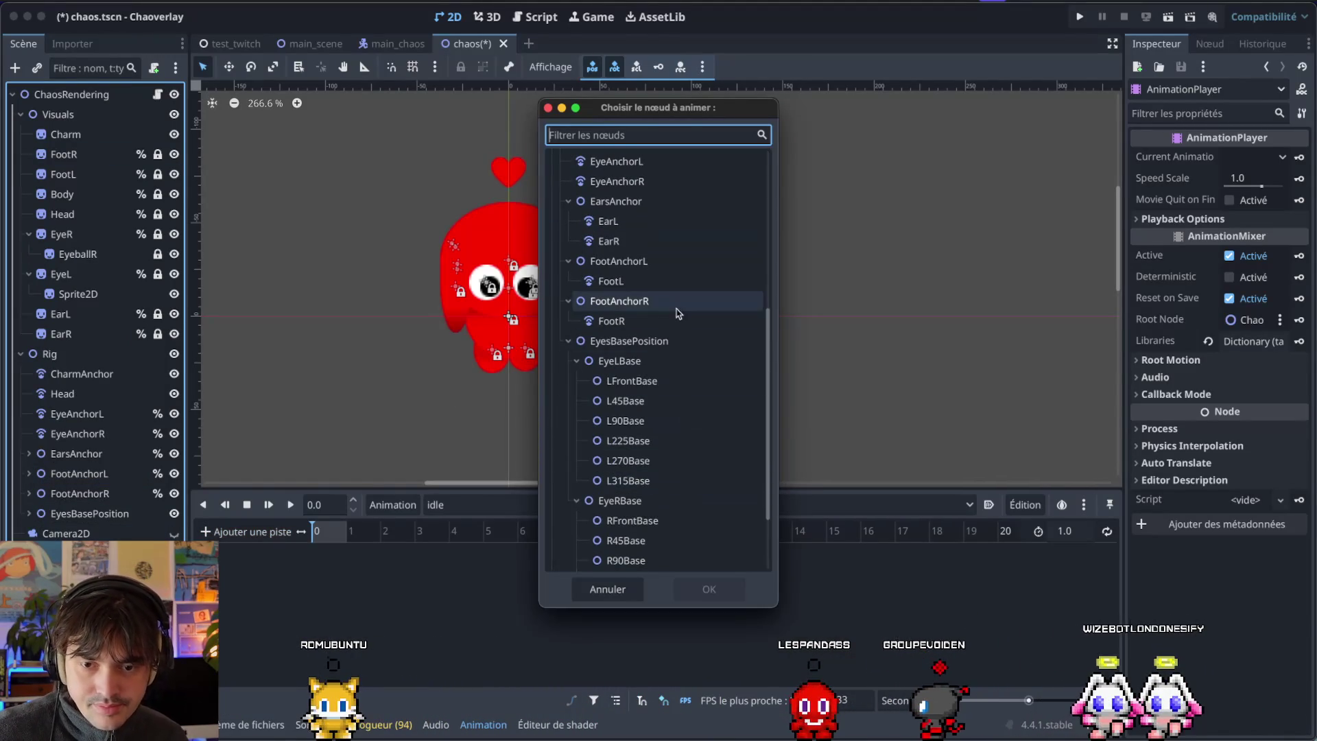
pyautogui.scroll(2, 639, 239)
pyautogui.click(643, 207)
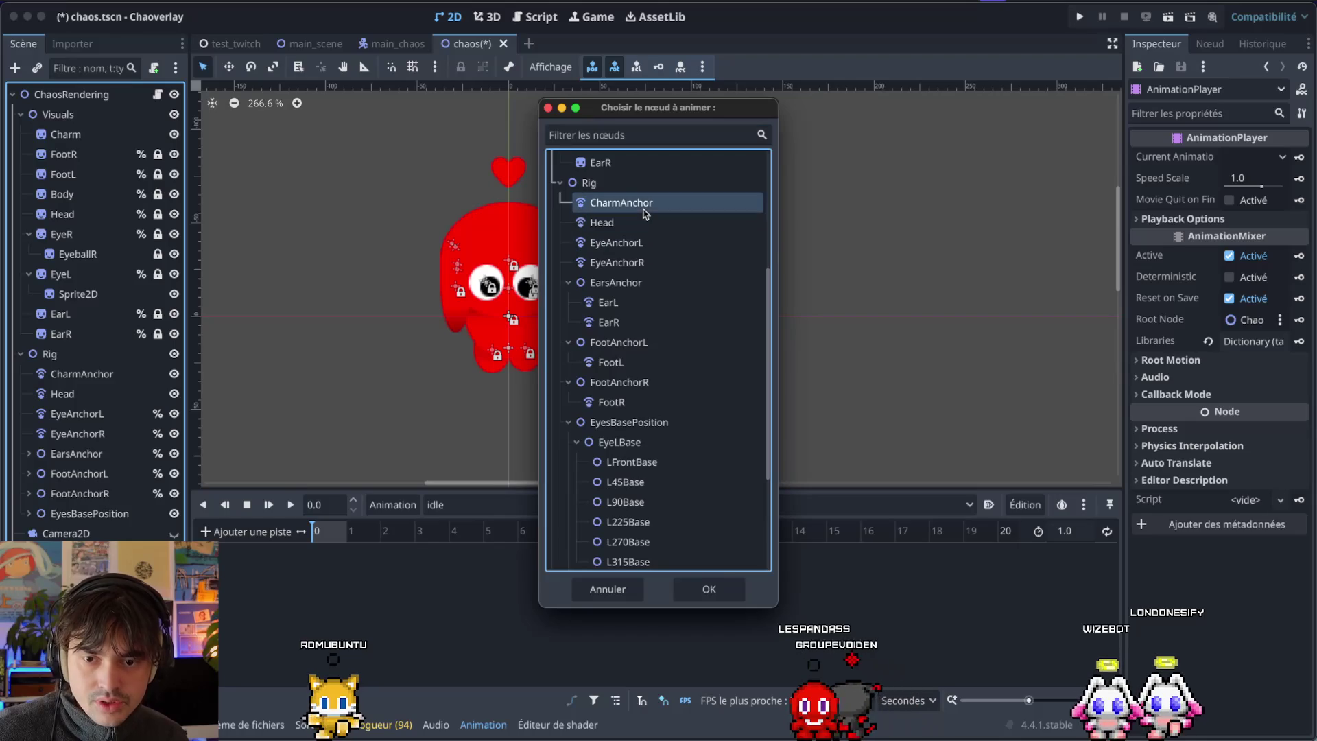
pyautogui.click(706, 588)
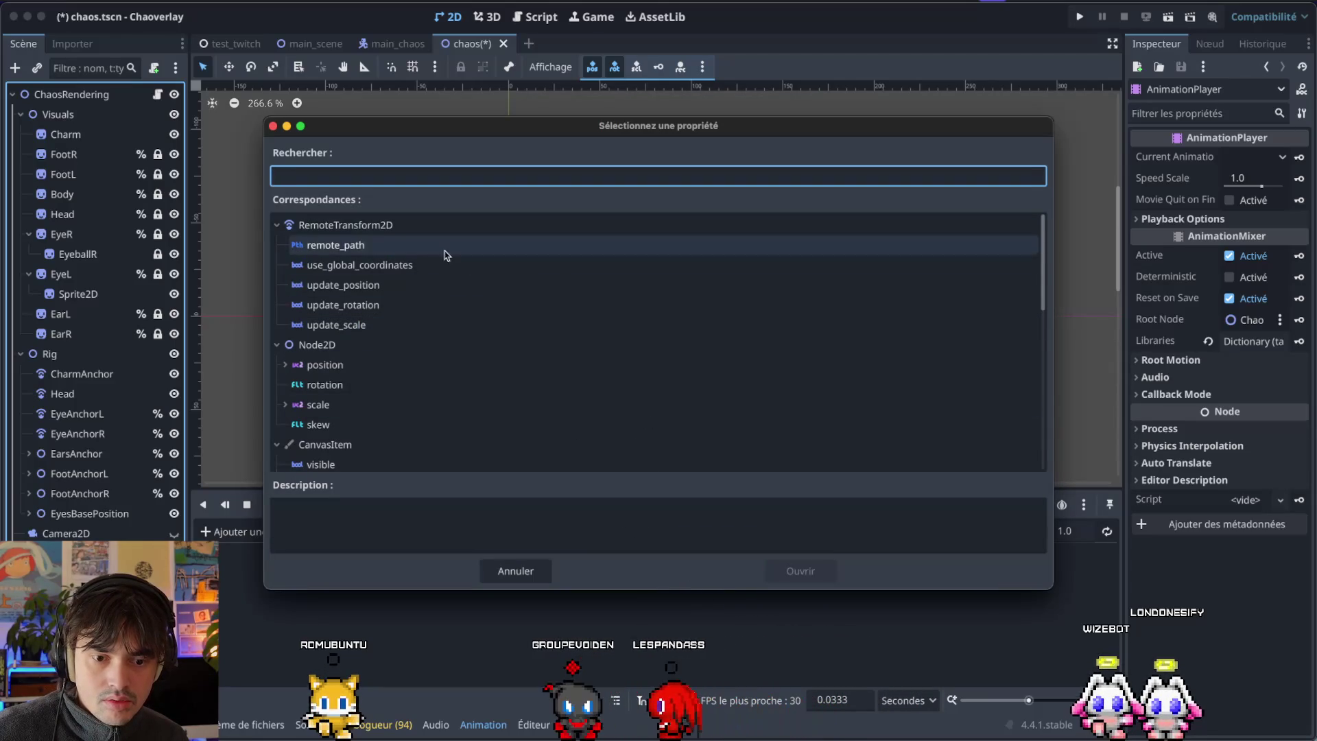
# Choose CharmAnchor's position property for the track and move the playhead to 1 second.
pyautogui.scroll(-5, 456, 308)
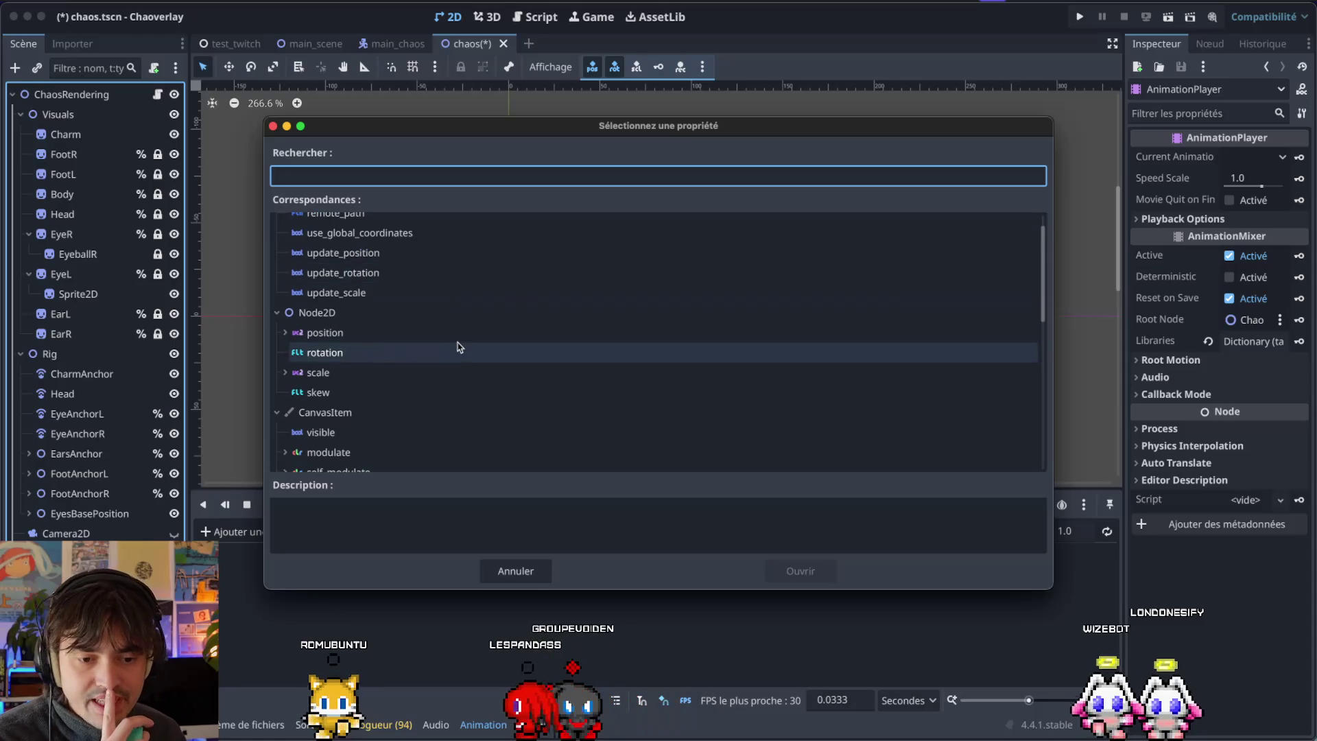
pyautogui.scroll(5, 456, 346)
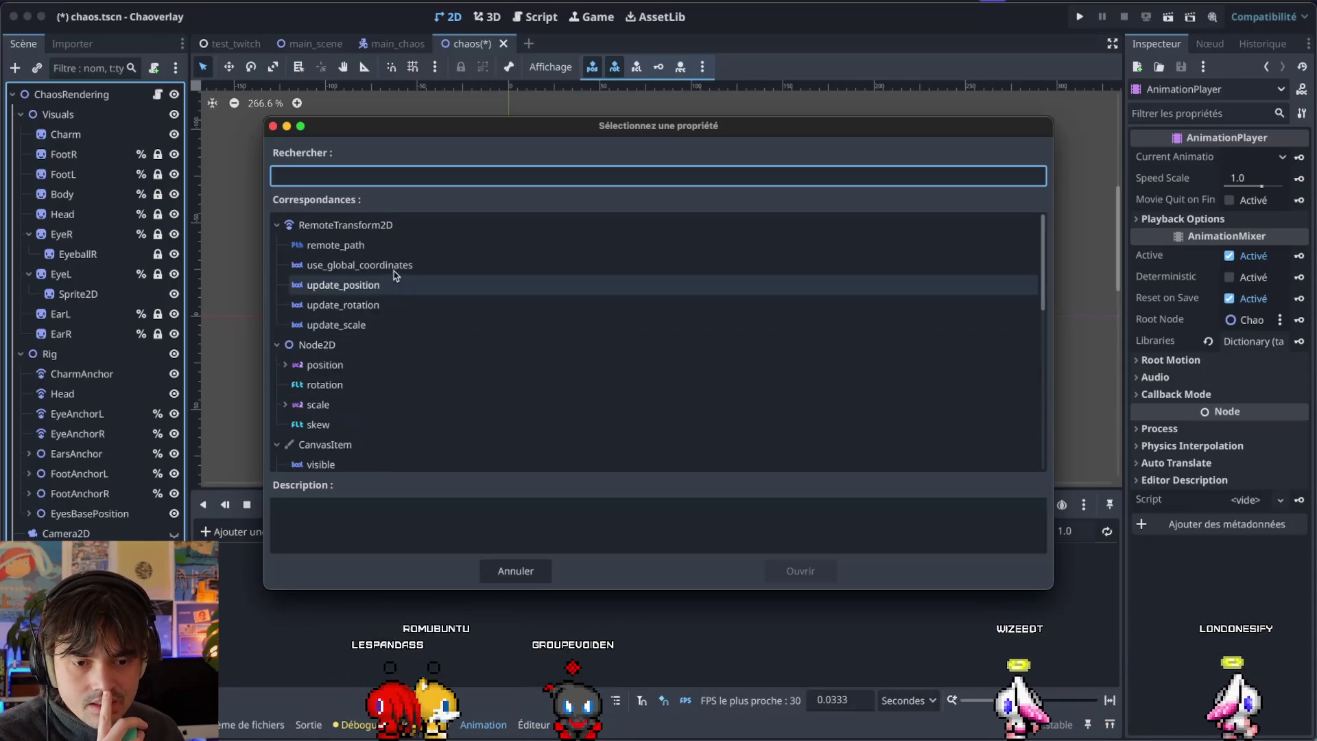
pyautogui.click(375, 224)
pyautogui.press('Right')
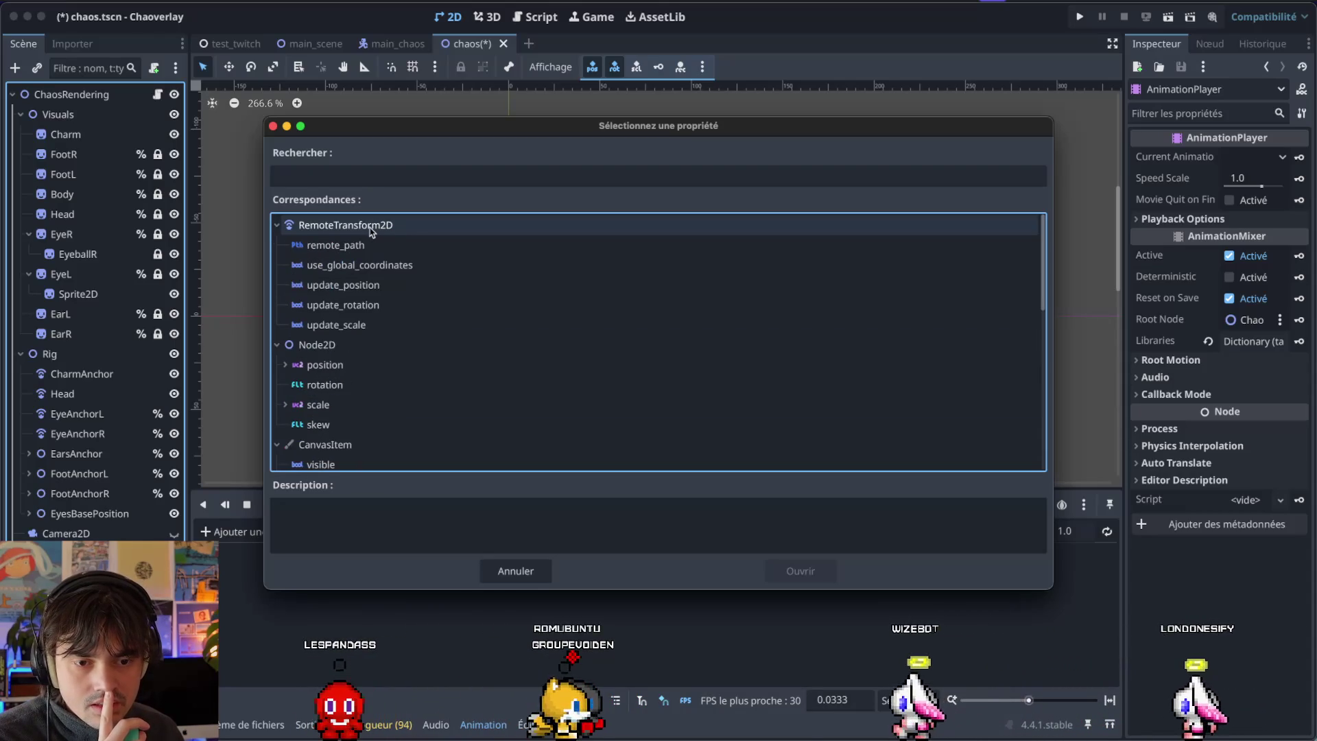
pyautogui.press('Left')
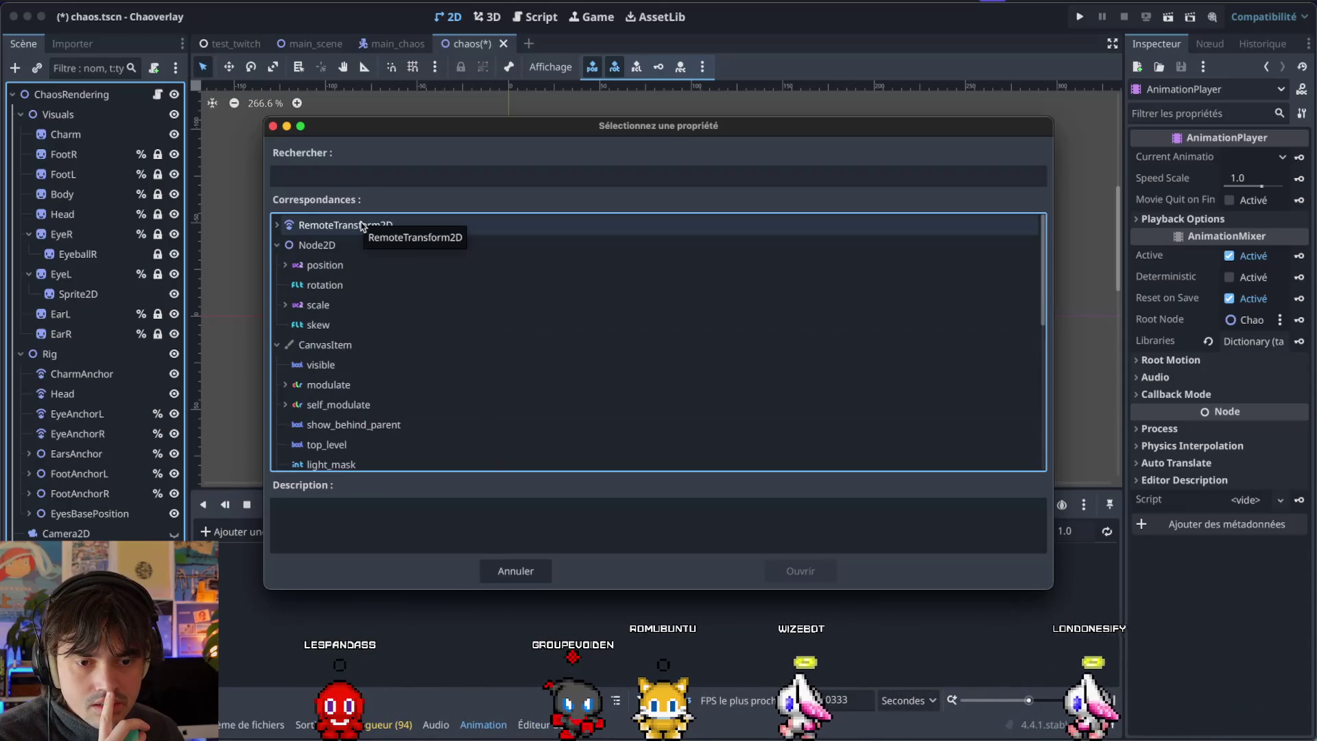
pyautogui.press('Right')
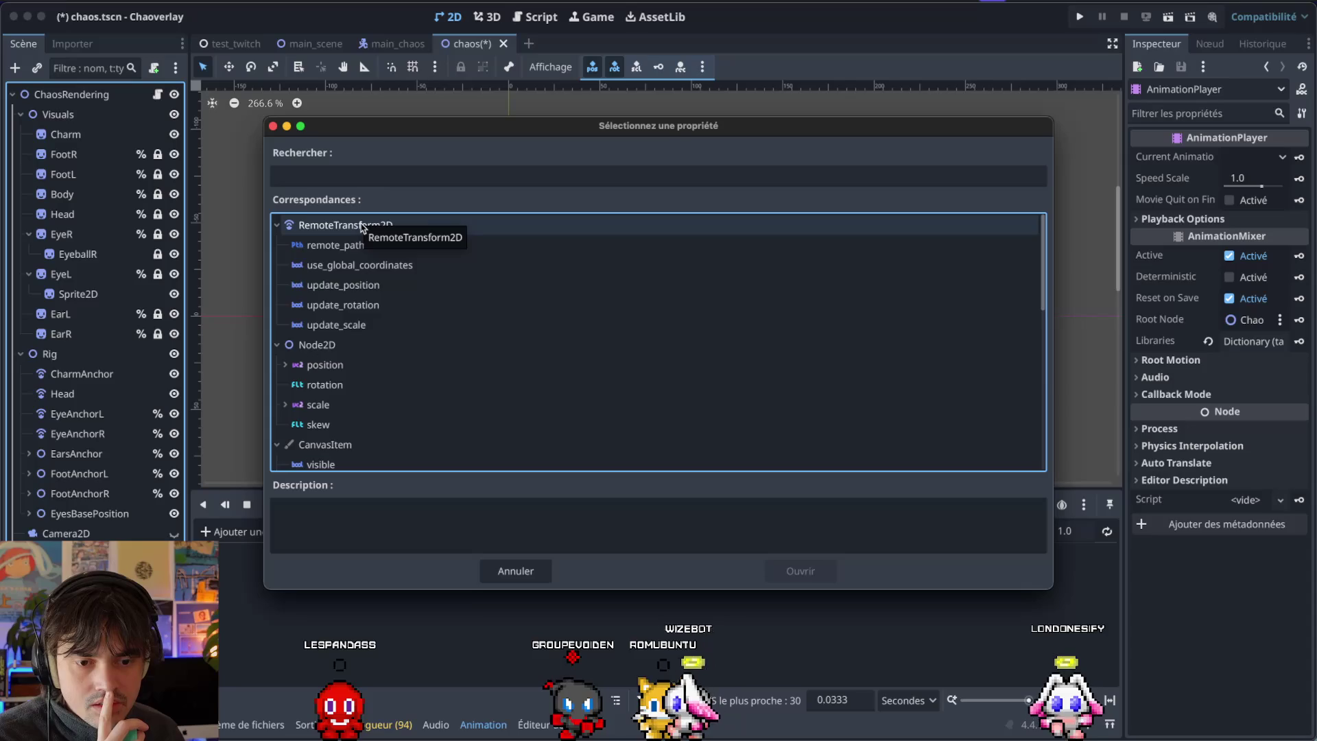
pyautogui.press('Left')
pyautogui.click(336, 265)
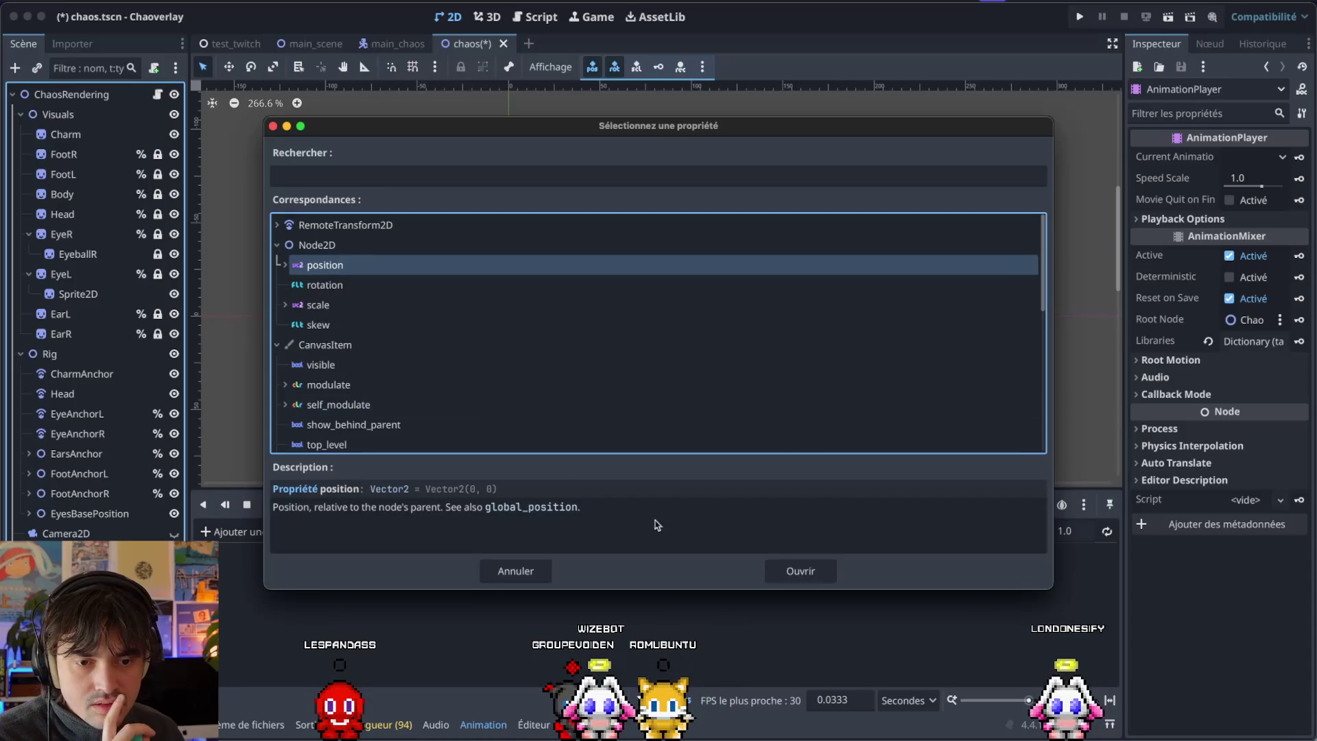
pyautogui.click(800, 569)
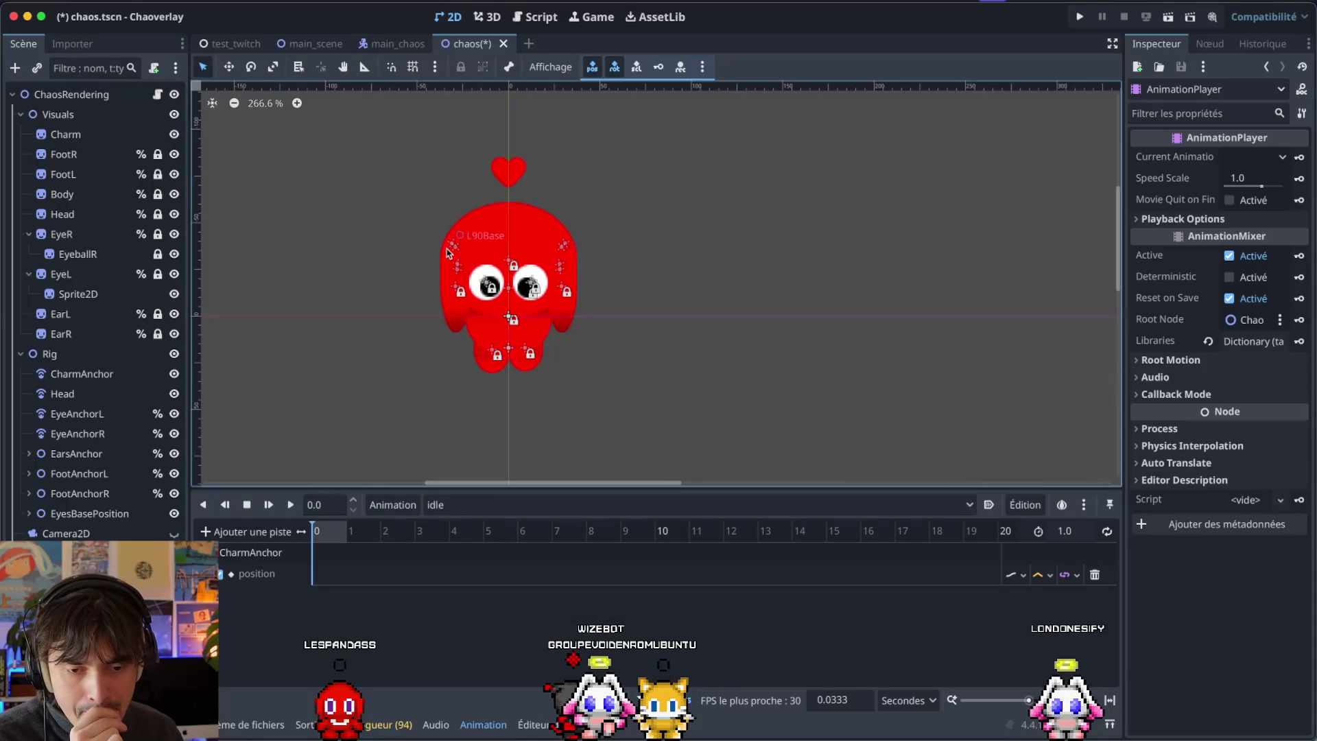
pyautogui.click(347, 540)
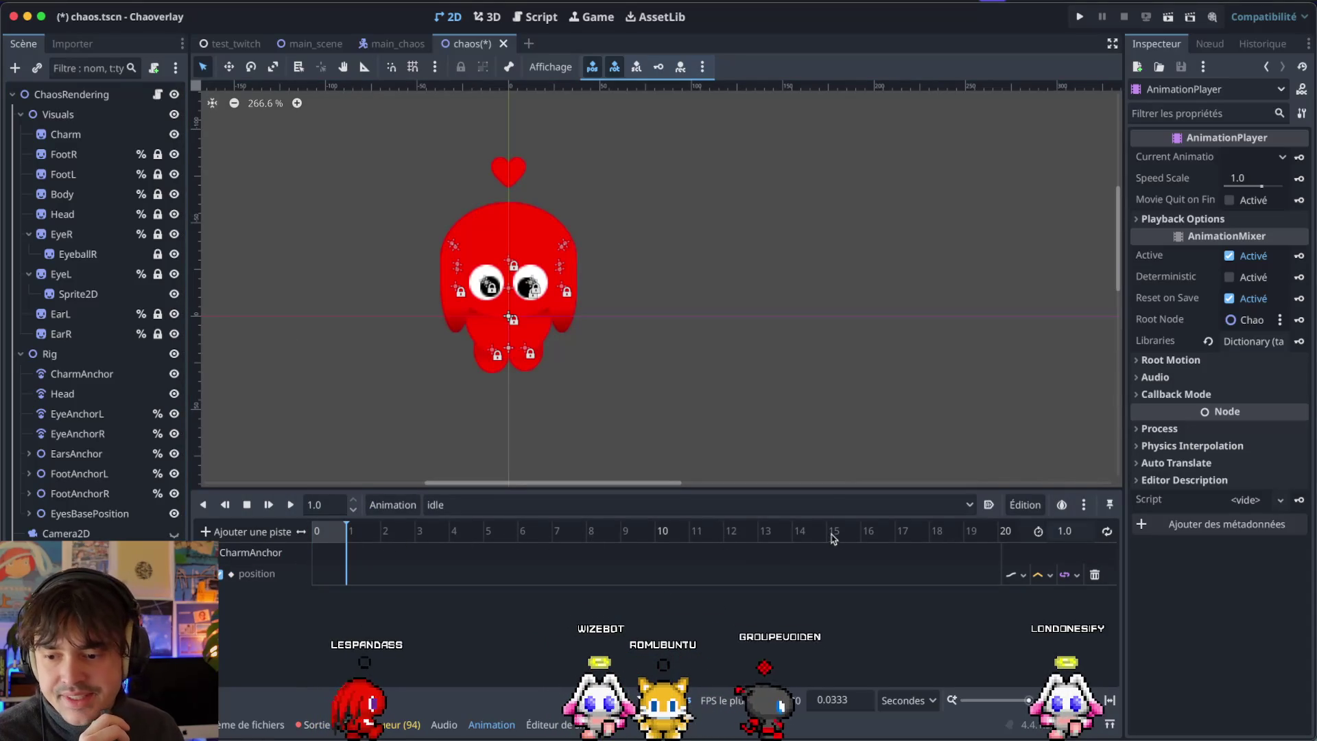
pyautogui.press('super+Tab')
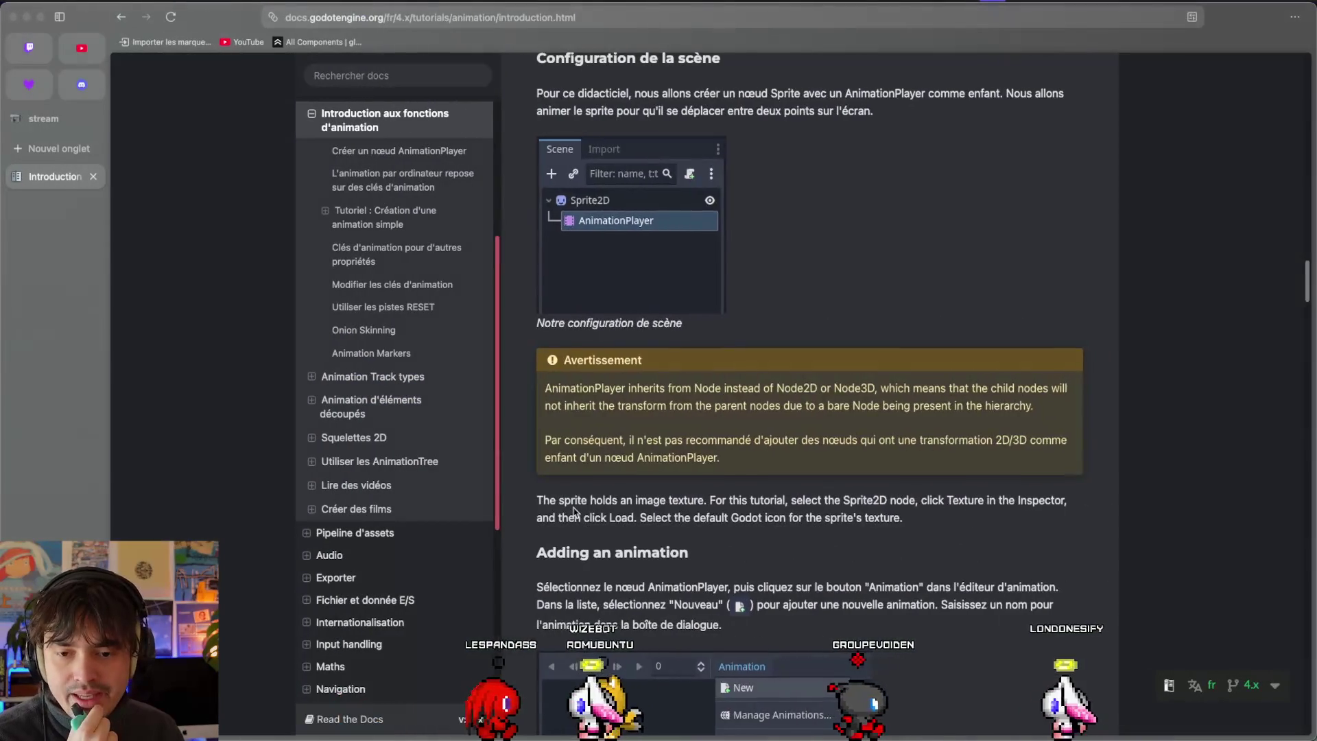
# Scroll the docs to the sprite track and second keyframe sections, checking the position track in between.
pyautogui.scroll(-8, 573, 511)
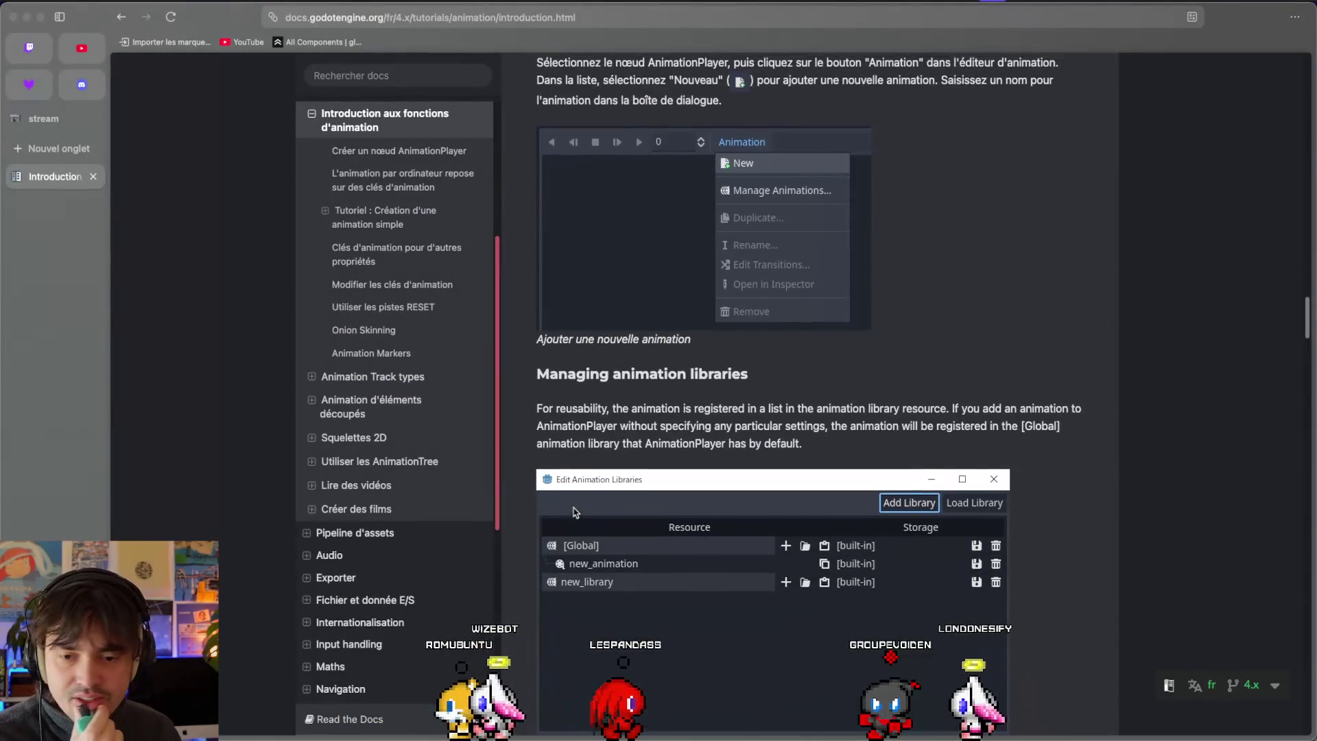
pyautogui.scroll(-9, 573, 511)
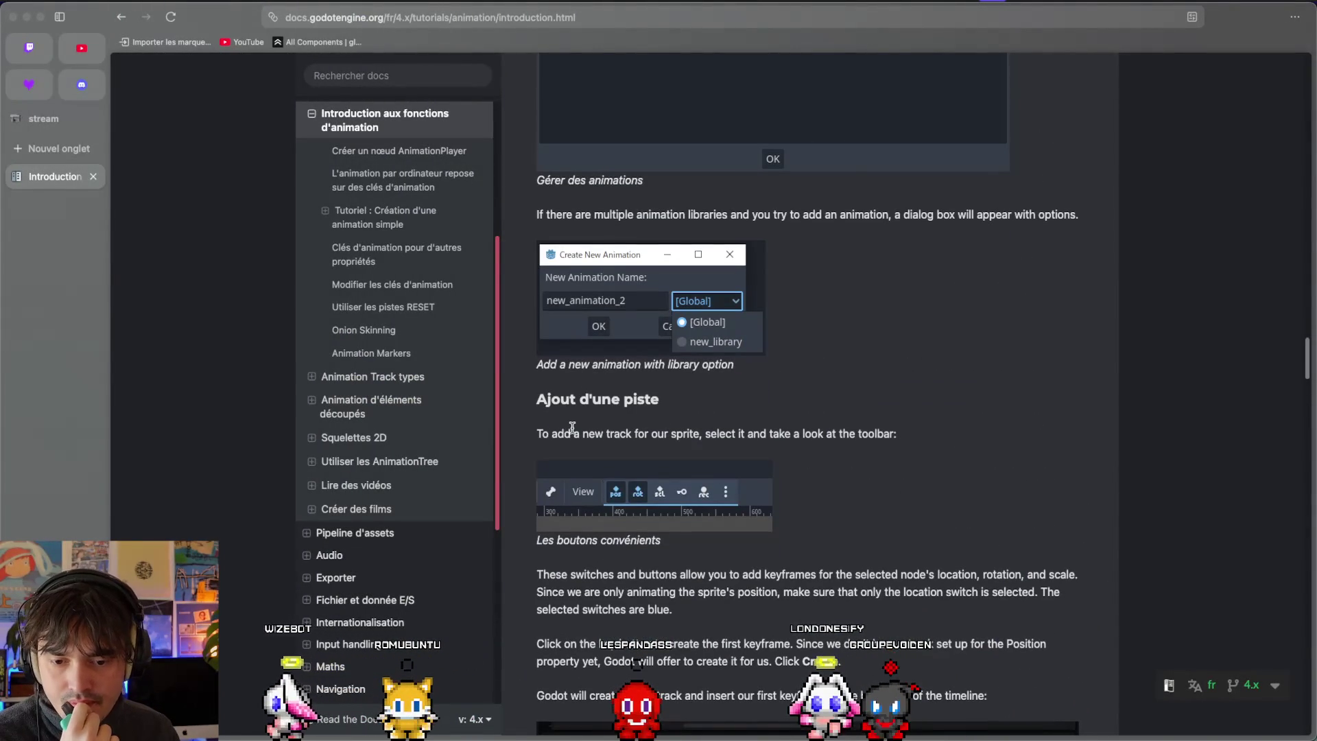
pyautogui.scroll(1, 573, 429)
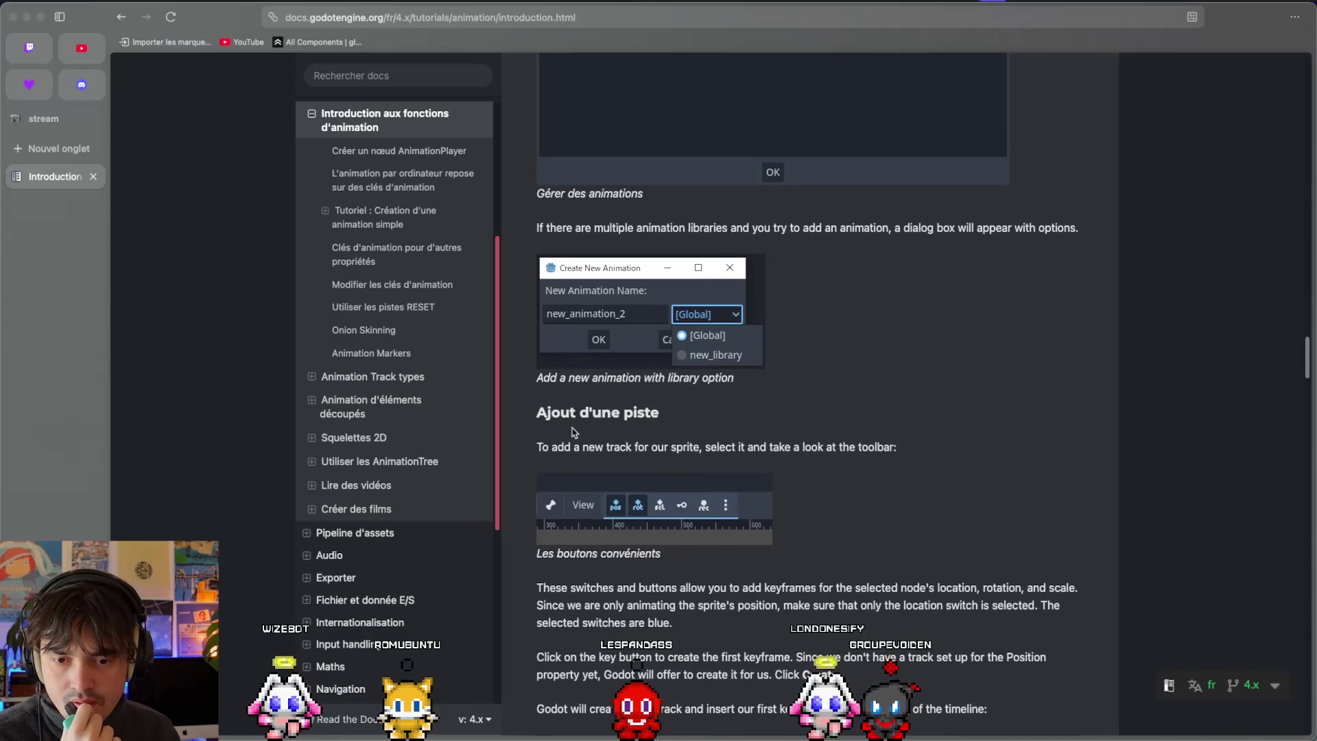
pyautogui.scroll(-3, 574, 489)
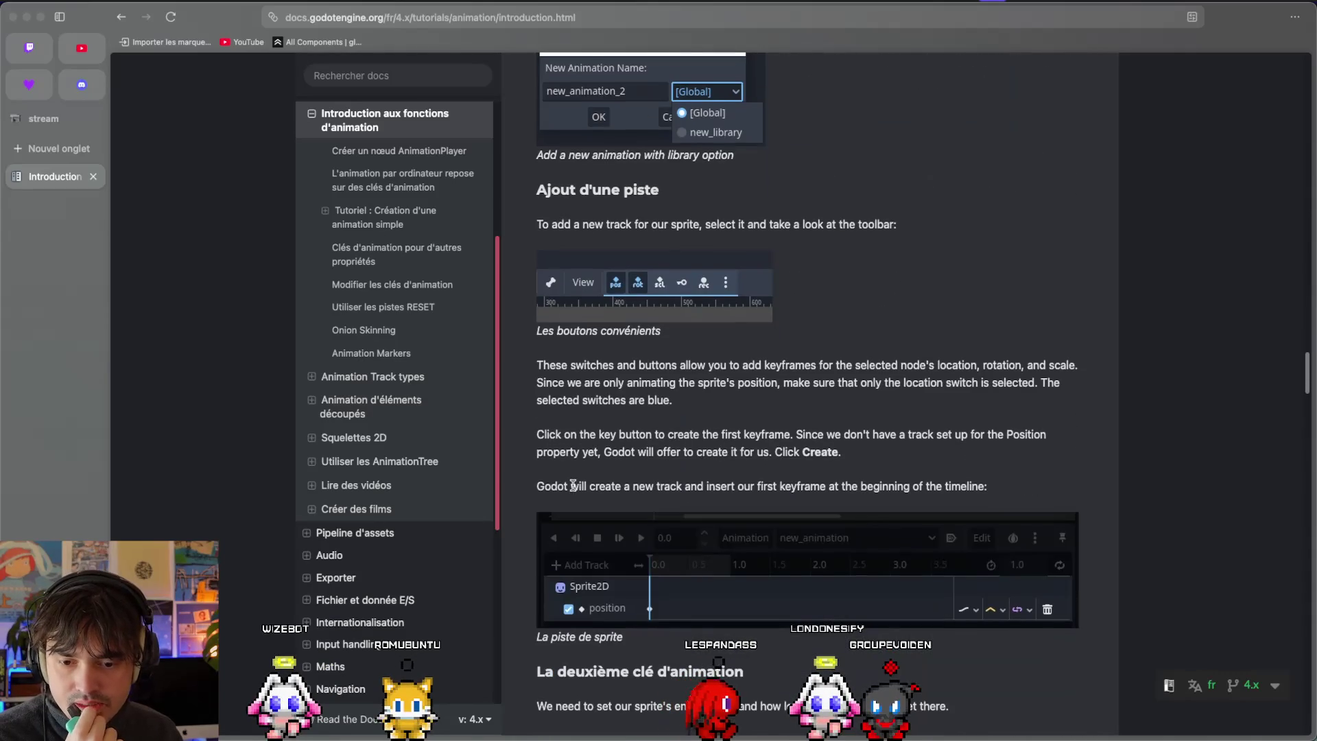
pyautogui.press('super+Tab')
pyautogui.doubleClick(255, 572)
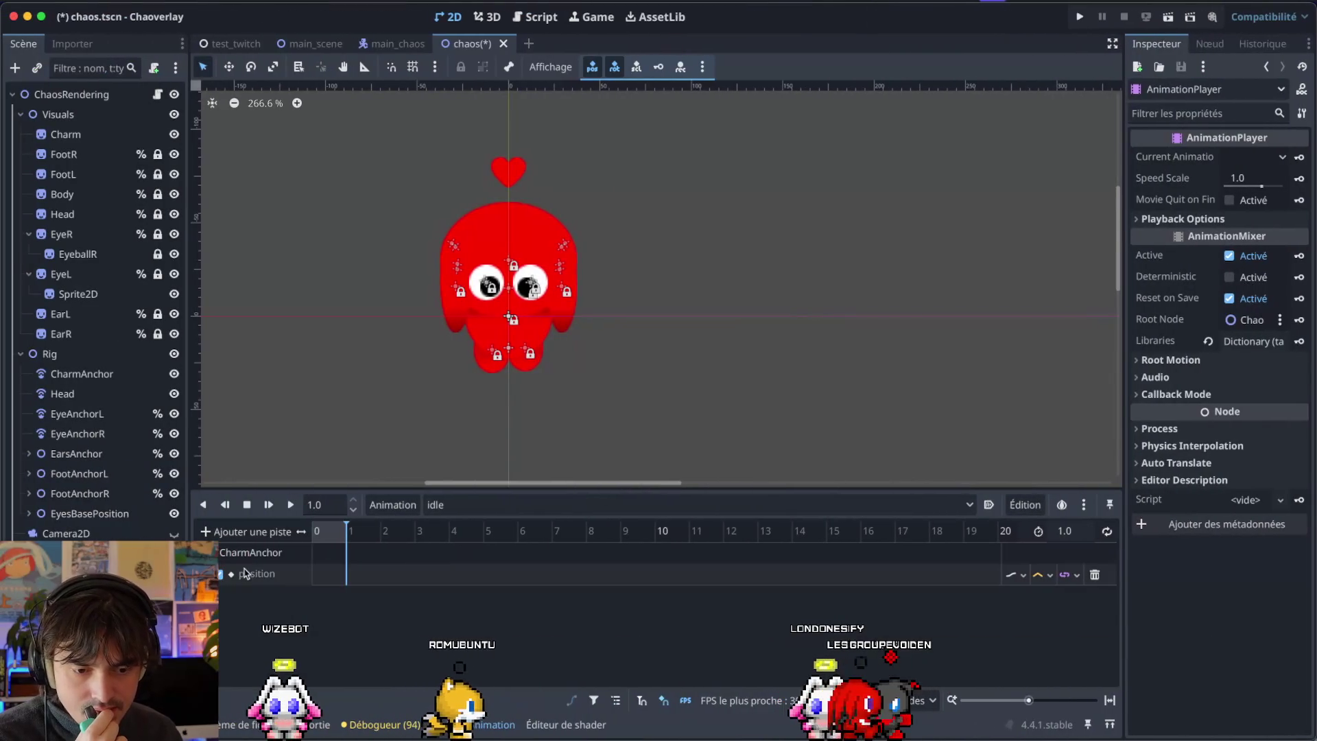
pyautogui.hotkey('ctrl', 'Right')
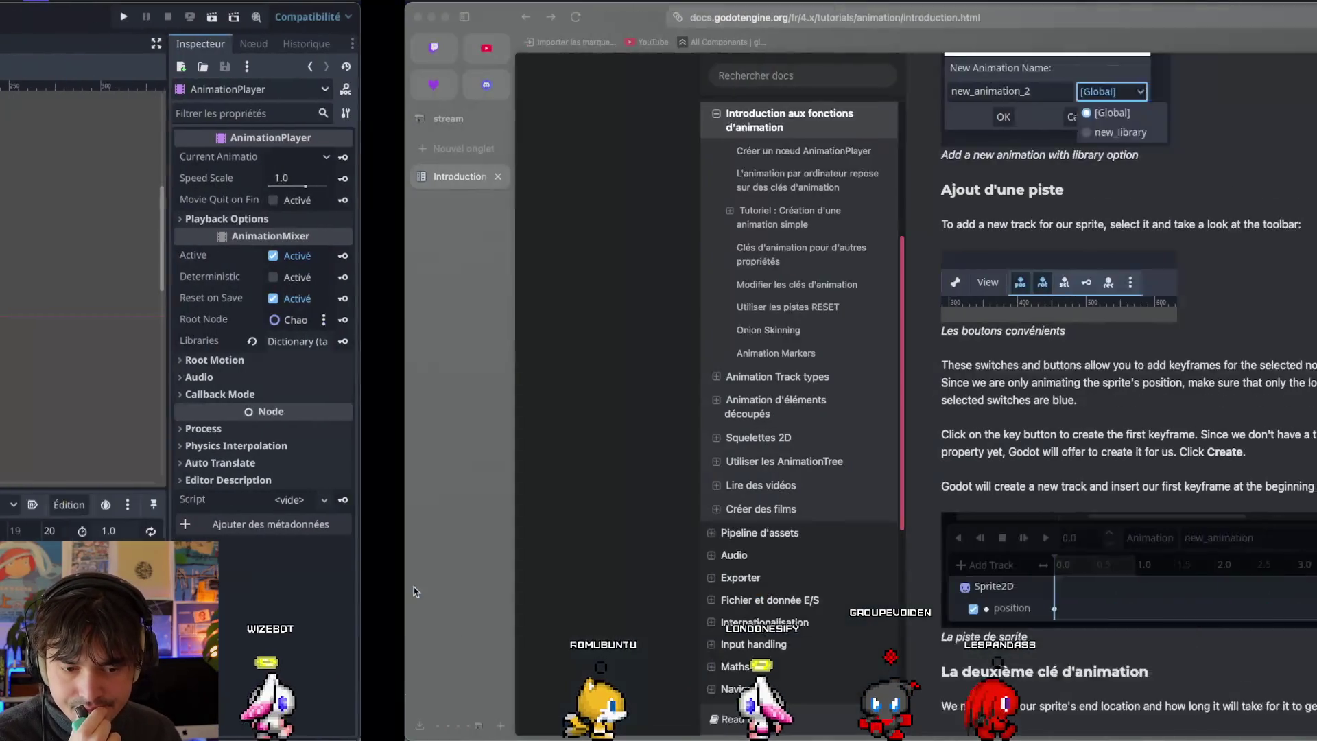
pyautogui.scroll(-2, 570, 502)
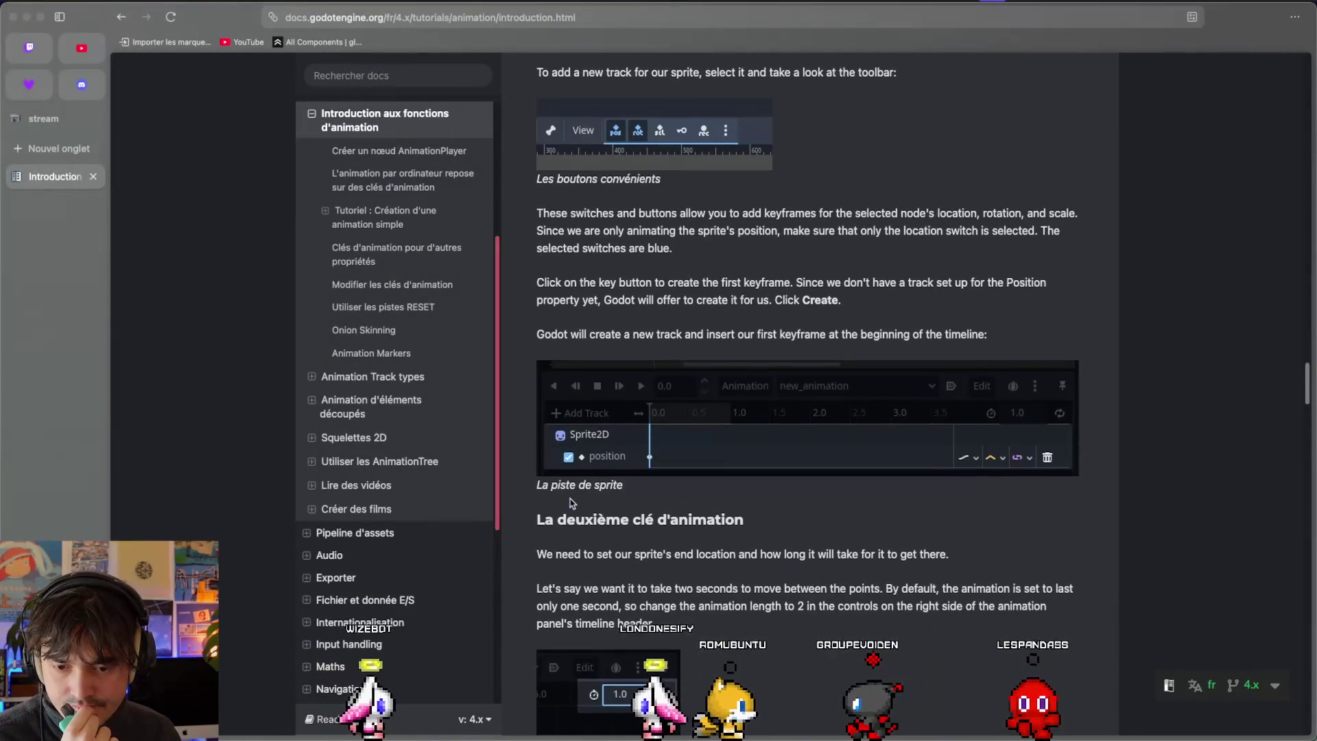
pyautogui.hotkey('ctrl', 'Left')
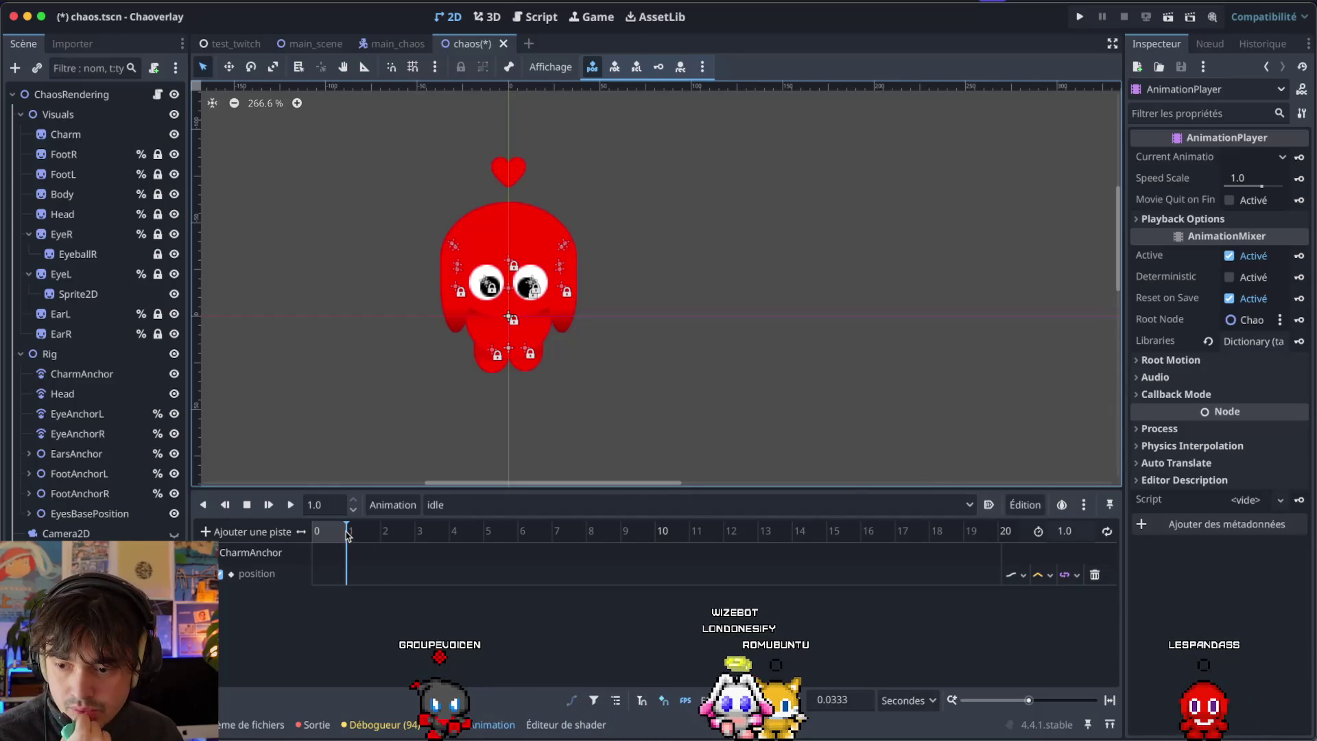
pyautogui.press('super+Tab')
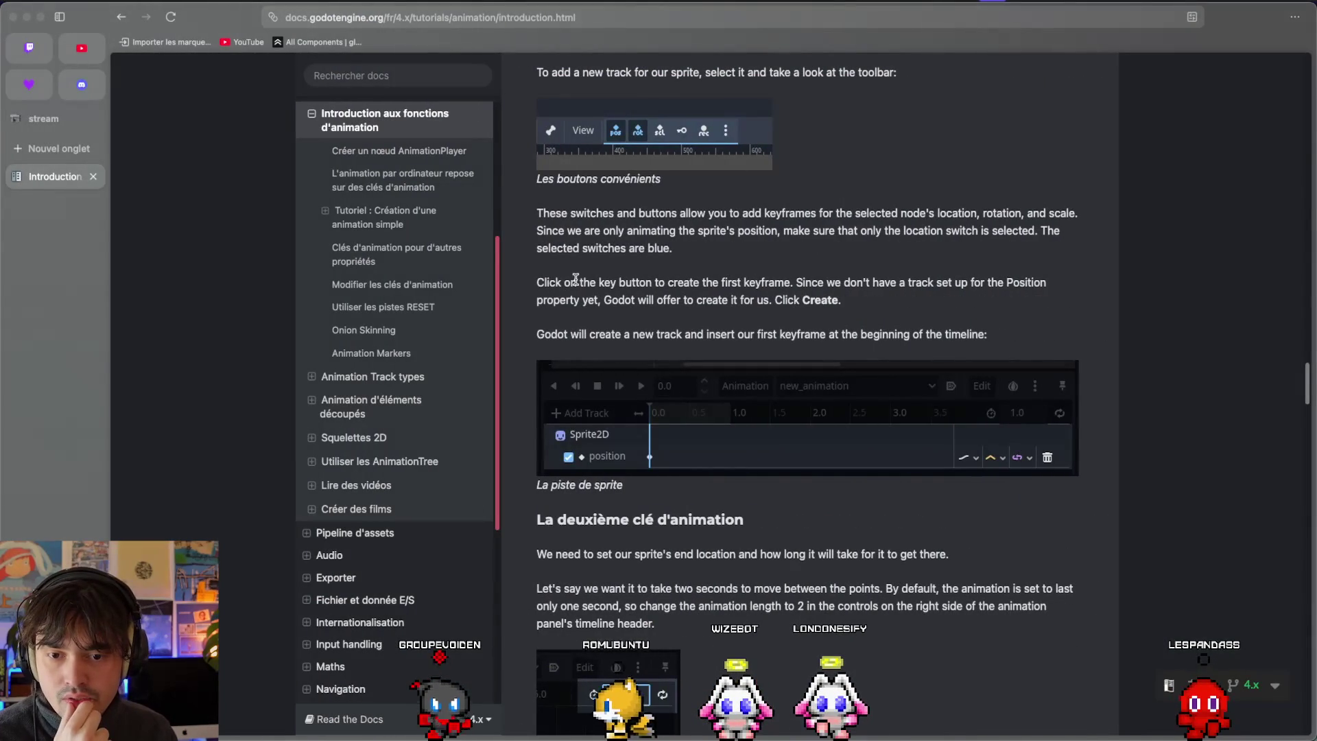
# Highlight the docs sentence about creating the first keyframe, then return to the editor.
pyautogui.moveTo(575, 278); pyautogui.dragTo(625, 278)
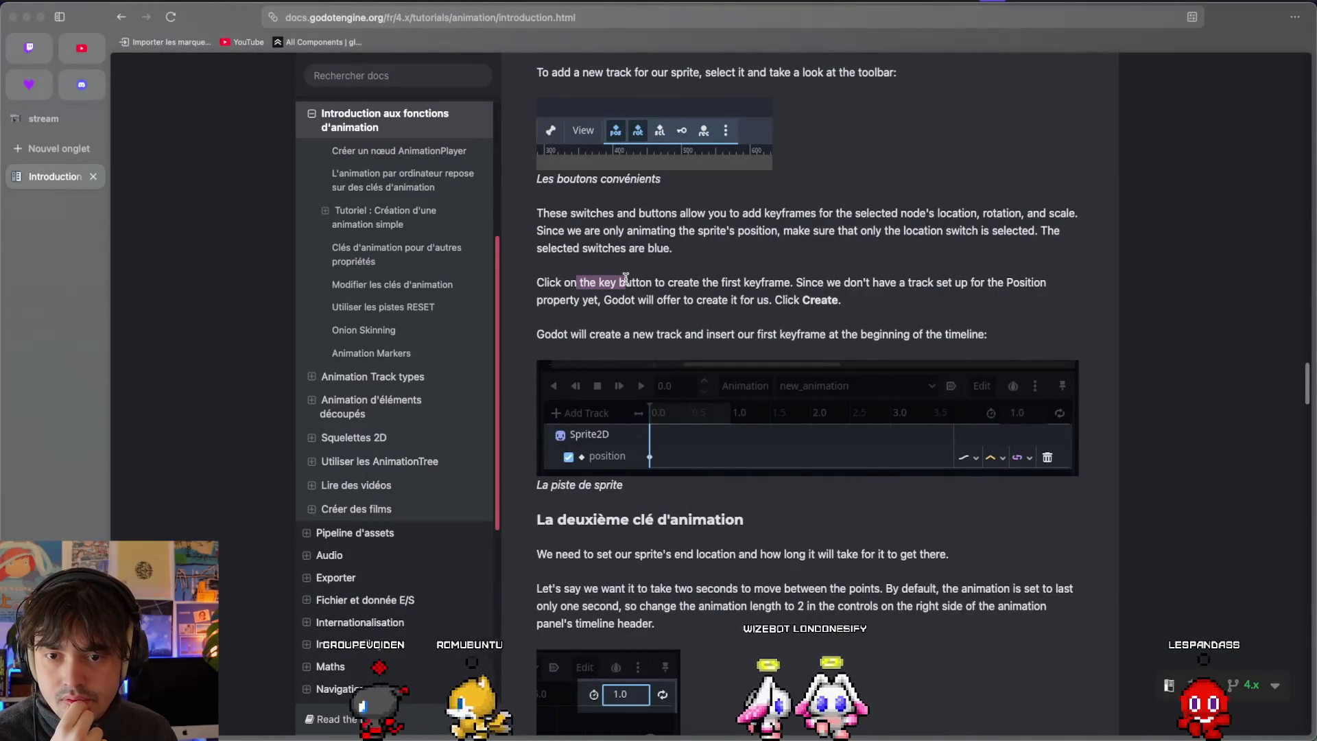
pyautogui.press('super+Tab')
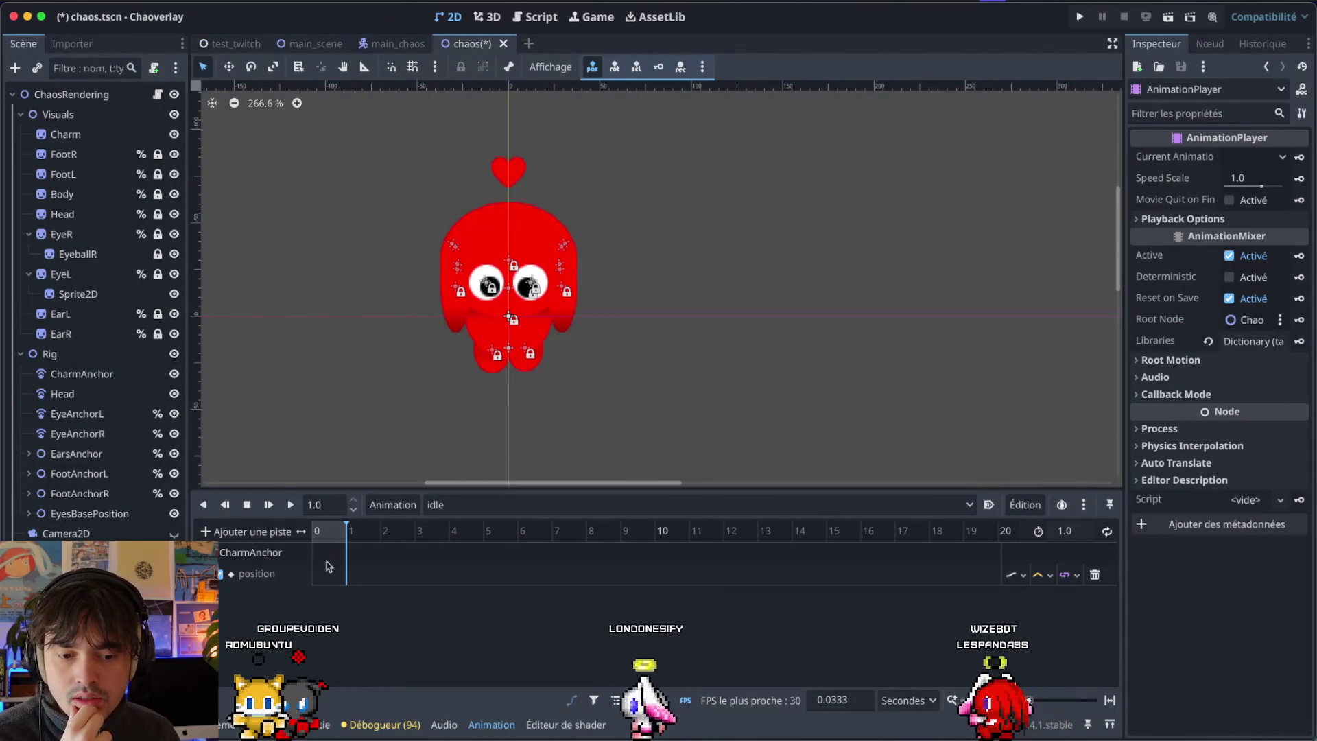
# Set the idle animation length to 5 seconds.
pyautogui.click(241, 555)
pyautogui.doubleClick(262, 571)
pyautogui.click(348, 534)
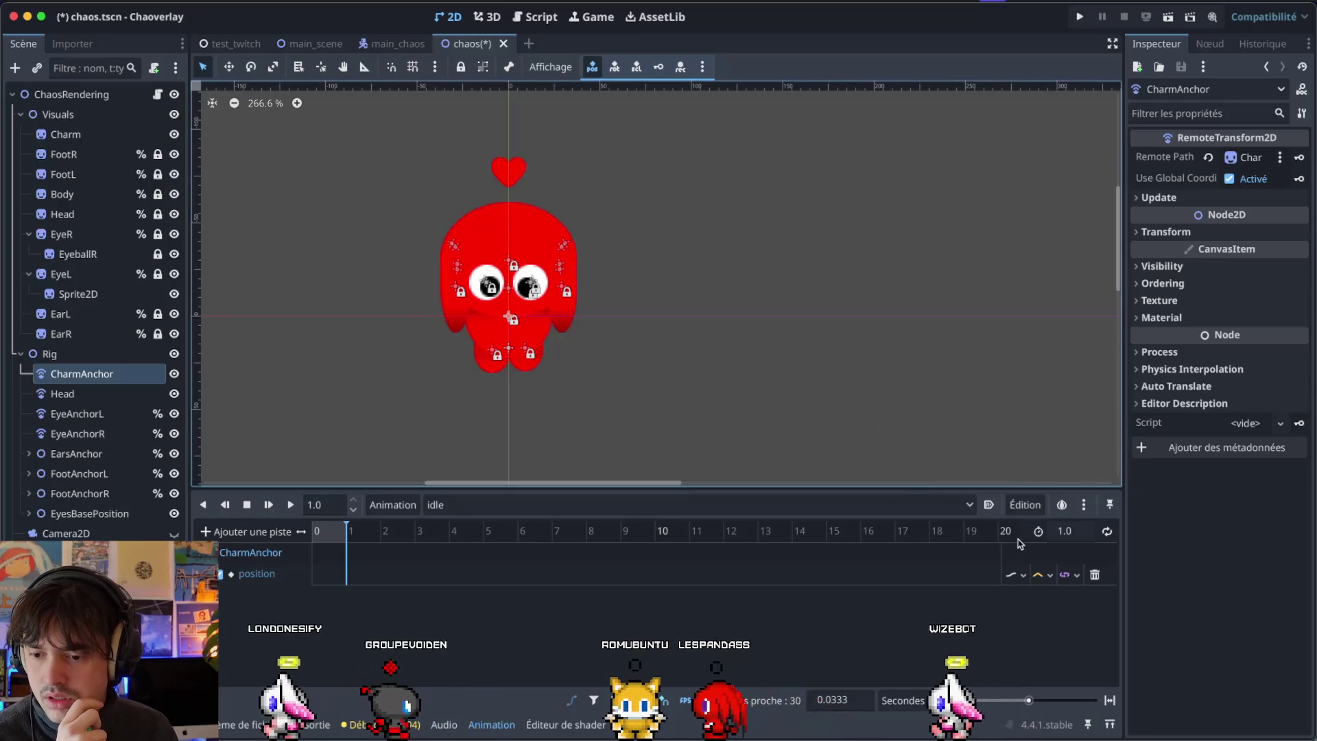
pyautogui.click(1067, 529)
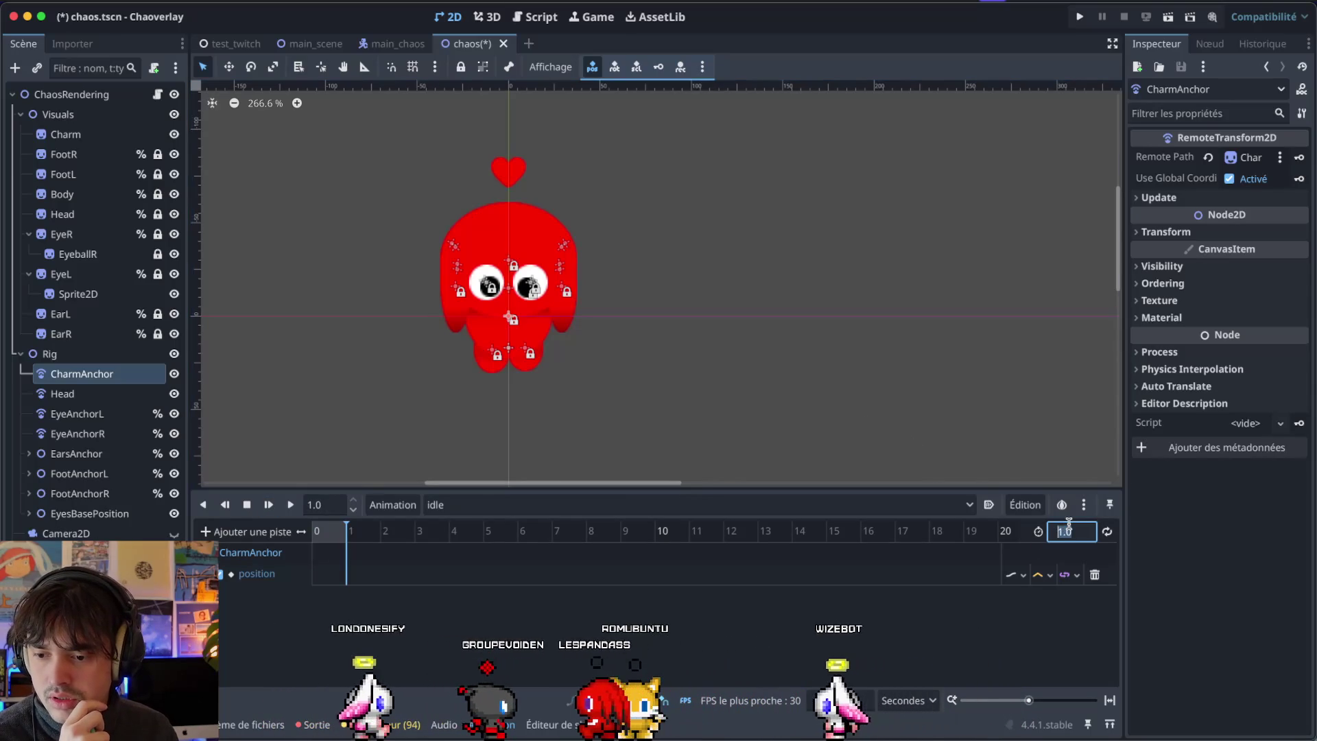
pyautogui.write('5')
pyautogui.press('Return')
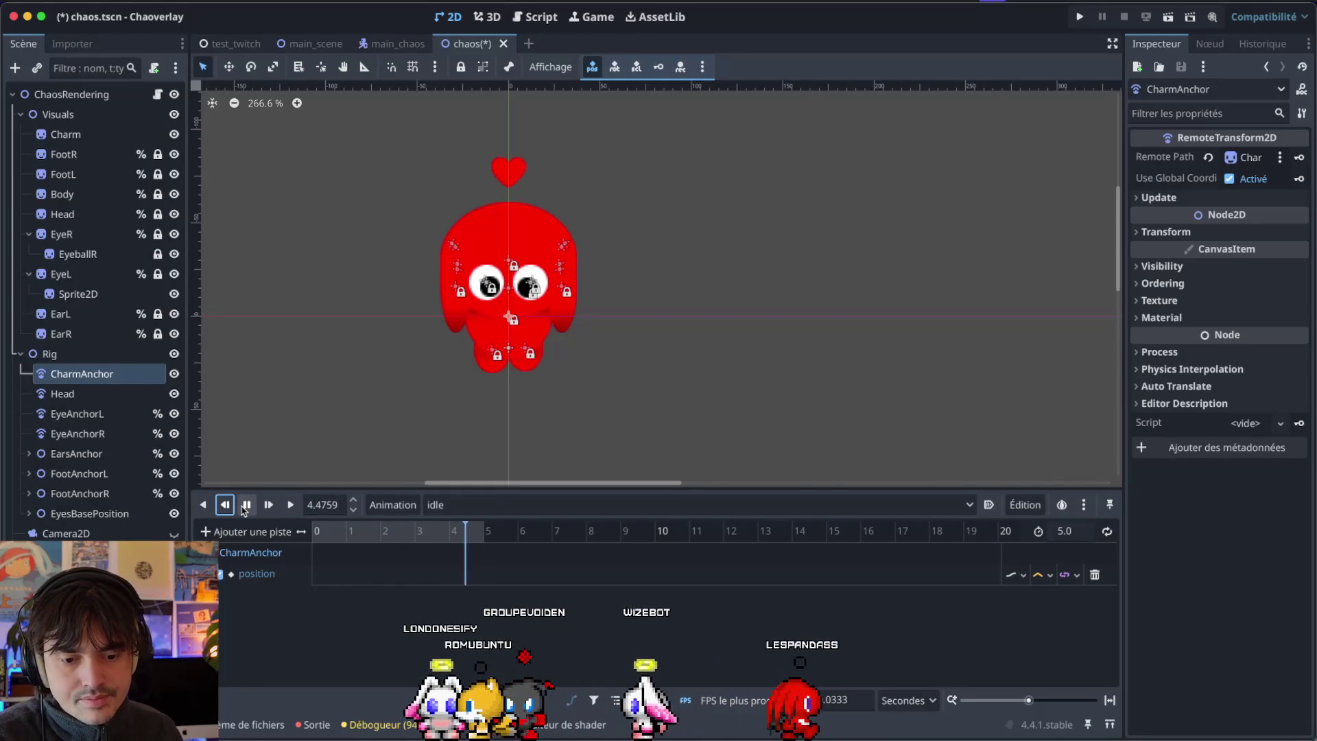
# Stop the preview and move the playhead back to time 0.
pyautogui.click(247, 504)
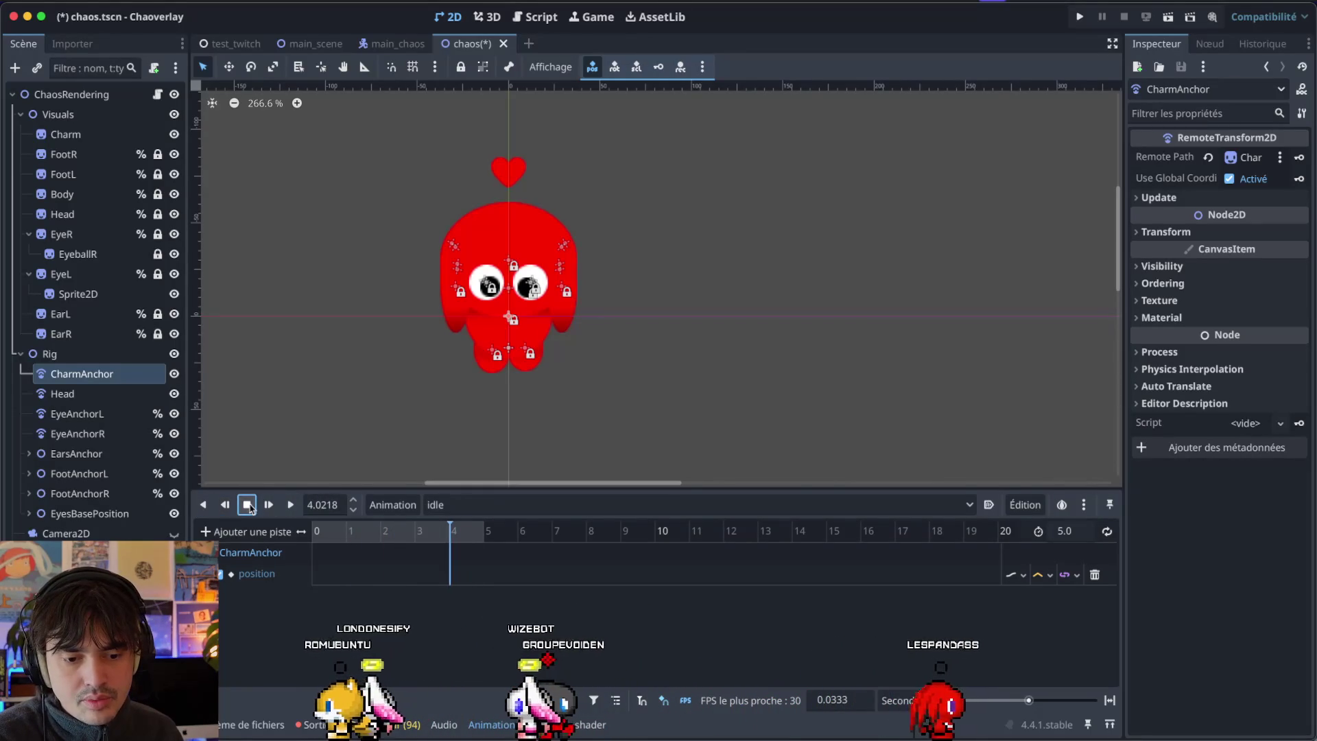
pyautogui.click(360, 532)
pyautogui.write('1')
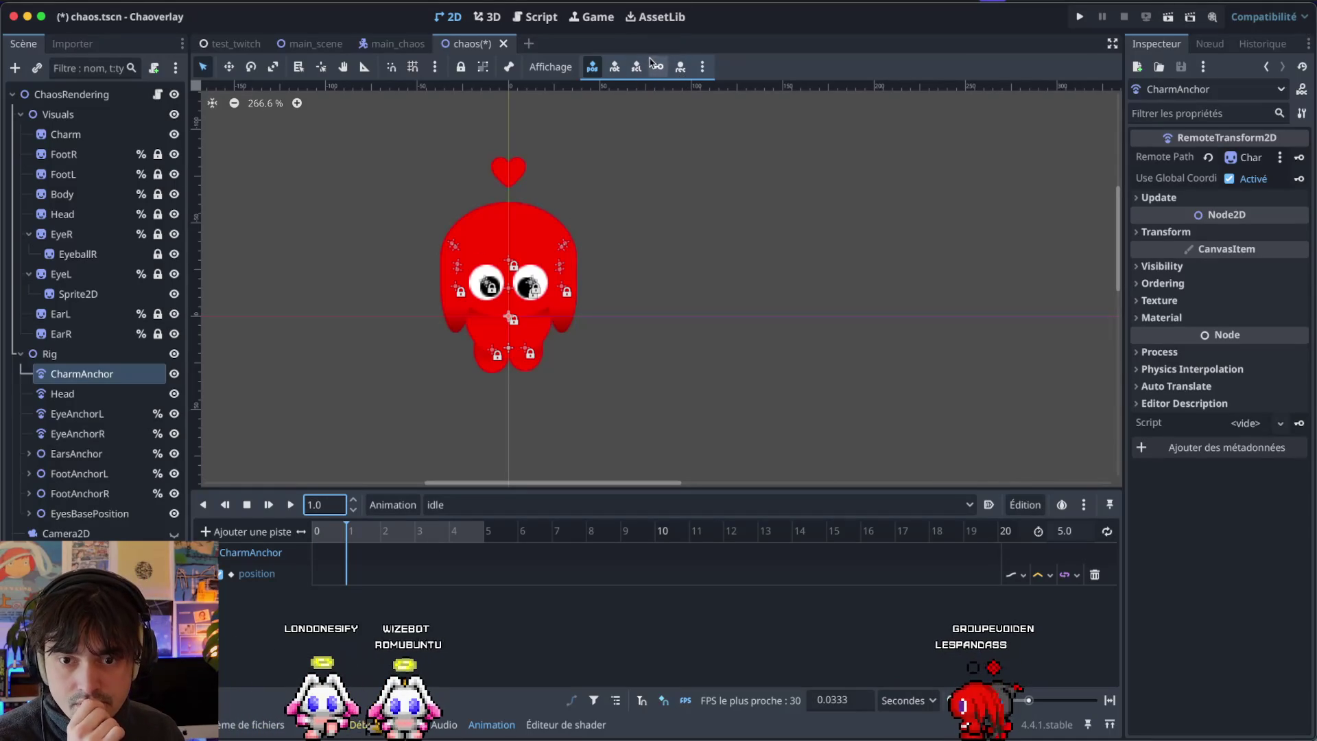
pyautogui.write('0')
pyautogui.press('Return')
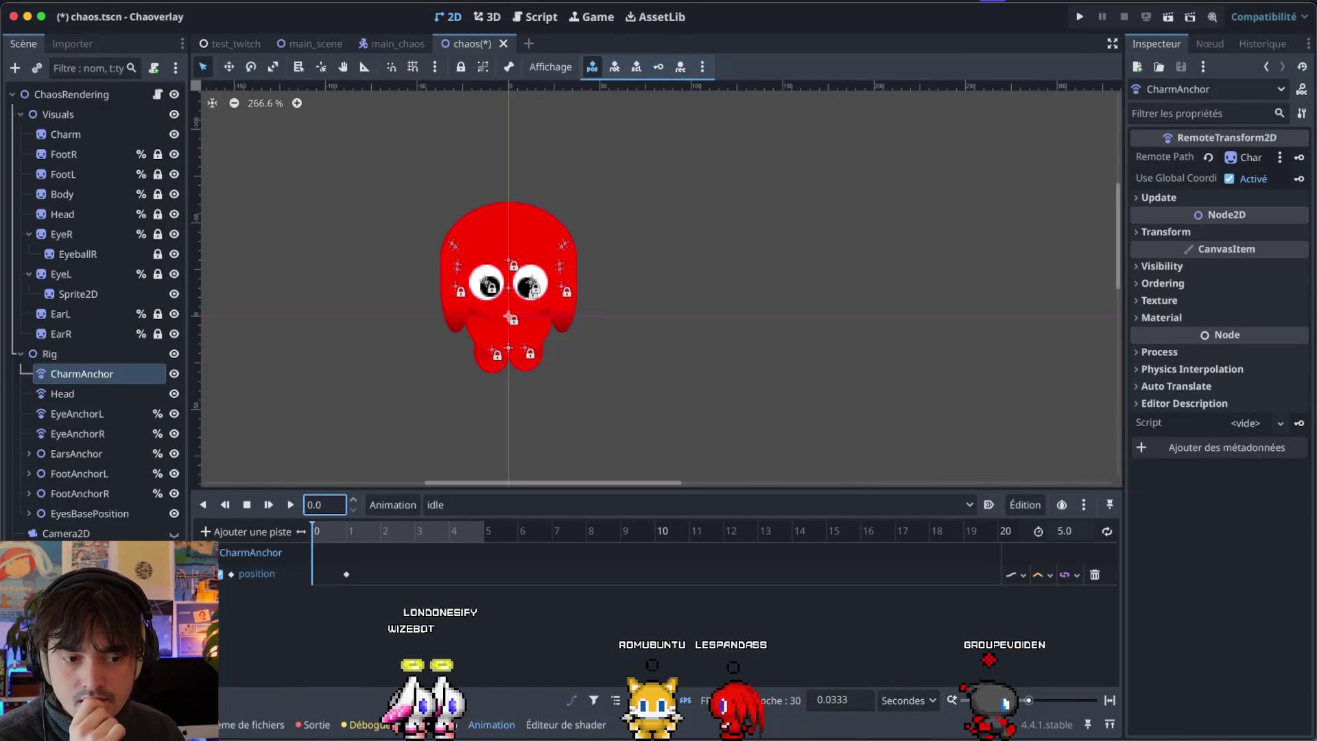
# Select the 1-second CharmAnchor position key, set x to 9.2, and drag y toward -85.46.
pyautogui.click(53, 380)
pyautogui.click(346, 574)
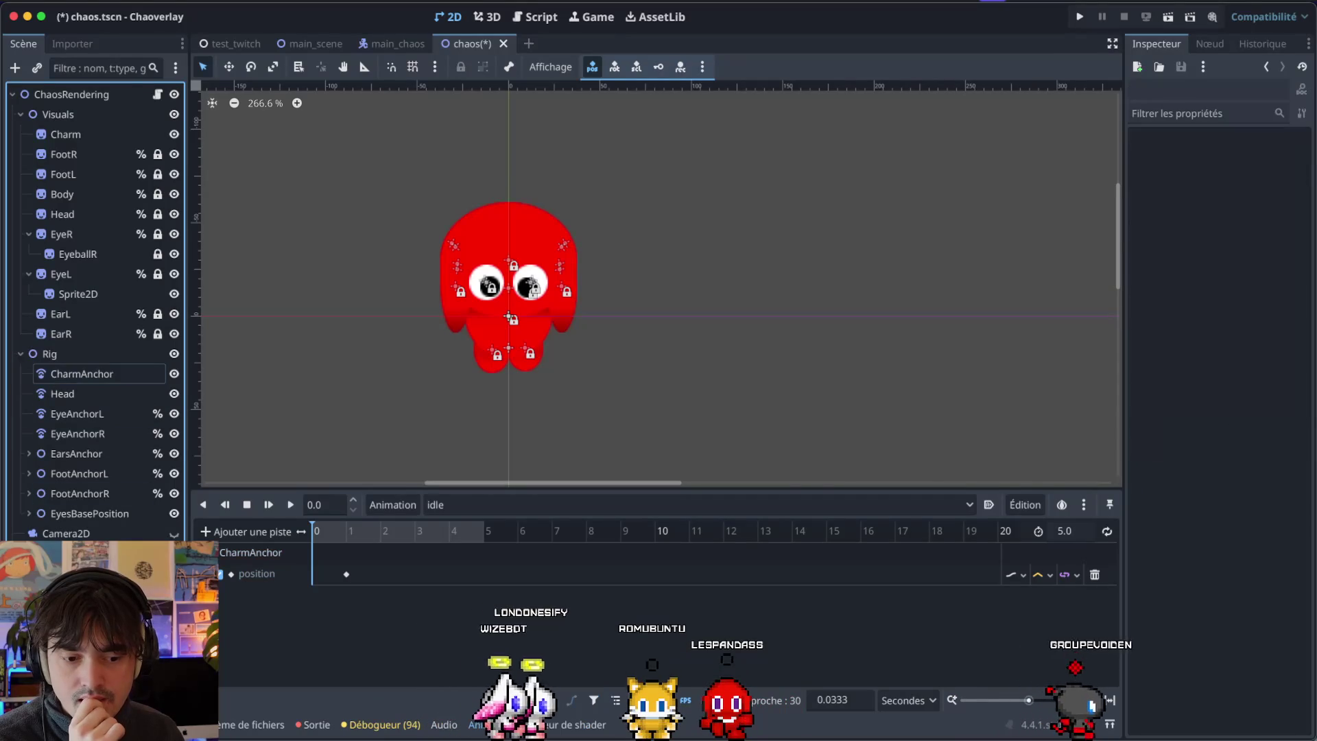
pyautogui.click(347, 574)
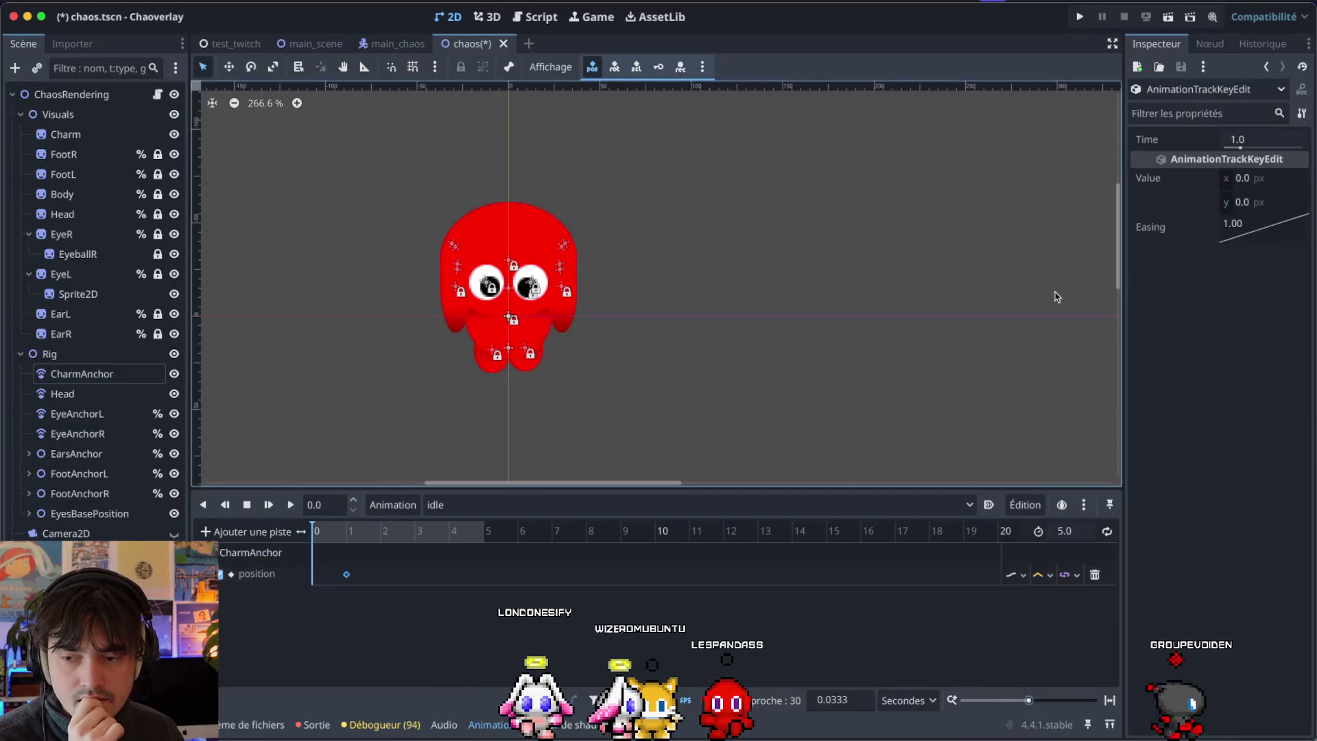
pyautogui.click(1244, 178)
pyautogui.write('9.2')
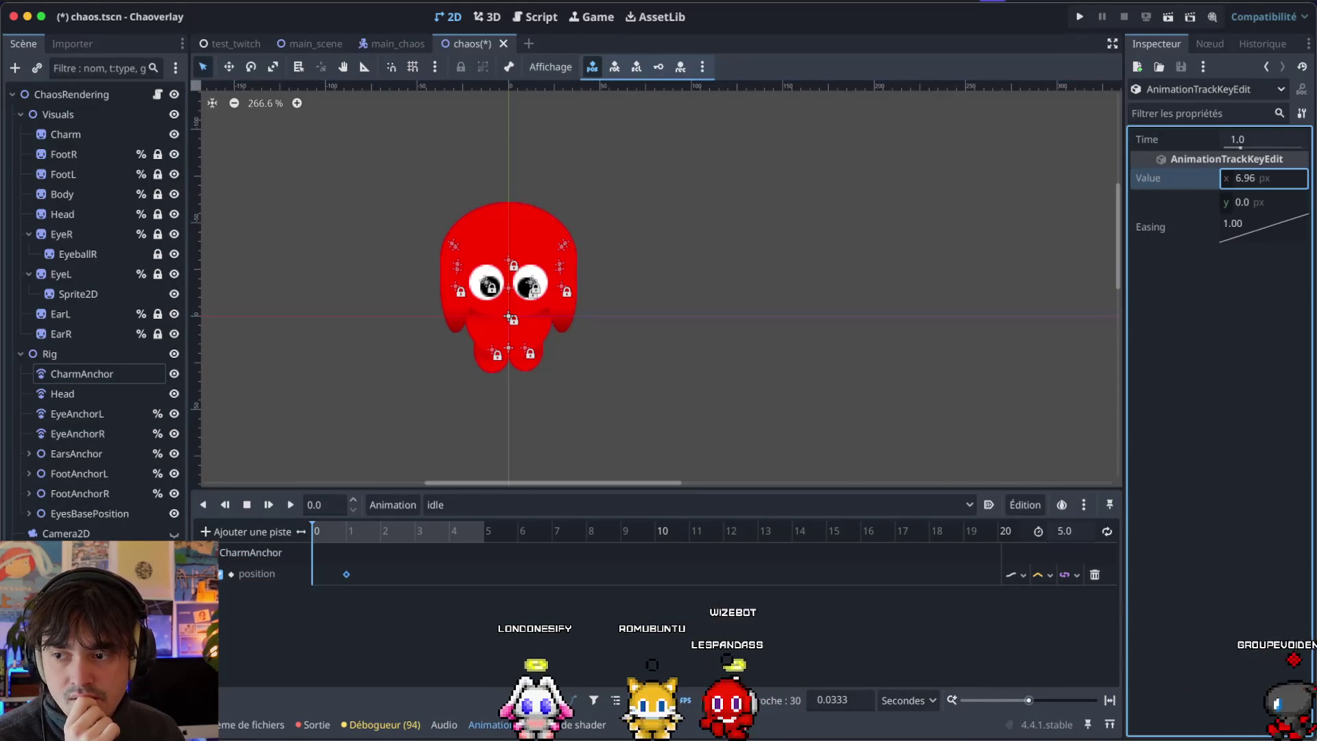
pyautogui.press('Escape')
pyautogui.click(1244, 202)
pyautogui.write('3.78')
pyautogui.moveTo(1250, 206); pyautogui.dragTo(1165, 206)
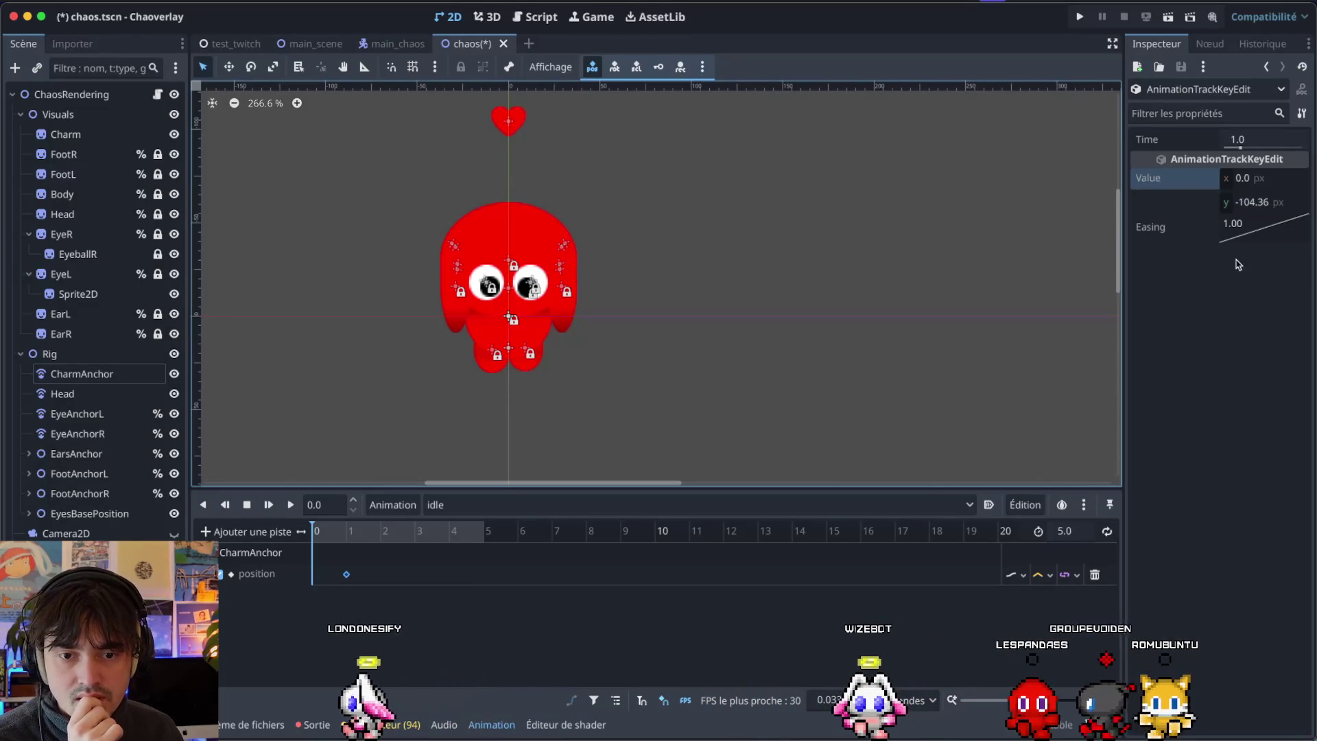
pyautogui.moveTo(1236, 206); pyautogui.dragTo(1255, 206)
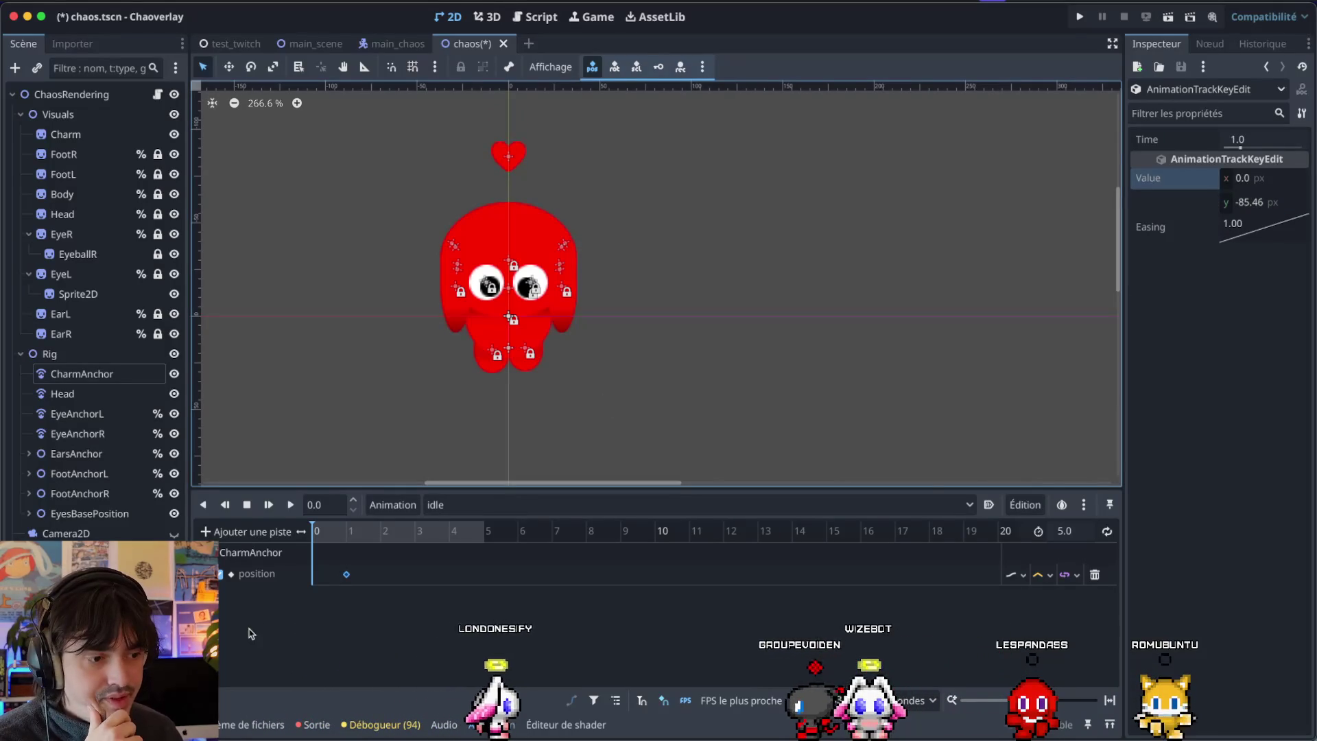
# Recheck the 1-second key near 0.94 seconds, then rewind the playhead to 0.
pyautogui.click(348, 553)
pyautogui.click(346, 532)
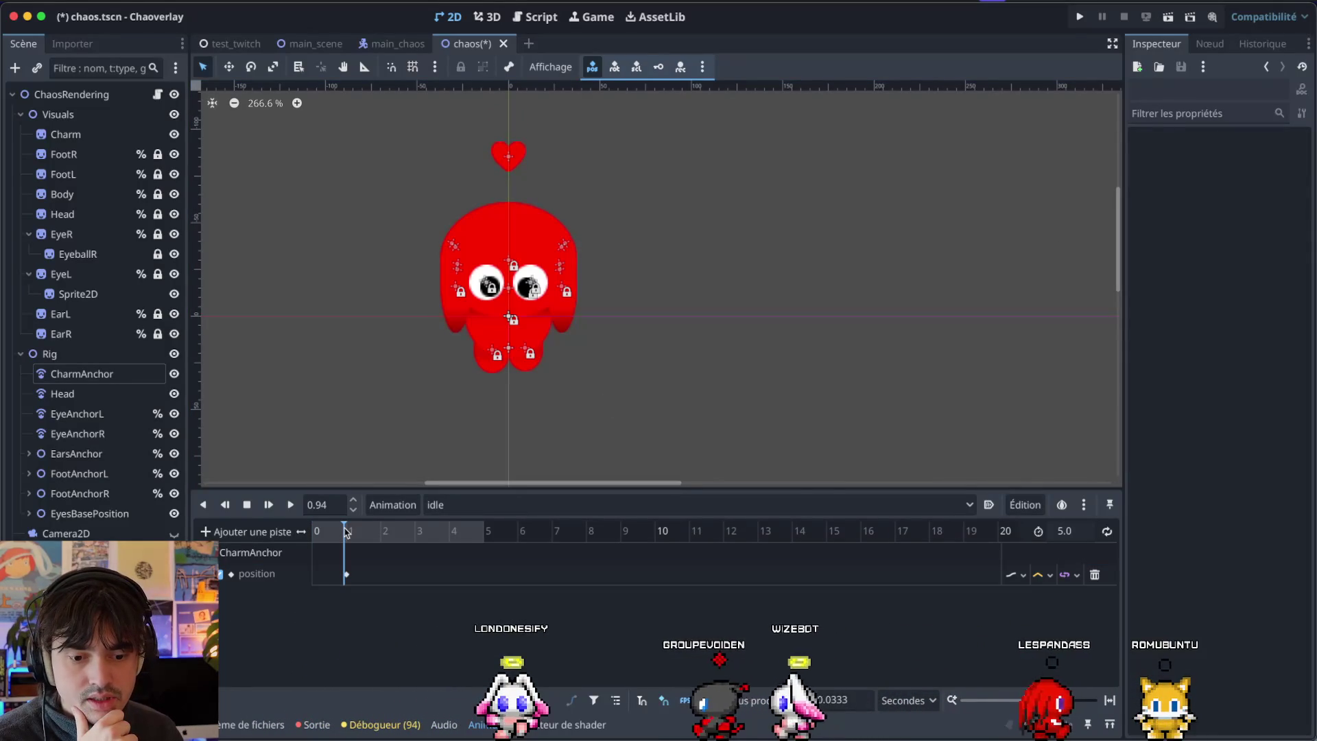
pyautogui.click(346, 573)
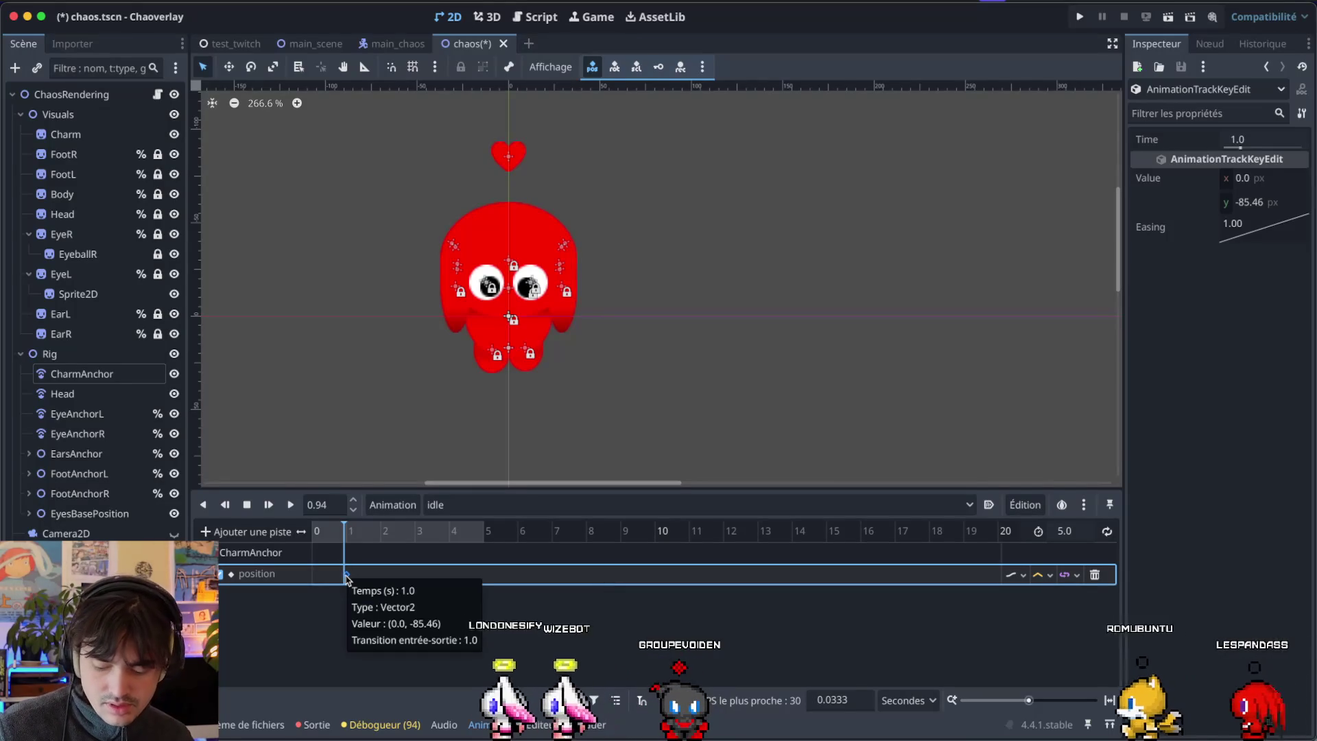
pyautogui.click(338, 611)
pyautogui.moveTo(344, 531); pyautogui.dragTo(303, 535)
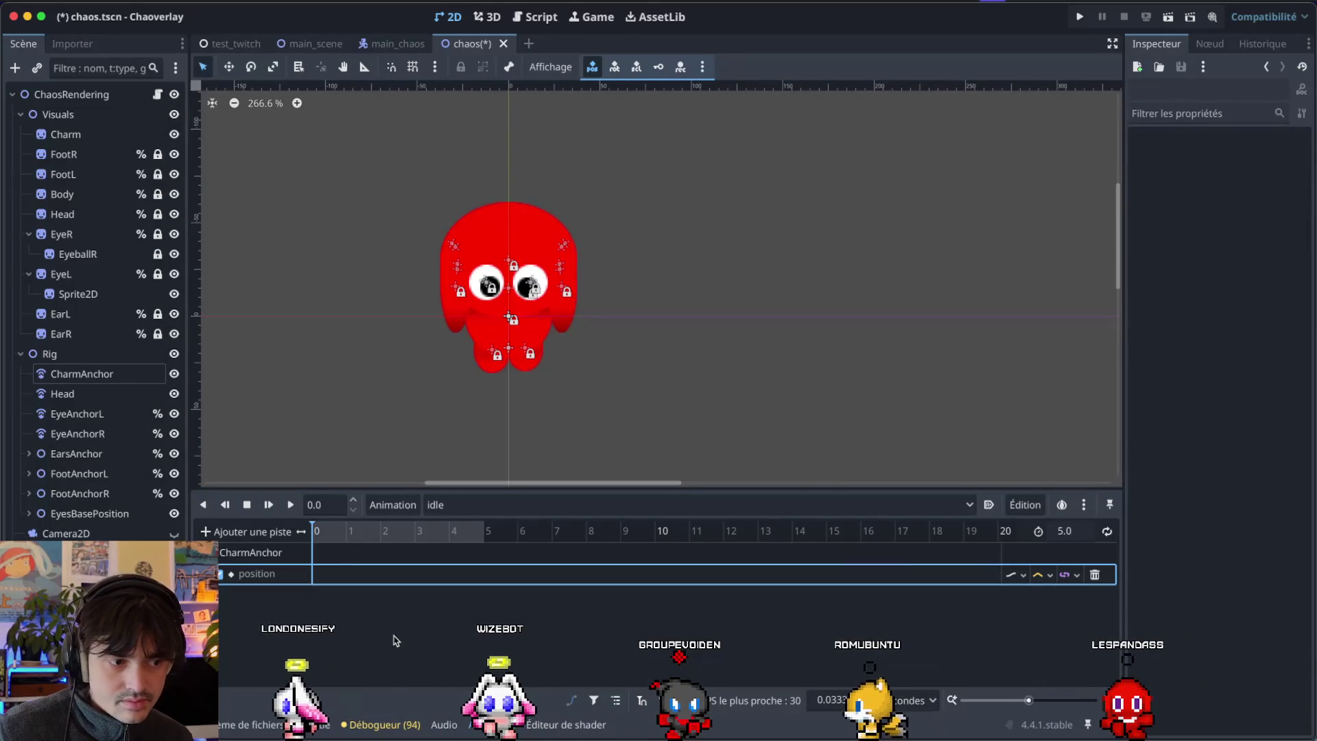
# Select CharmAnchor, raise the heart above the head, and key its position at time 0.
pyautogui.click(57, 375)
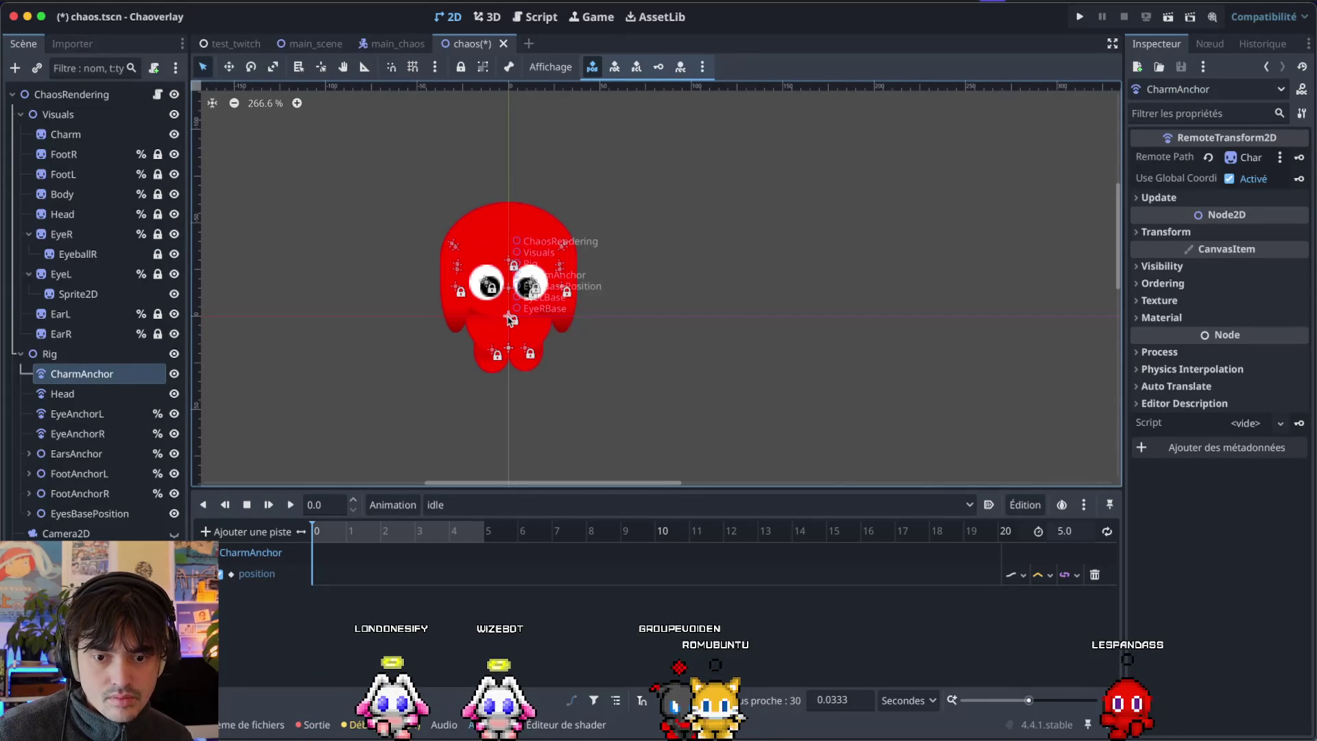
pyautogui.click(510, 320)
pyautogui.click(29, 513)
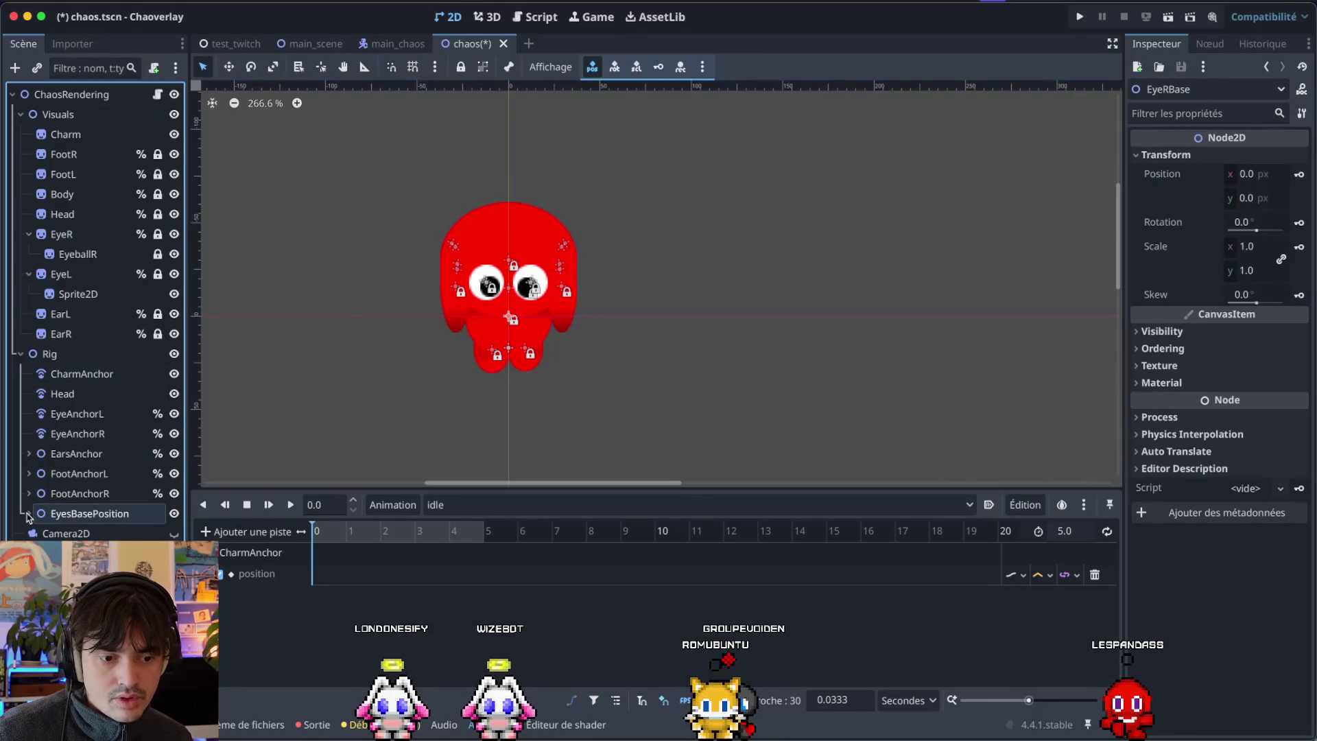
pyautogui.click(68, 374)
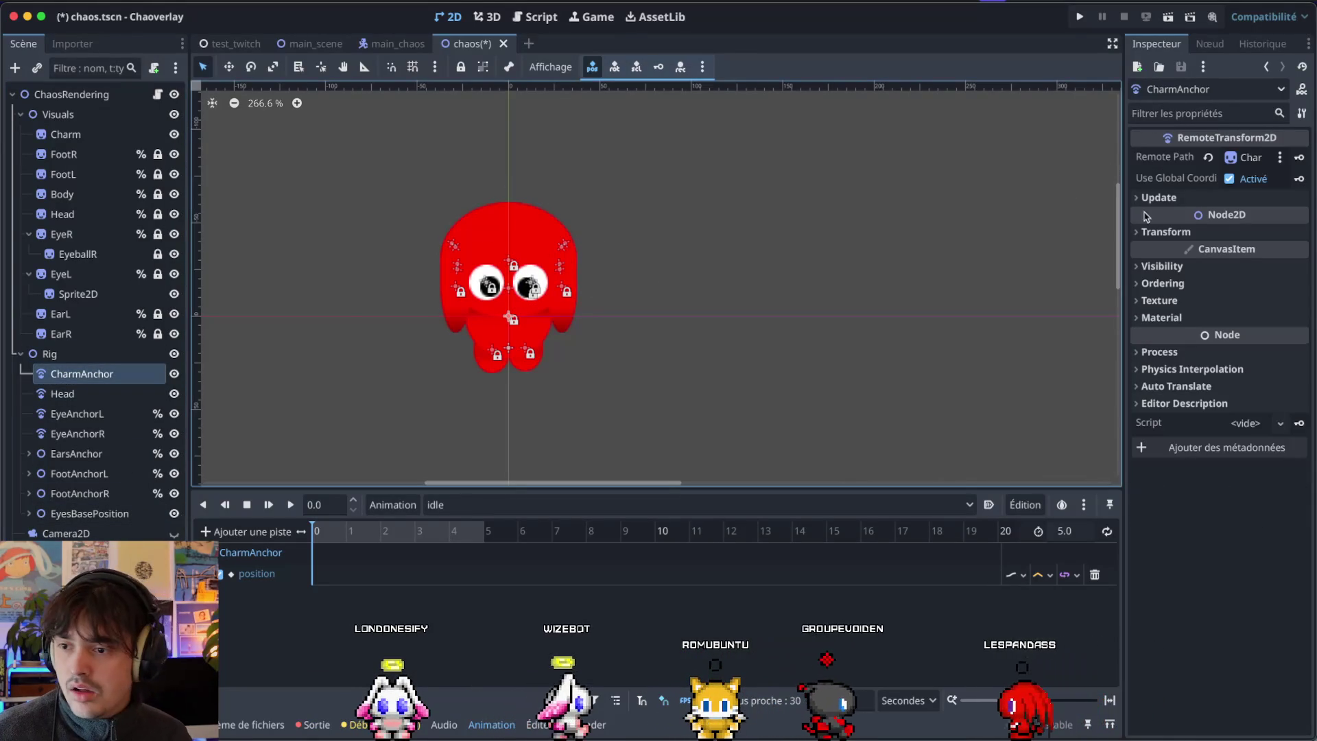
pyautogui.click(1159, 232)
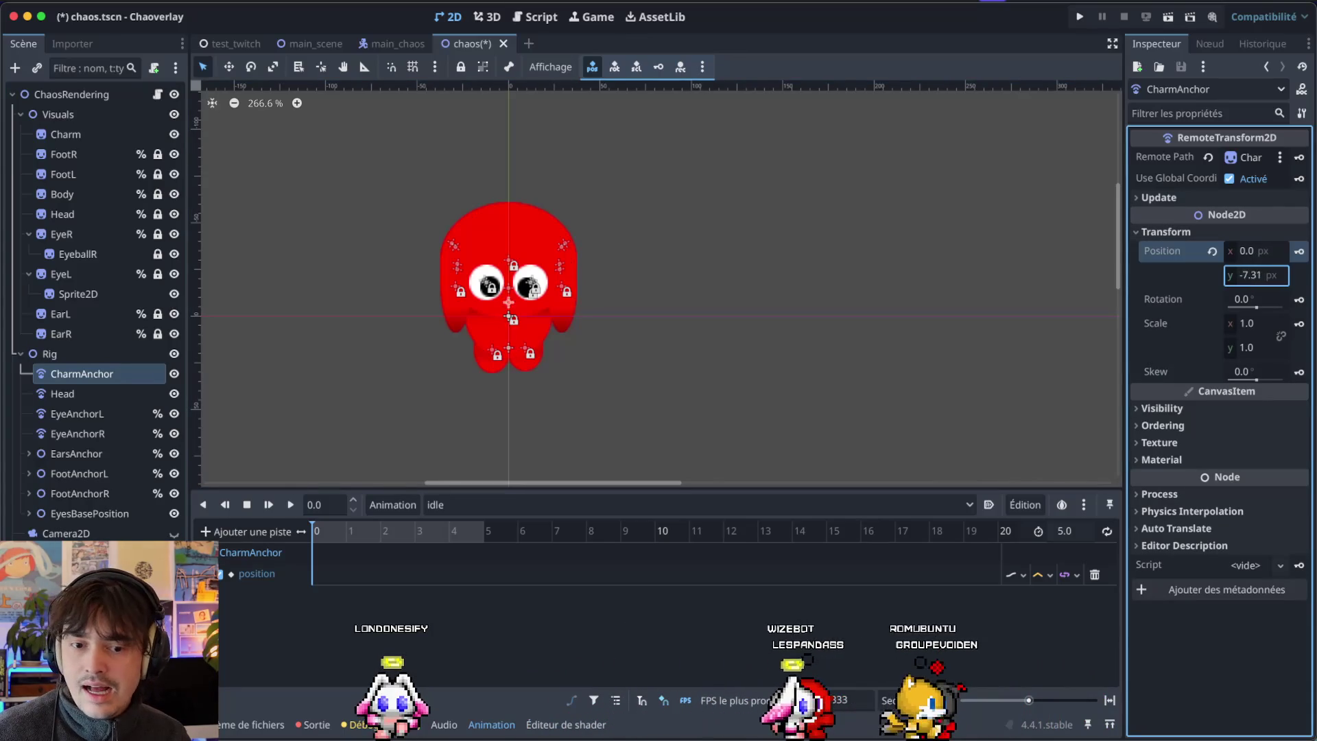
pyautogui.moveTo(1250, 281); pyautogui.dragTo(1250, 277)
pyautogui.click(1298, 252)
pyautogui.press('d')
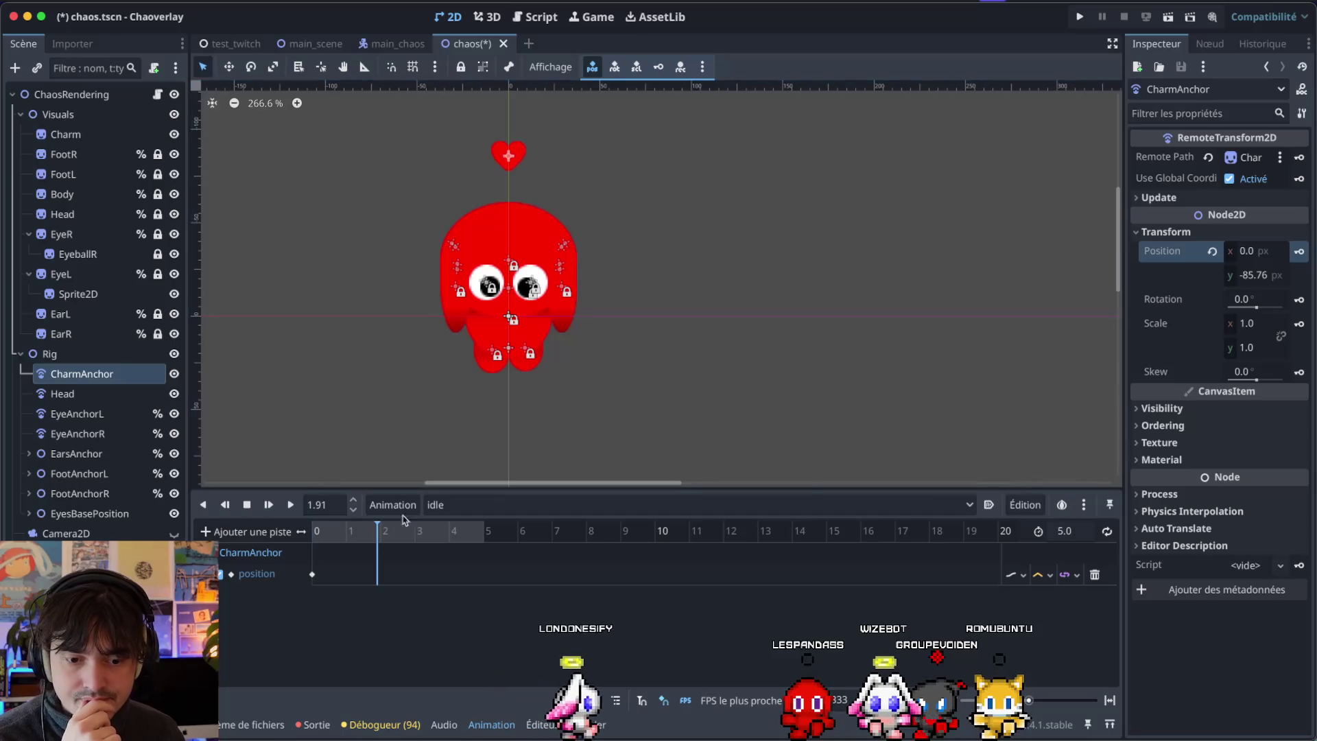
# Nudge the heart to y -85.76 and insert a second position key at 2 seconds.
pyautogui.moveTo(1250, 275); pyautogui.dragTo(1250, 268)
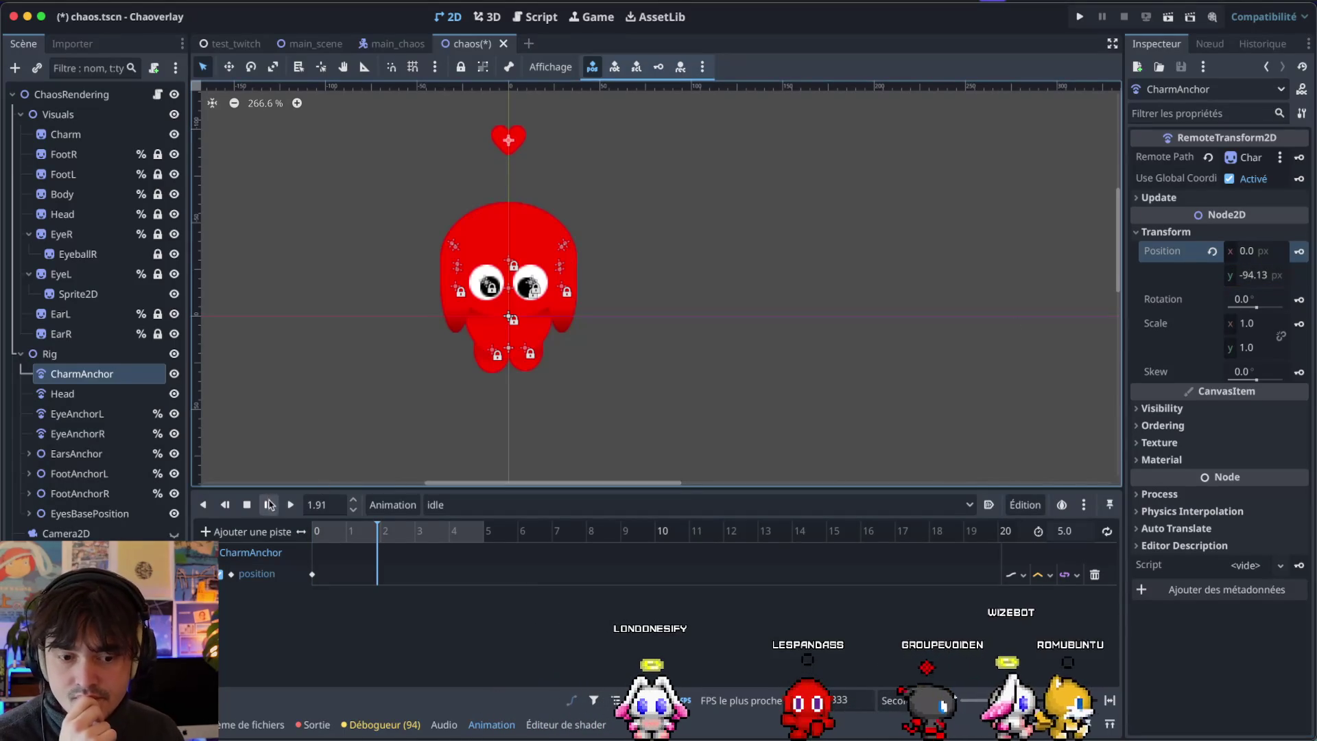
pyautogui.click(328, 505)
pyautogui.write('2')
pyautogui.press('Return')
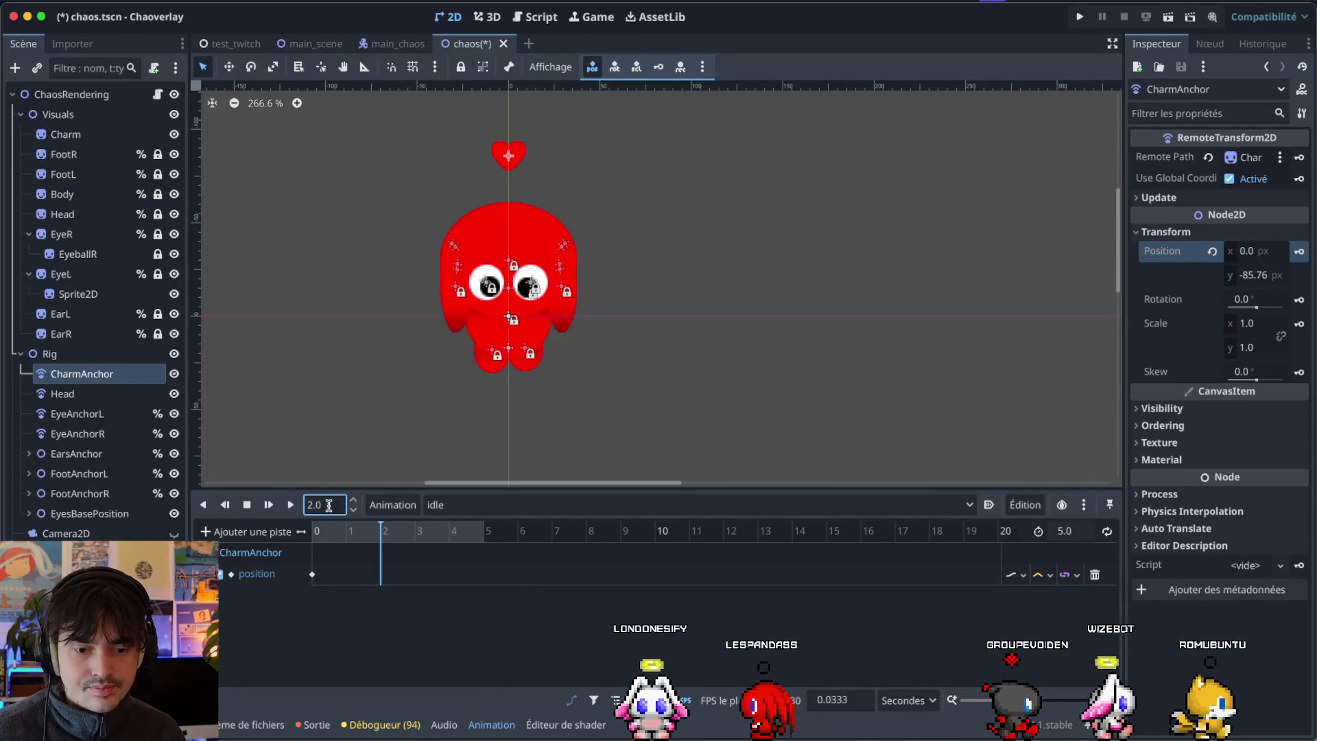
pyautogui.click(1299, 251)
pyautogui.click(451, 535)
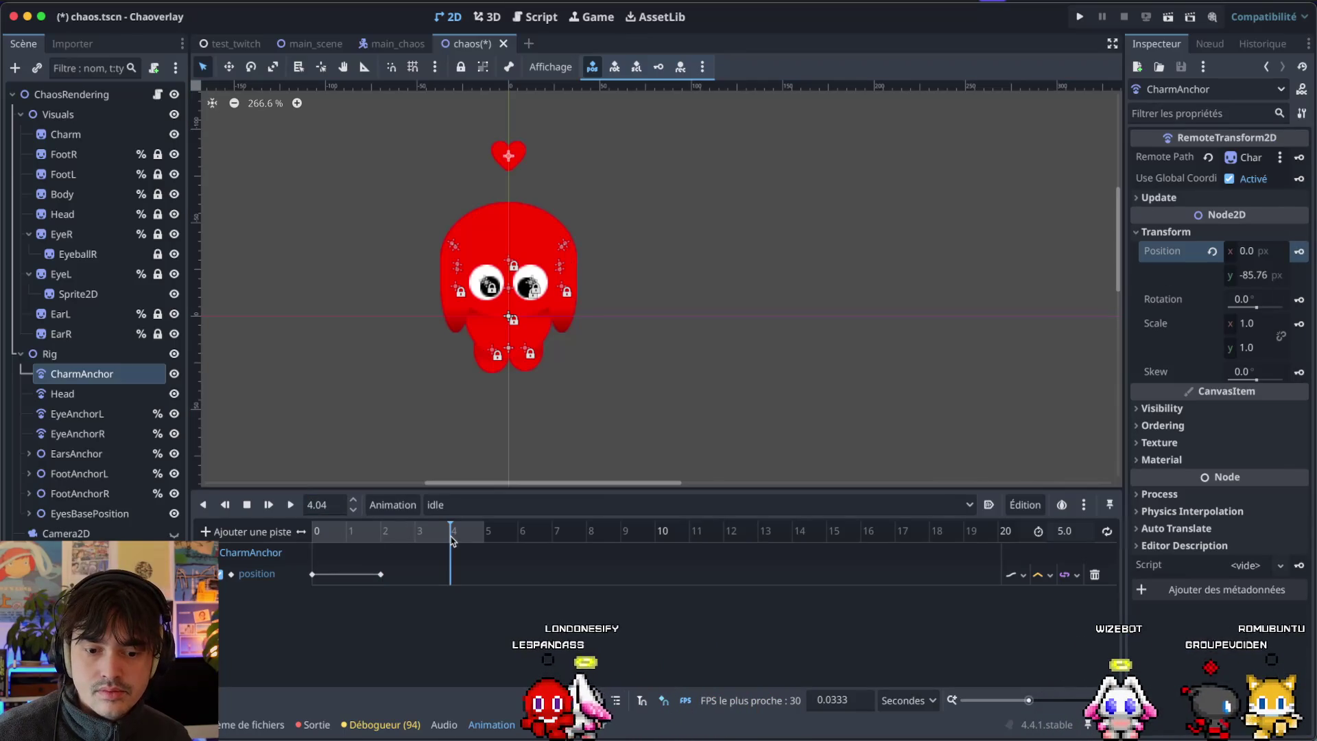
# Add a third CharmAnchor position keyframe at 3.96 seconds, undoing a stray key at 5 seconds.
pyautogui.doubleClick(313, 505)
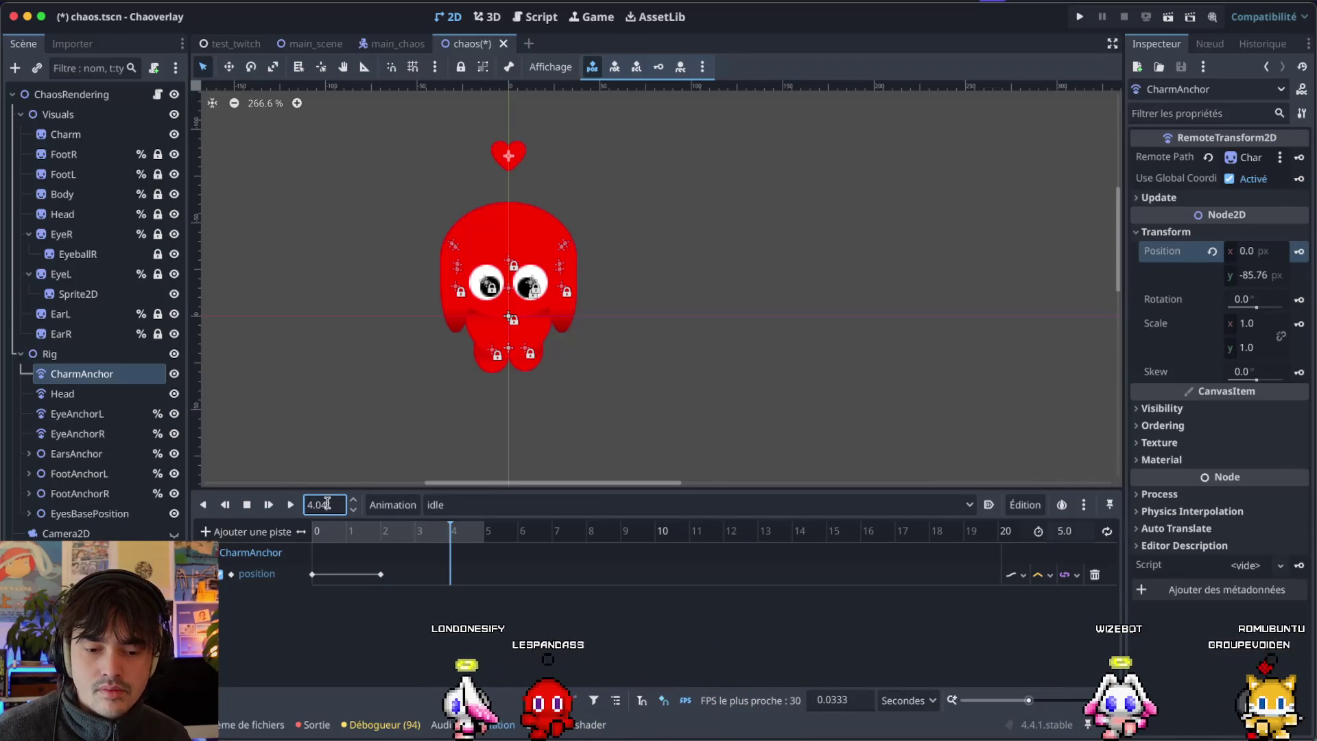
pyautogui.write('8')
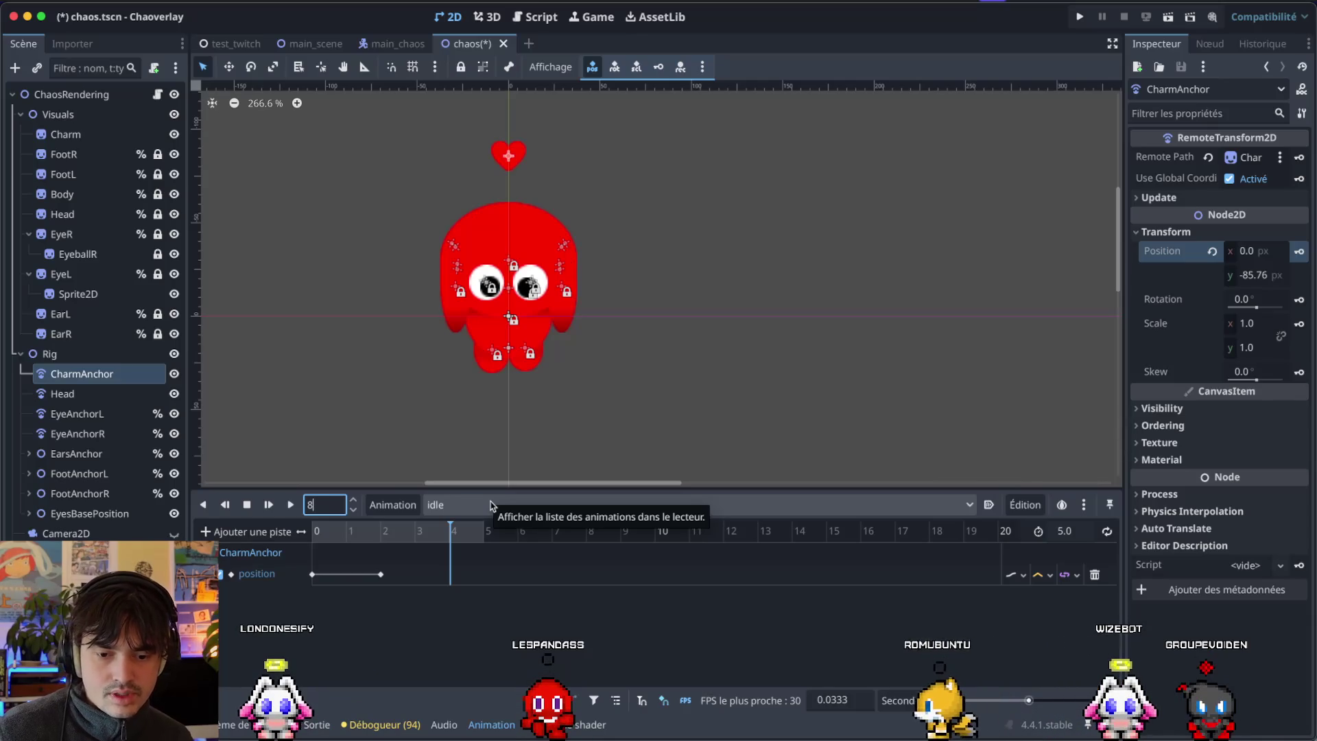
pyautogui.click(312, 575)
pyautogui.click(381, 575)
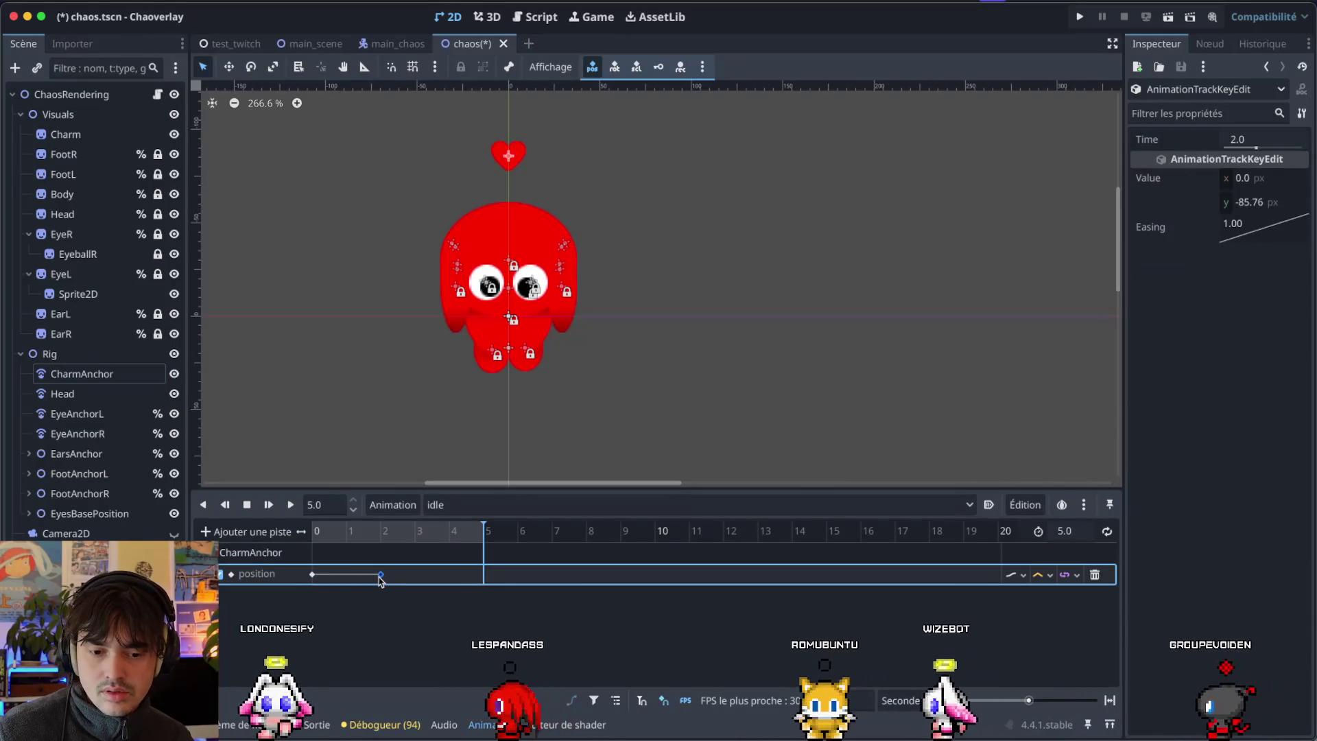
pyautogui.click(317, 583)
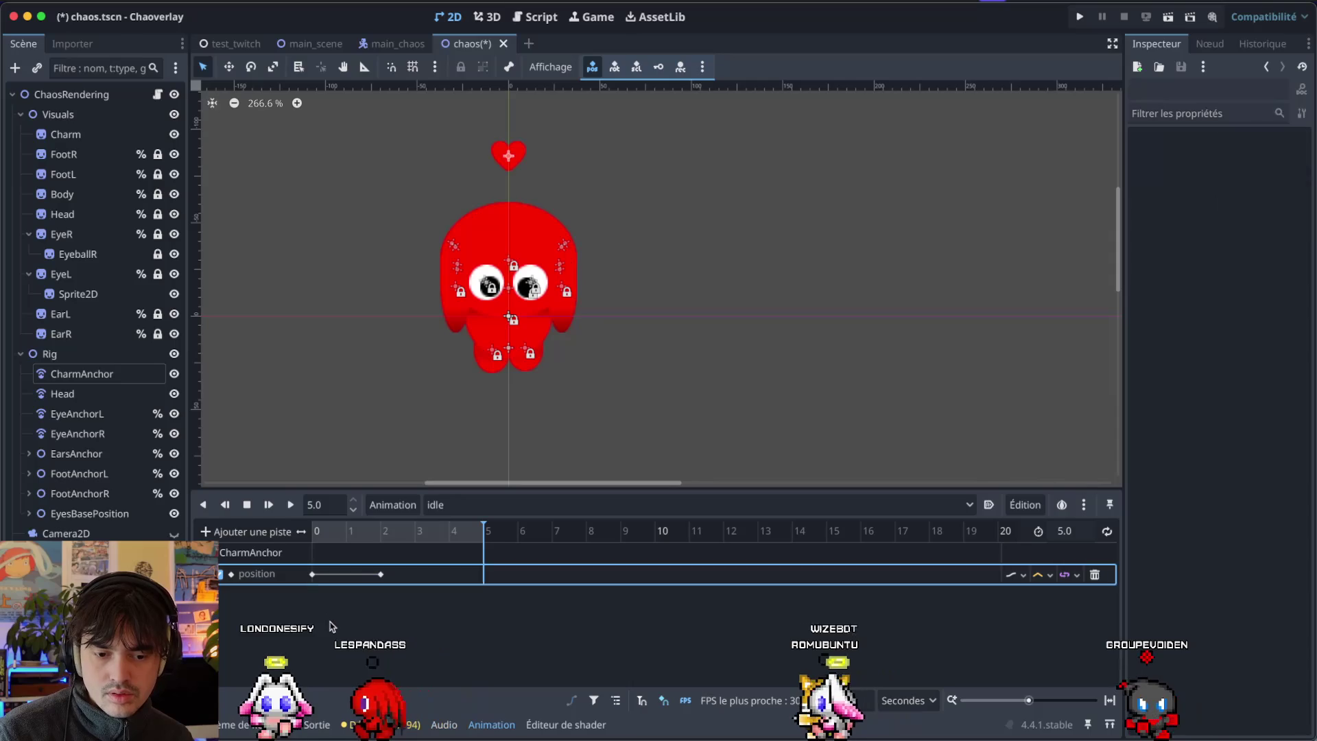
pyautogui.press('Insert')
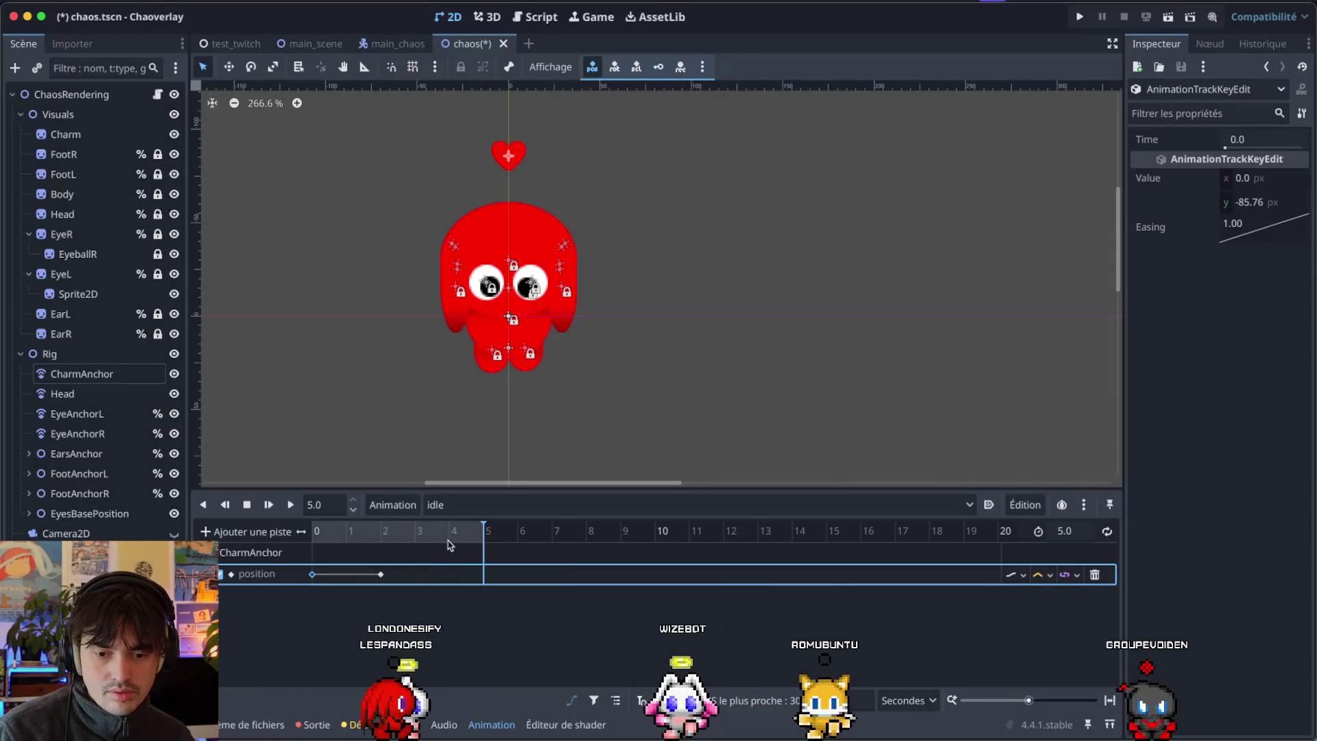
pyautogui.hotkey('ctrl', 'z')
pyautogui.click(449, 539)
pyautogui.press('Insert')
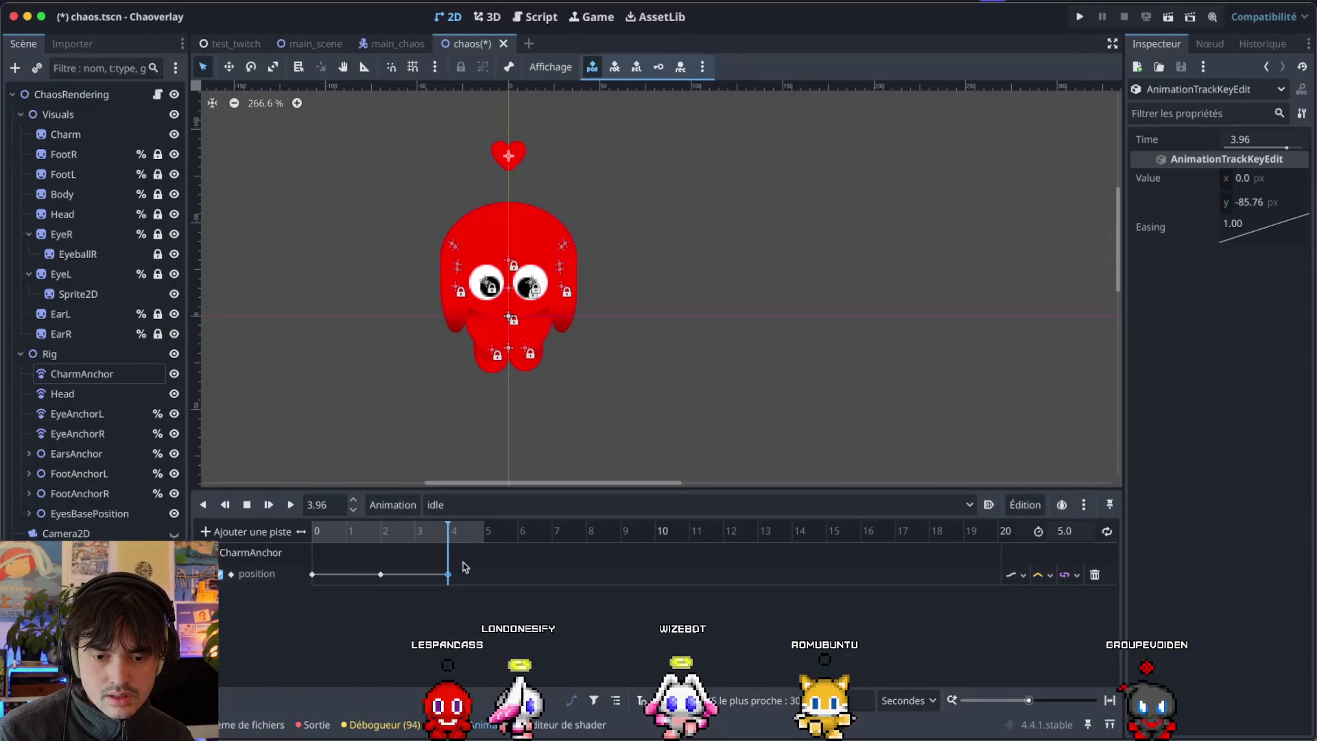
# Move the playhead to 5 seconds and set the animation length to 6.
pyautogui.click(338, 503)
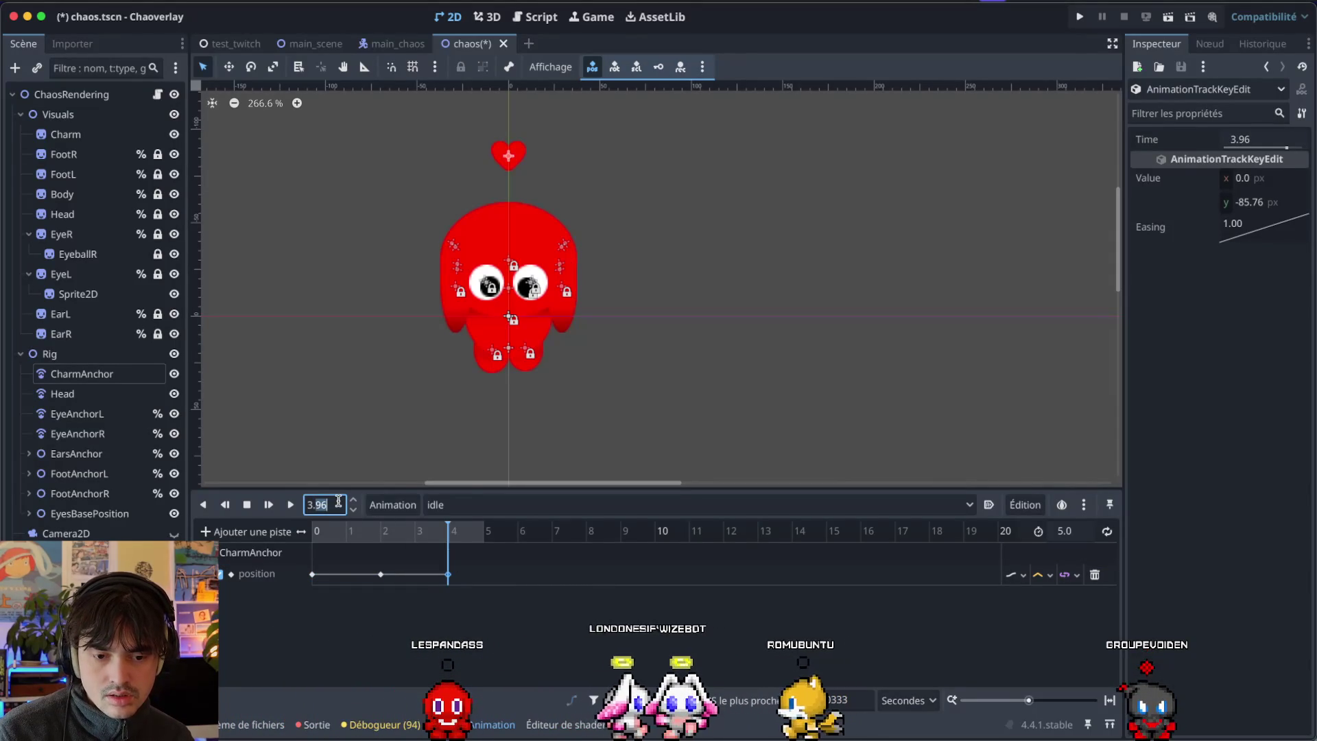
pyautogui.write('65')
pyautogui.press('Return')
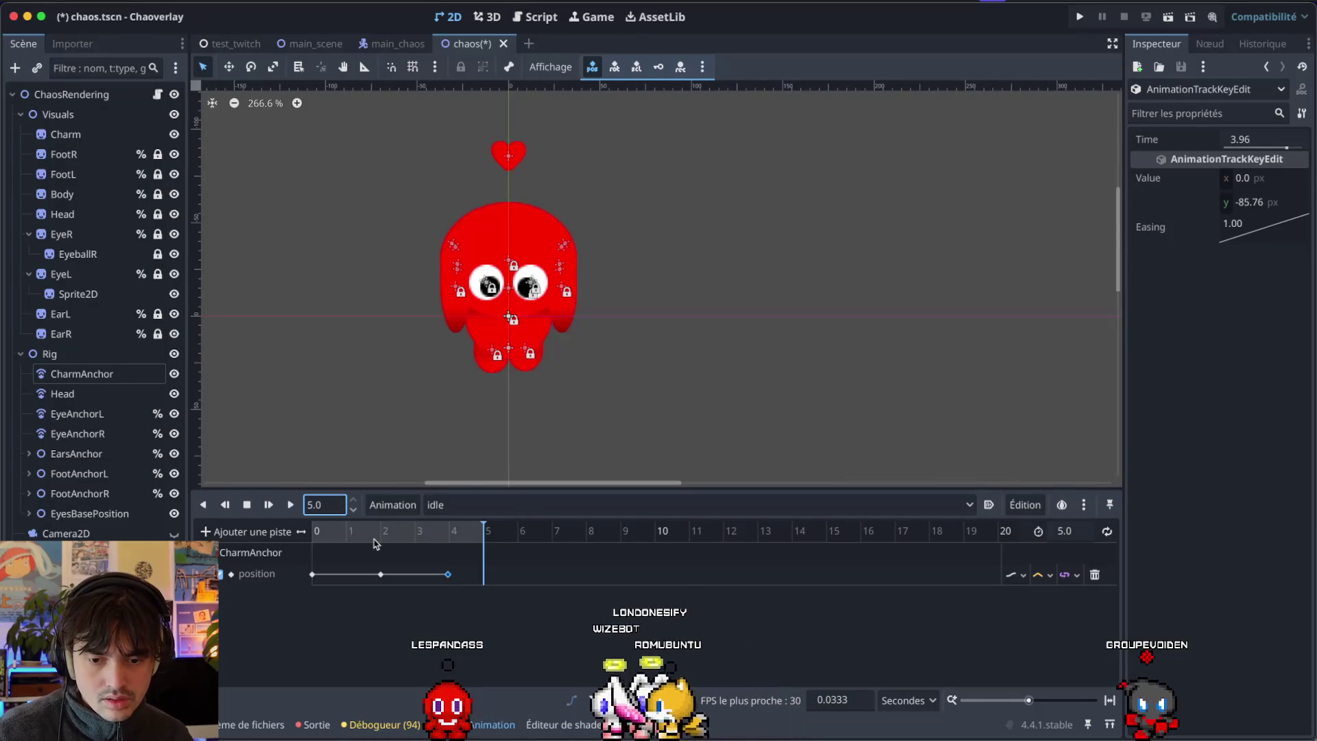
pyautogui.click(325, 506)
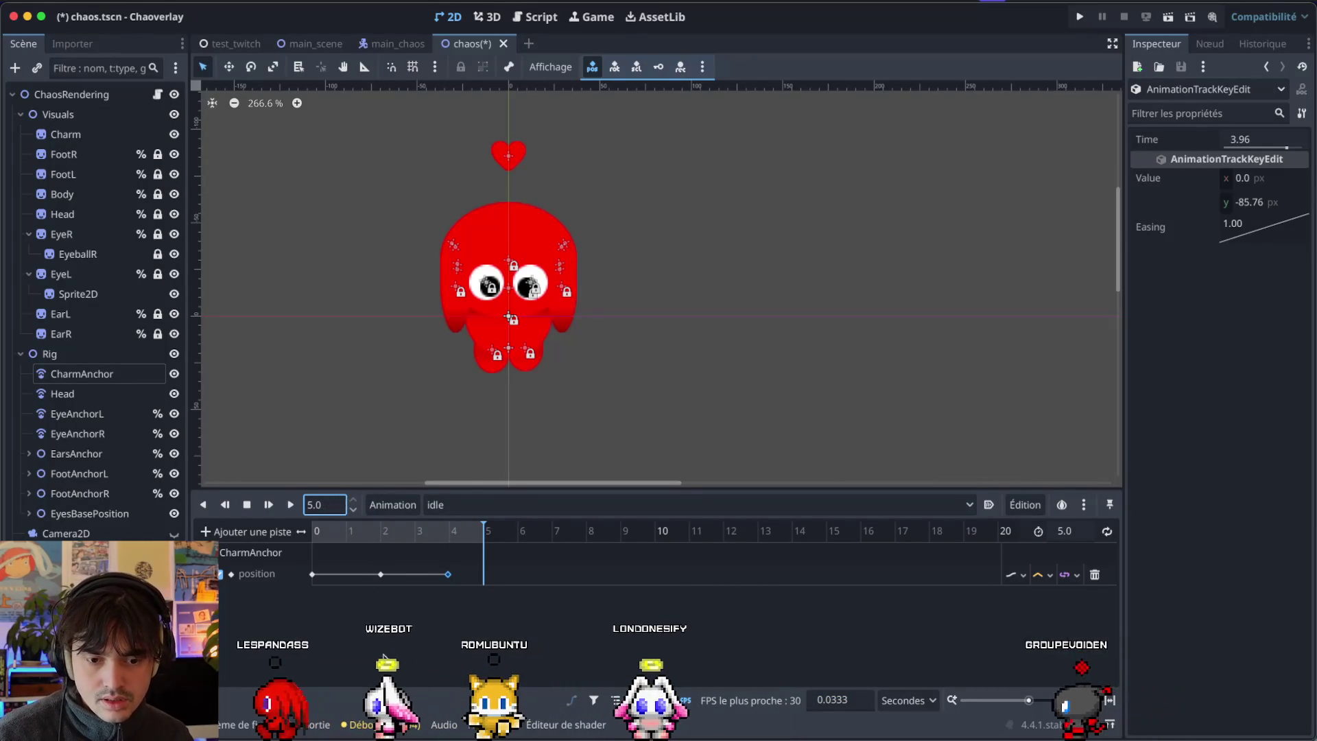
pyautogui.click(394, 649)
pyautogui.click(1070, 531)
pyautogui.write('6')
pyautogui.press('Return')
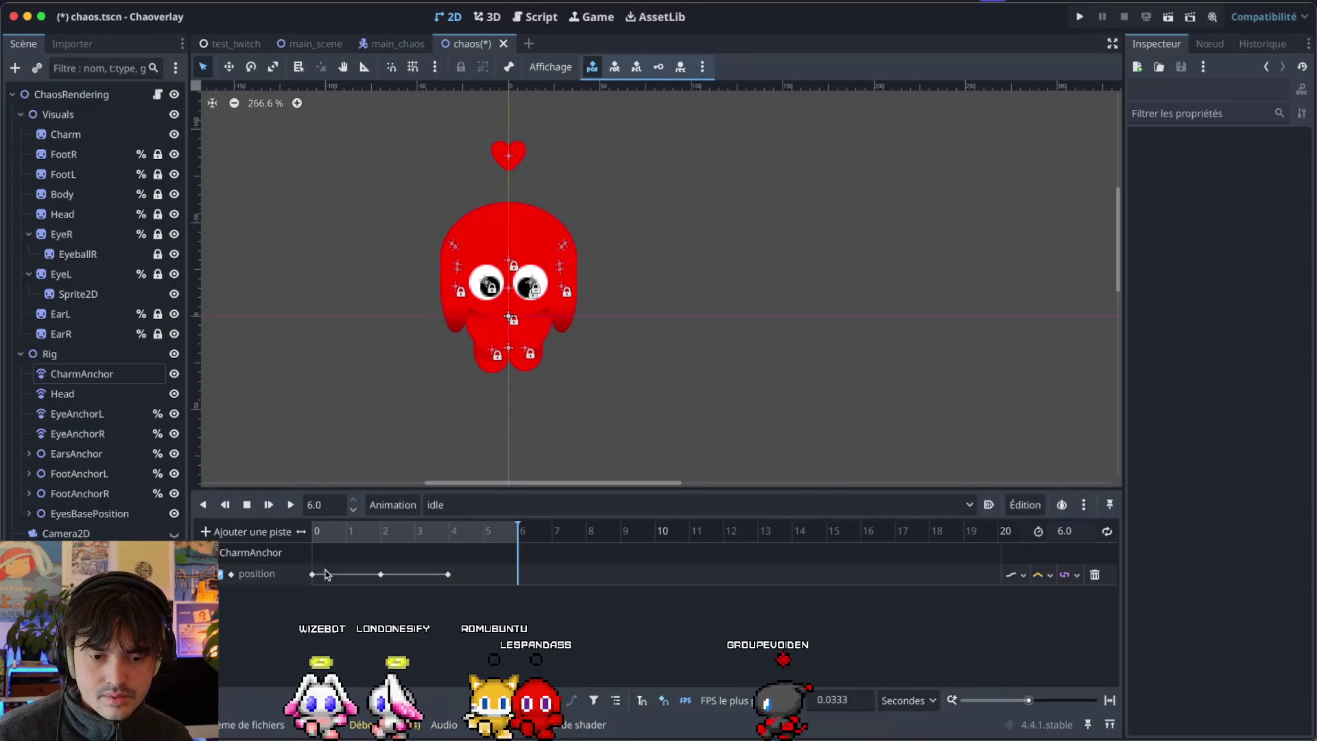
# Raise the 2-second key's y value to -89.92 and preview the pose across the timeline.
pyautogui.click(380, 574)
pyautogui.moveTo(362, 530); pyautogui.dragTo(280, 532)
pyautogui.click(315, 527)
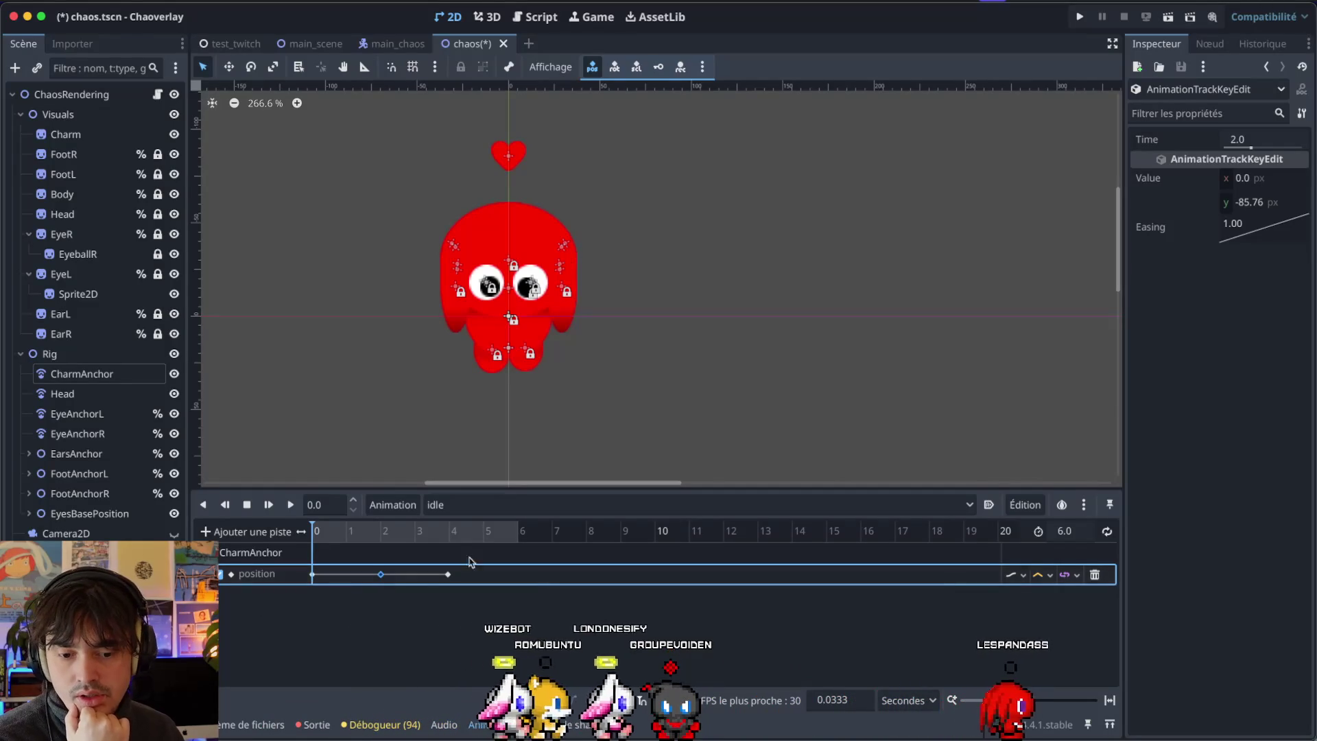
pyautogui.click(1249, 201)
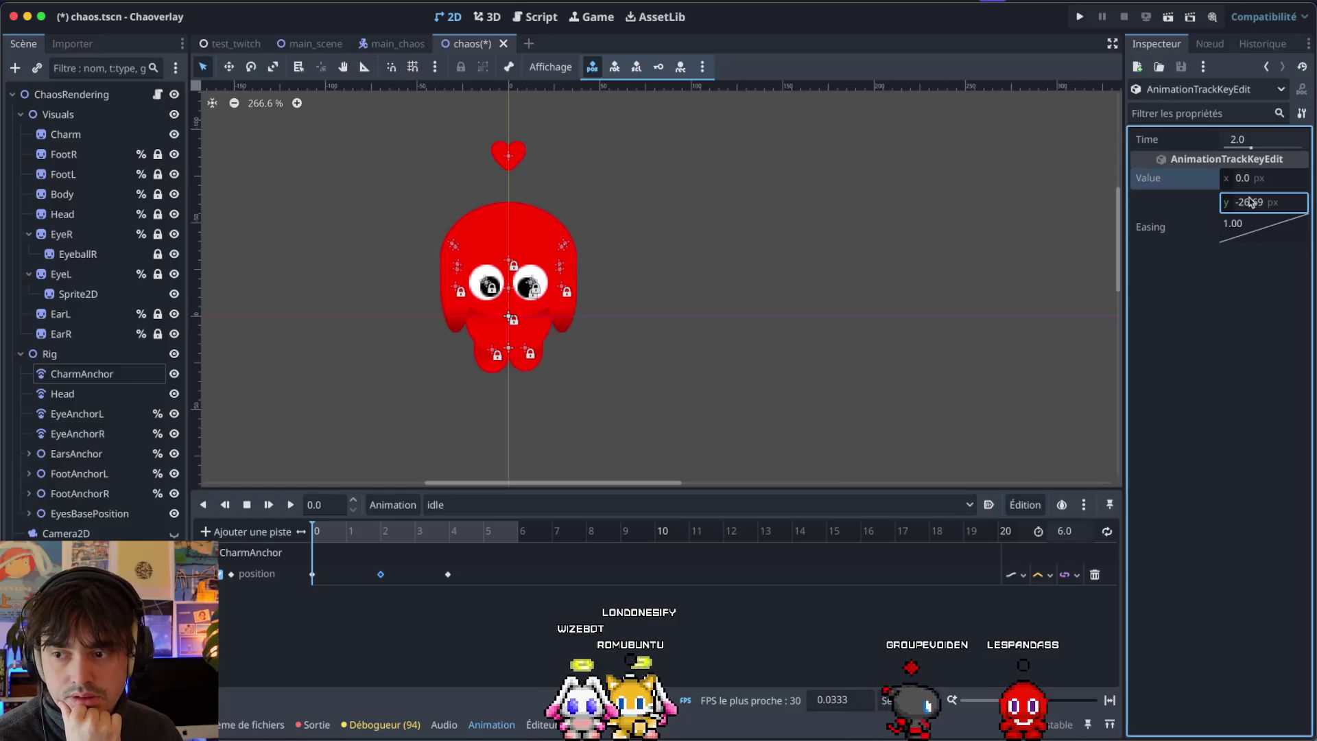
pyautogui.press('Escape')
pyautogui.click(382, 540)
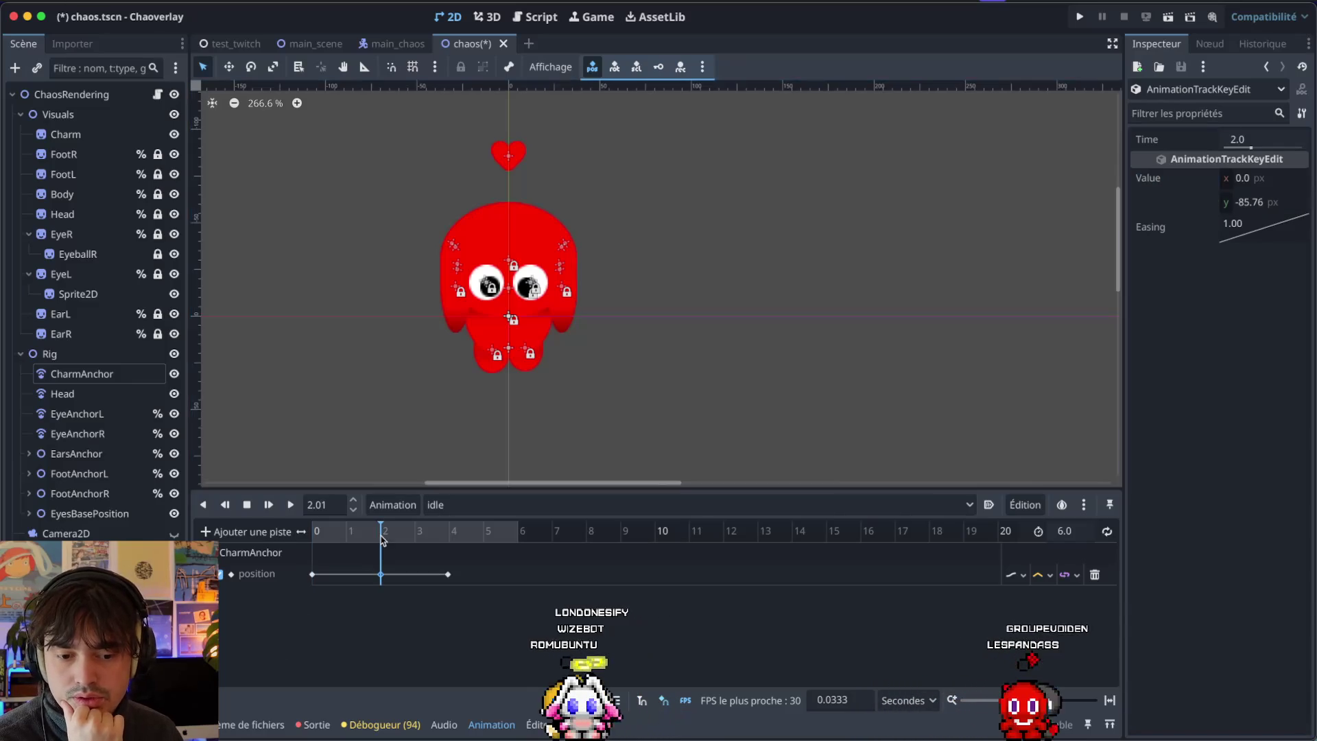
pyautogui.click(1245, 201)
pyautogui.moveTo(1245, 202); pyautogui.dragTo(1207, 201)
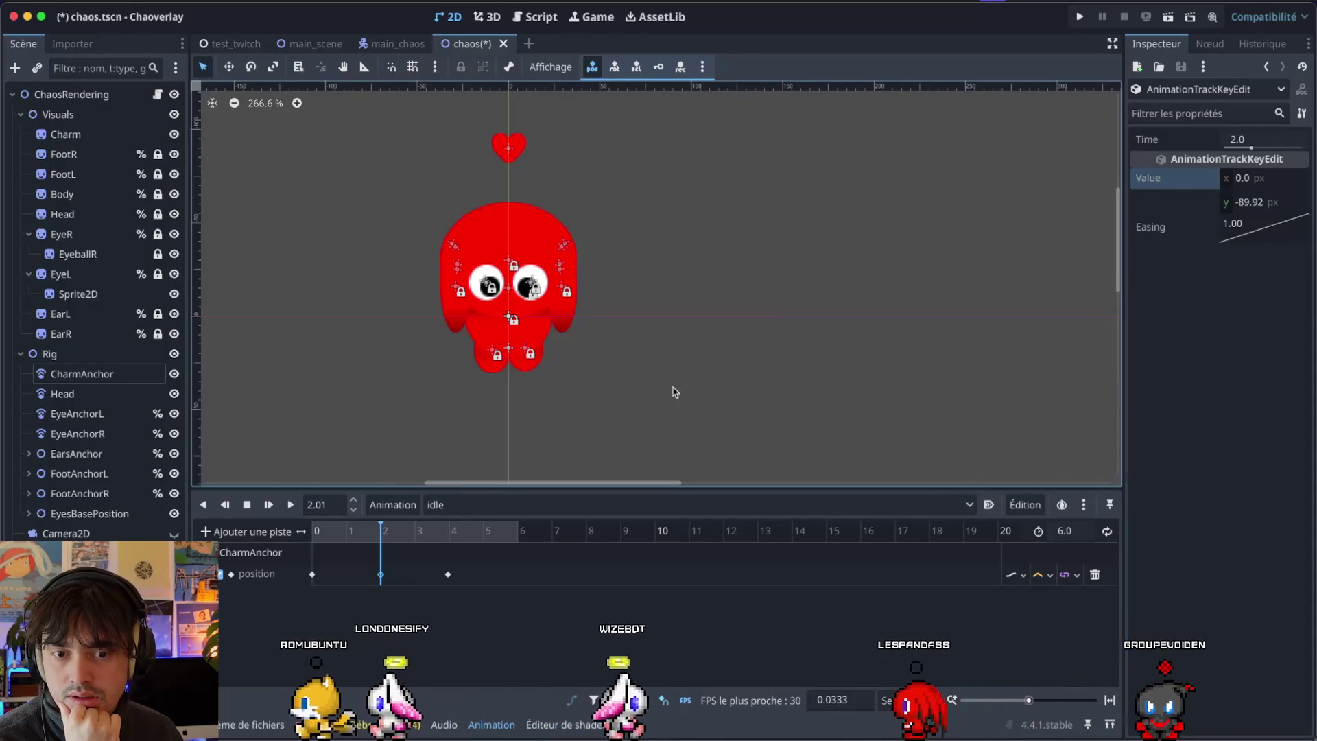
pyautogui.click(449, 534)
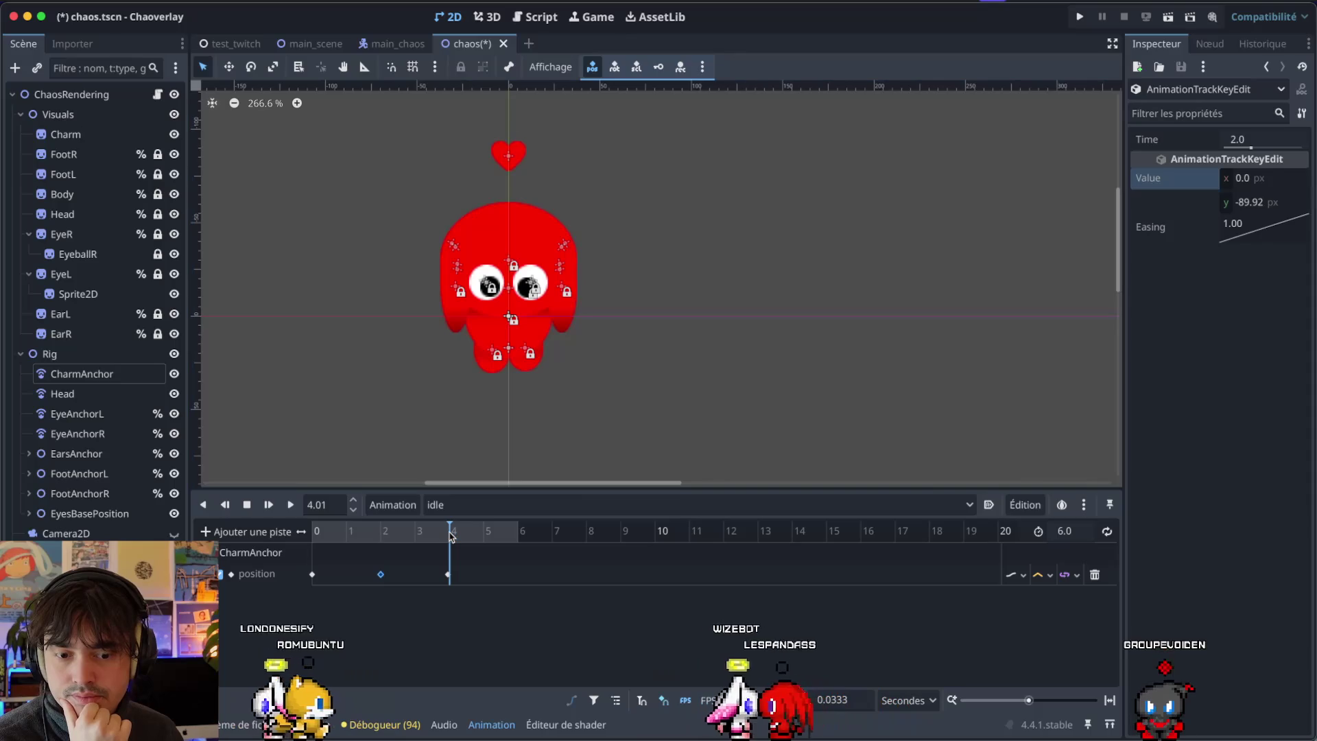
pyautogui.moveTo(450, 536); pyautogui.dragTo(532, 539)
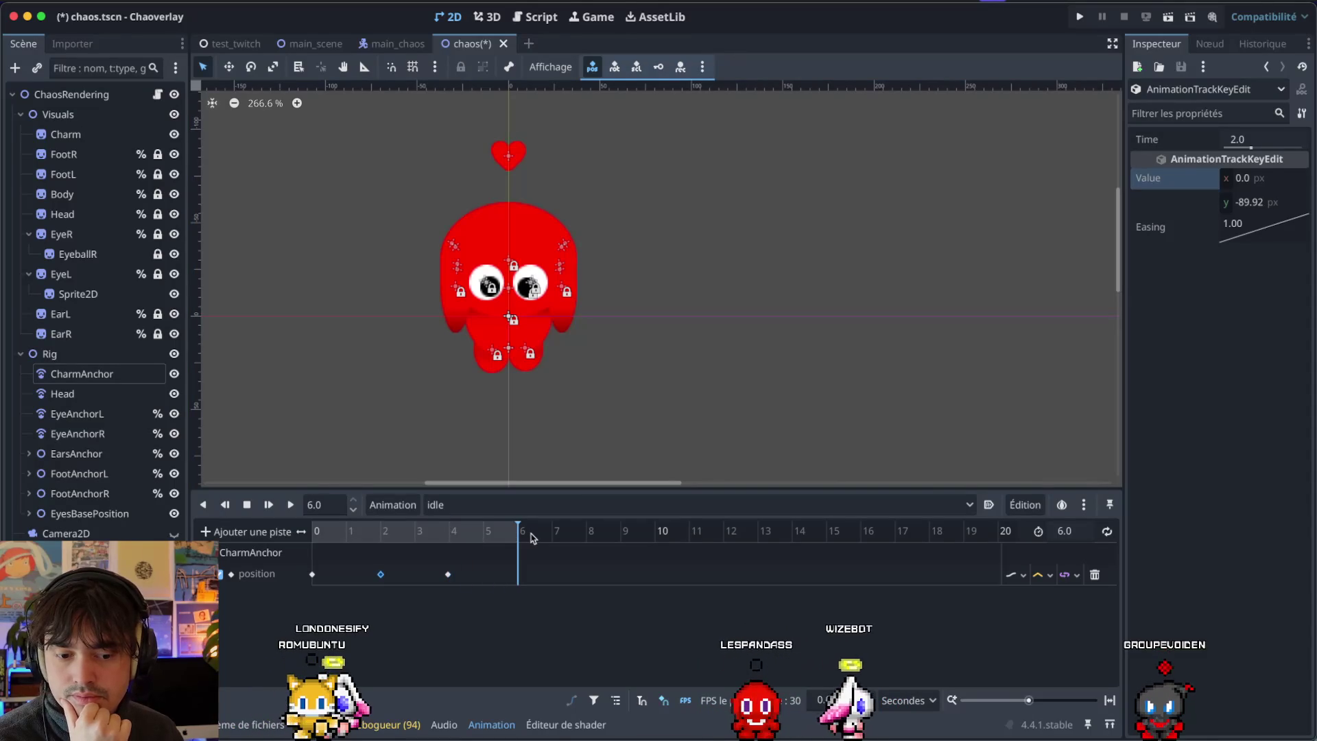
pyautogui.click(1260, 204)
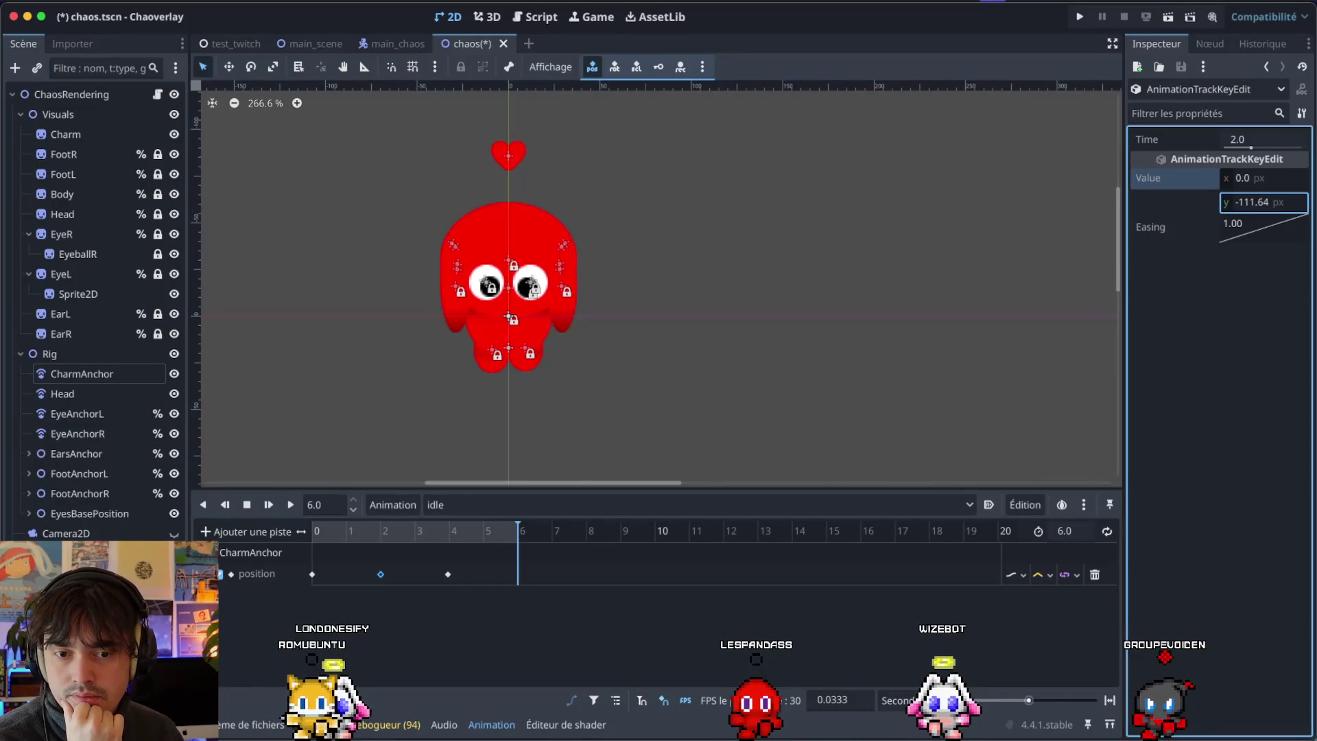
pyautogui.press('Escape')
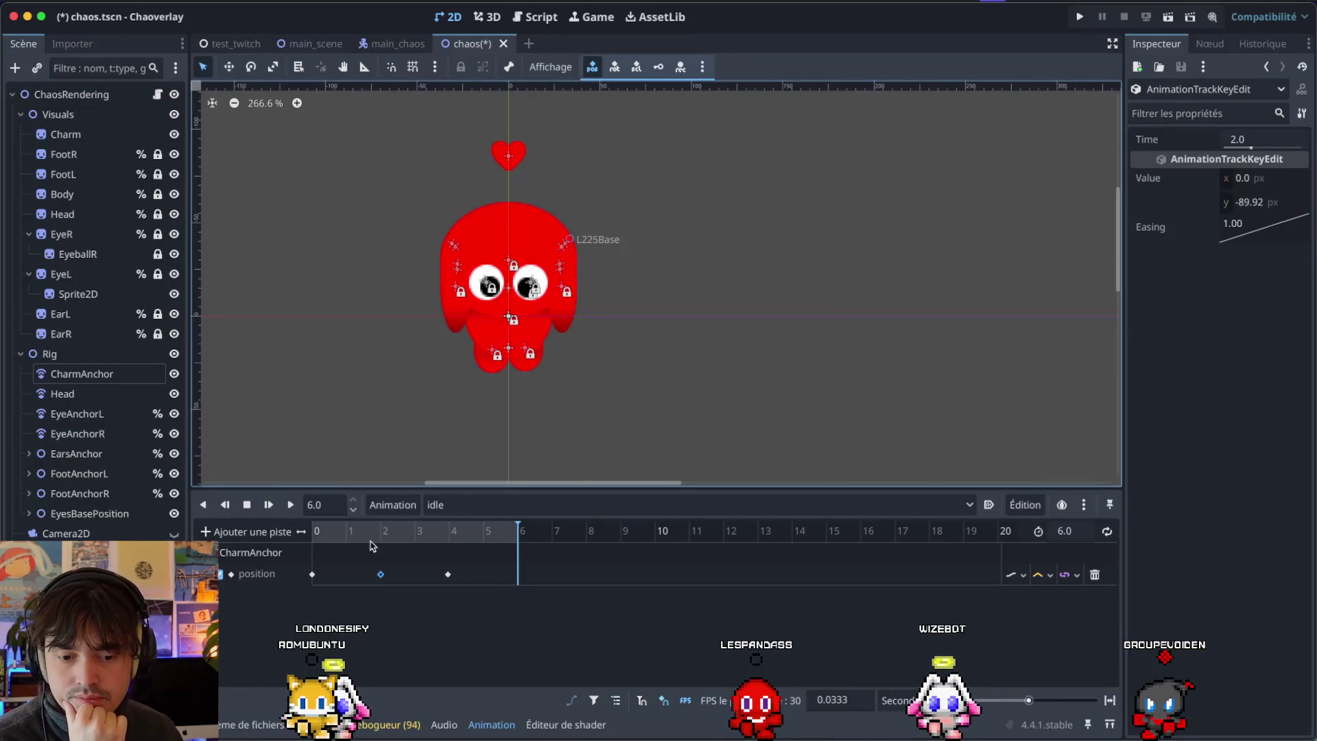
pyautogui.moveTo(382, 545)
pyautogui.mouseDown()
pyautogui.moveTo(295, 549)
pyautogui.moveTo(488, 542)
pyautogui.moveTo(451, 559)
pyautogui.mouseUp()
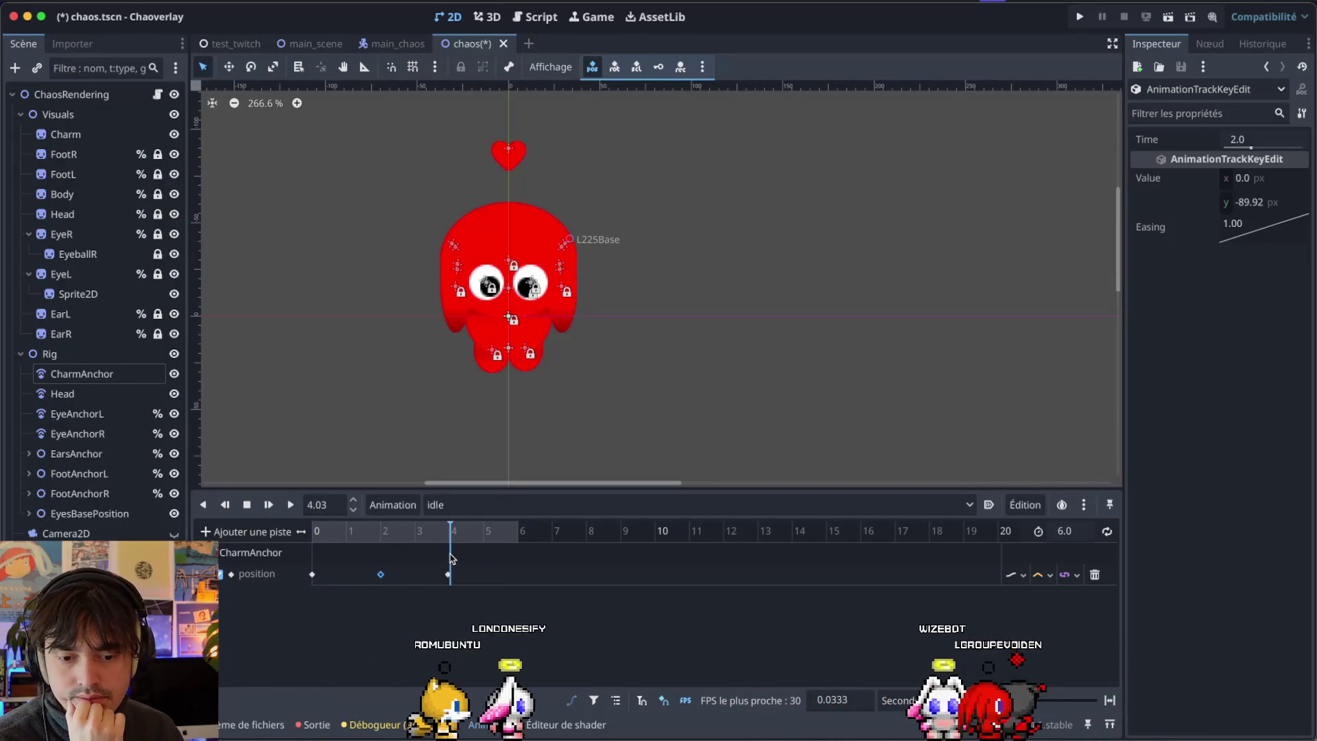
# Shorten the idle animation to 4 seconds.
pyautogui.click(1072, 530)
pyautogui.write('4')
pyautogui.press('Return')
pyautogui.click(446, 530)
# Apply ease-out easing to all three CharmAnchor position keyframes.
pyautogui.moveTo(499, 635)
pyautogui.mouseDown()
pyautogui.moveTo(292, 572)
pyautogui.moveTo(315, 572)
pyautogui.mouseUp()
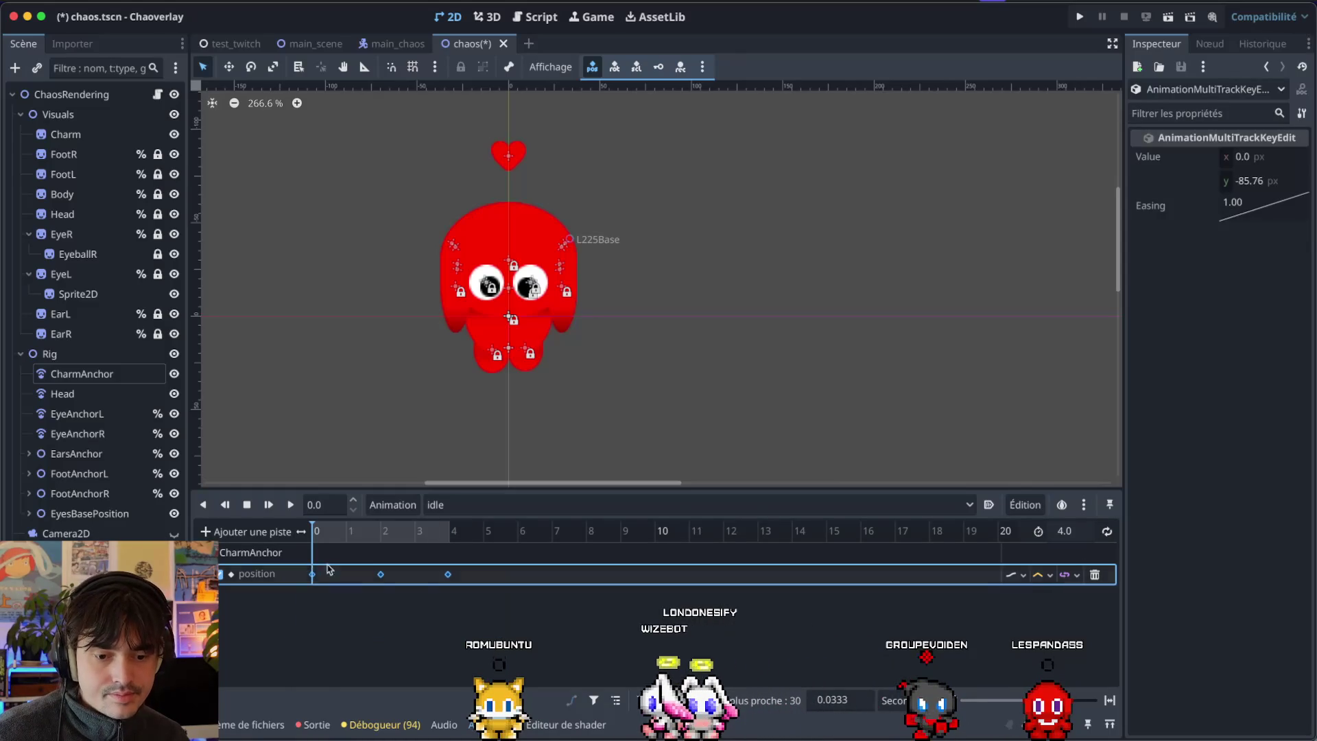
pyautogui.doubleClick(1260, 209)
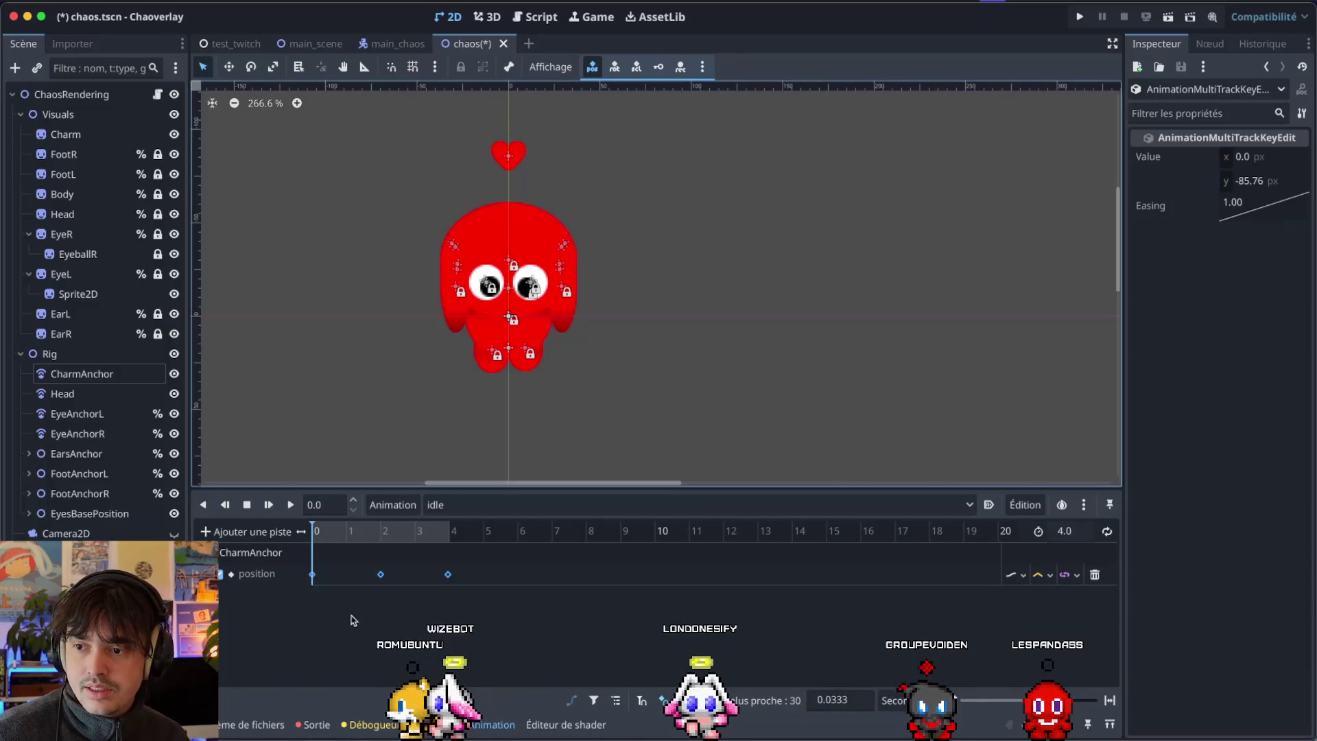
pyautogui.click(347, 593)
pyautogui.click(448, 573)
pyautogui.moveTo(1222, 235)
pyautogui.mouseDown()
pyautogui.moveTo(1305, 223)
pyautogui.moveTo(1203, 233)
pyautogui.moveTo(1233, 238)
pyautogui.mouseUp()
pyautogui.rightClick(1234, 233)
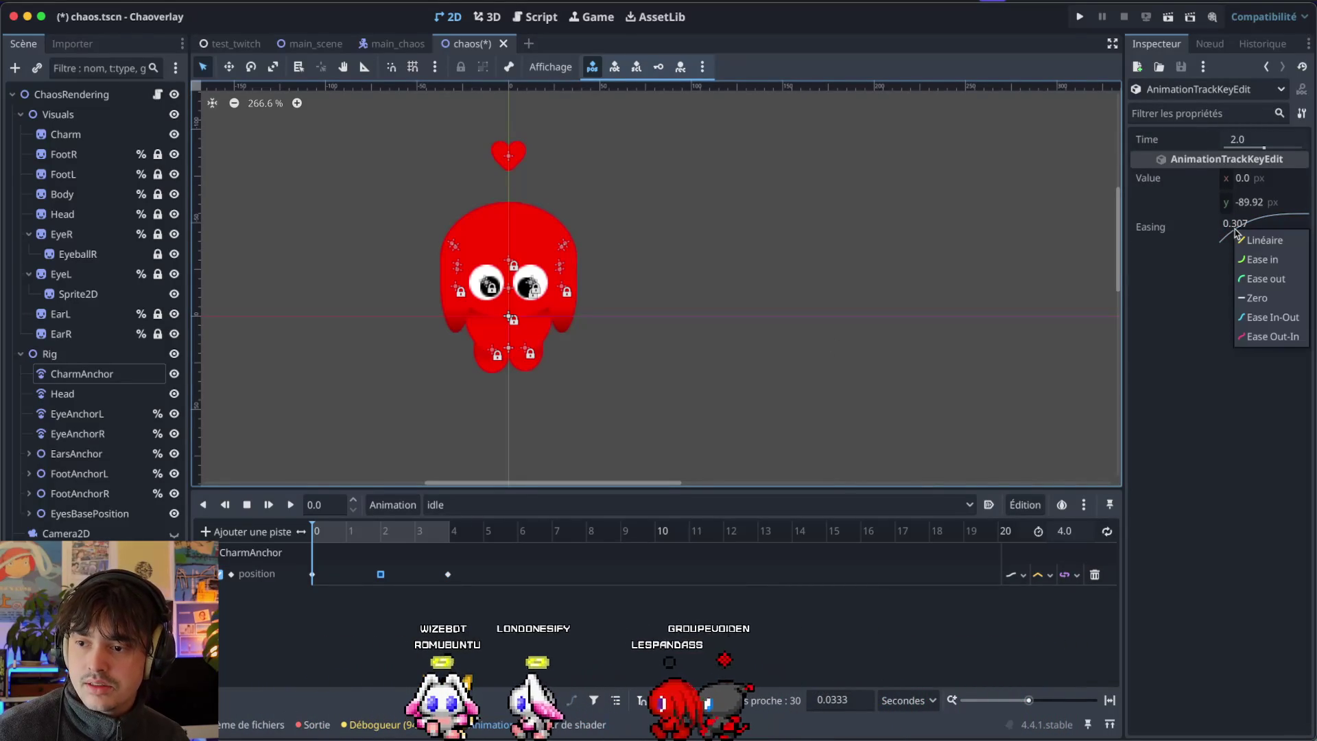
pyautogui.click(1256, 278)
pyautogui.click(473, 583)
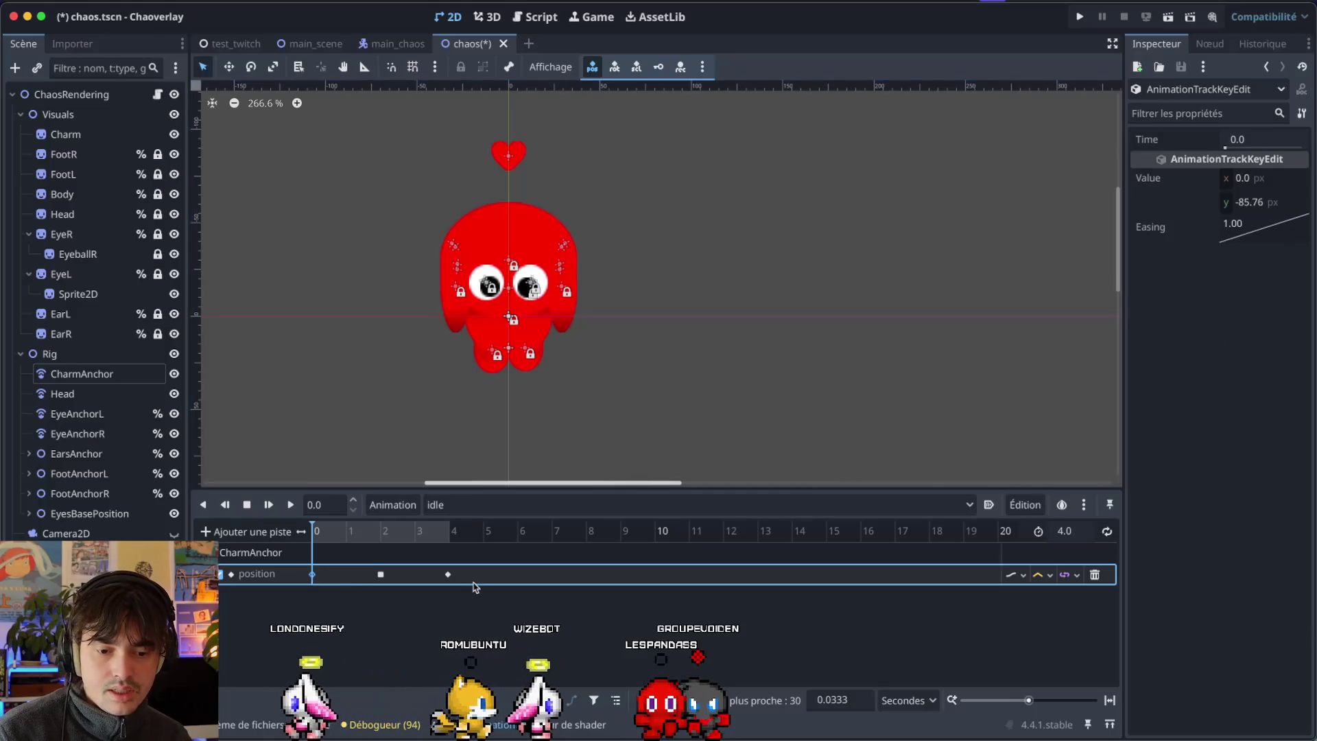
pyautogui.keyDown('shift'); pyautogui.click(449, 574); pyautogui.keyUp('shift')
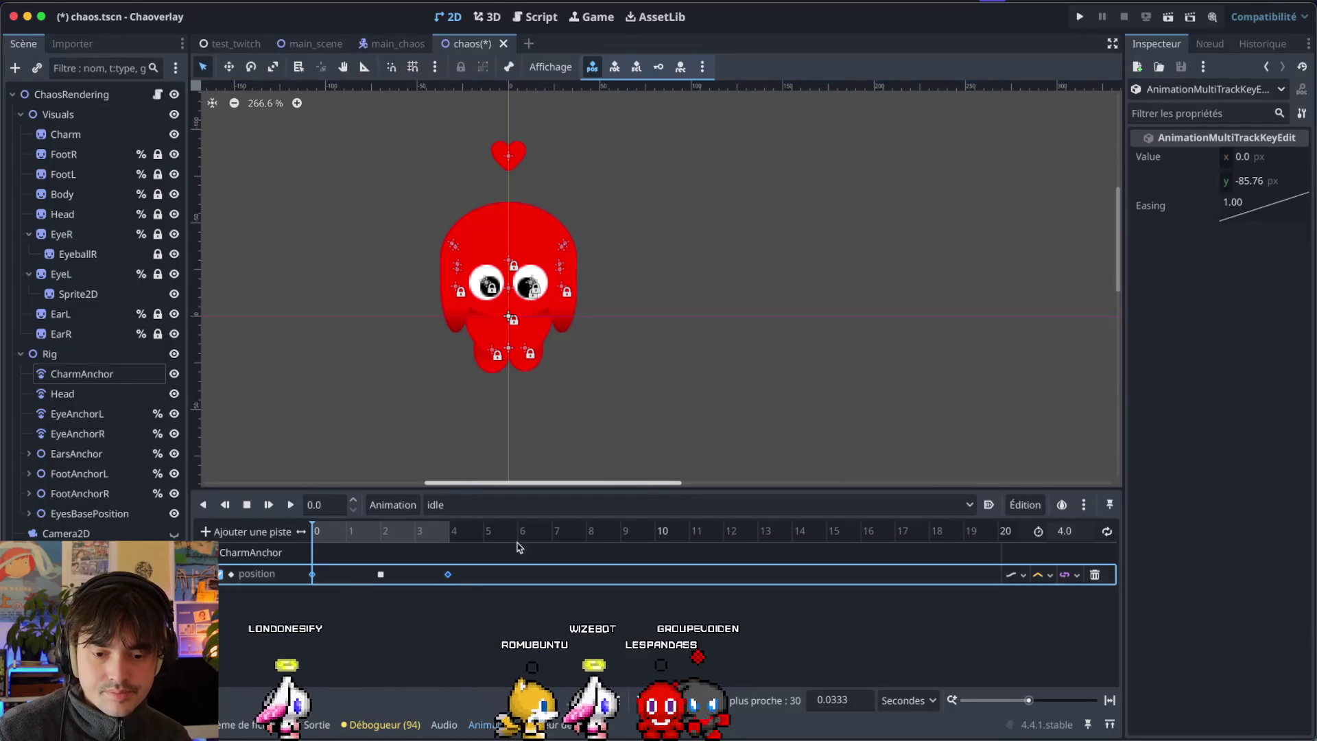
pyautogui.rightClick(1259, 208)
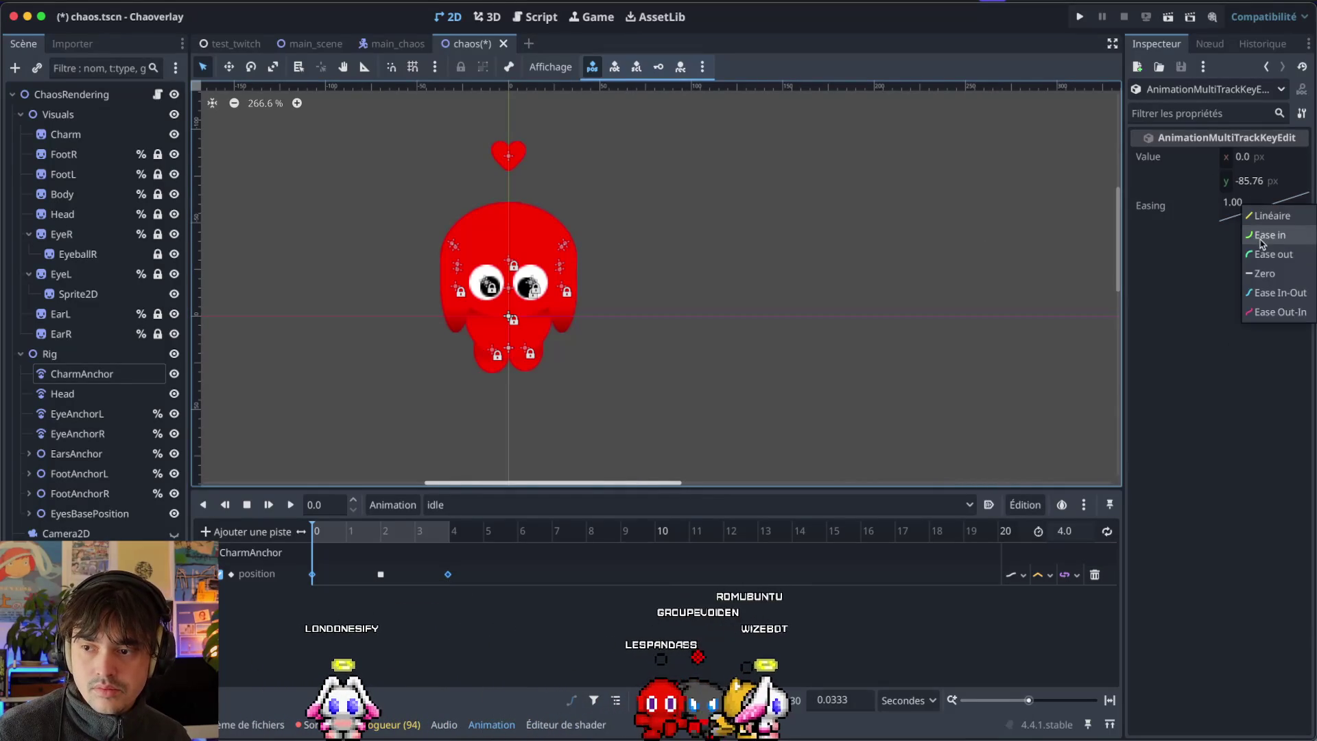
pyautogui.click(1259, 260)
pyautogui.click(550, 611)
# Save the chaos scene, enable looping on idle, and play it from the start.
pyautogui.hotkey('ctrl', 's')
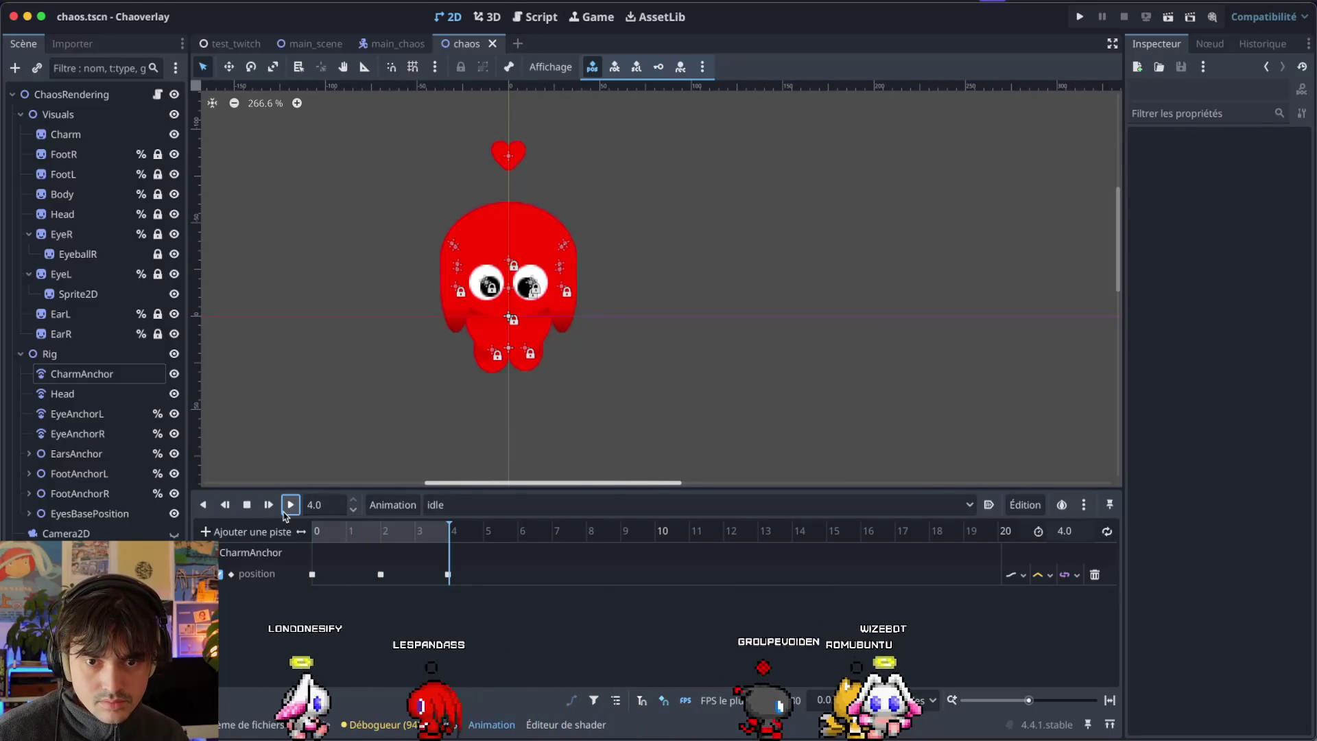
pyautogui.click(1106, 530)
pyautogui.click(290, 504)
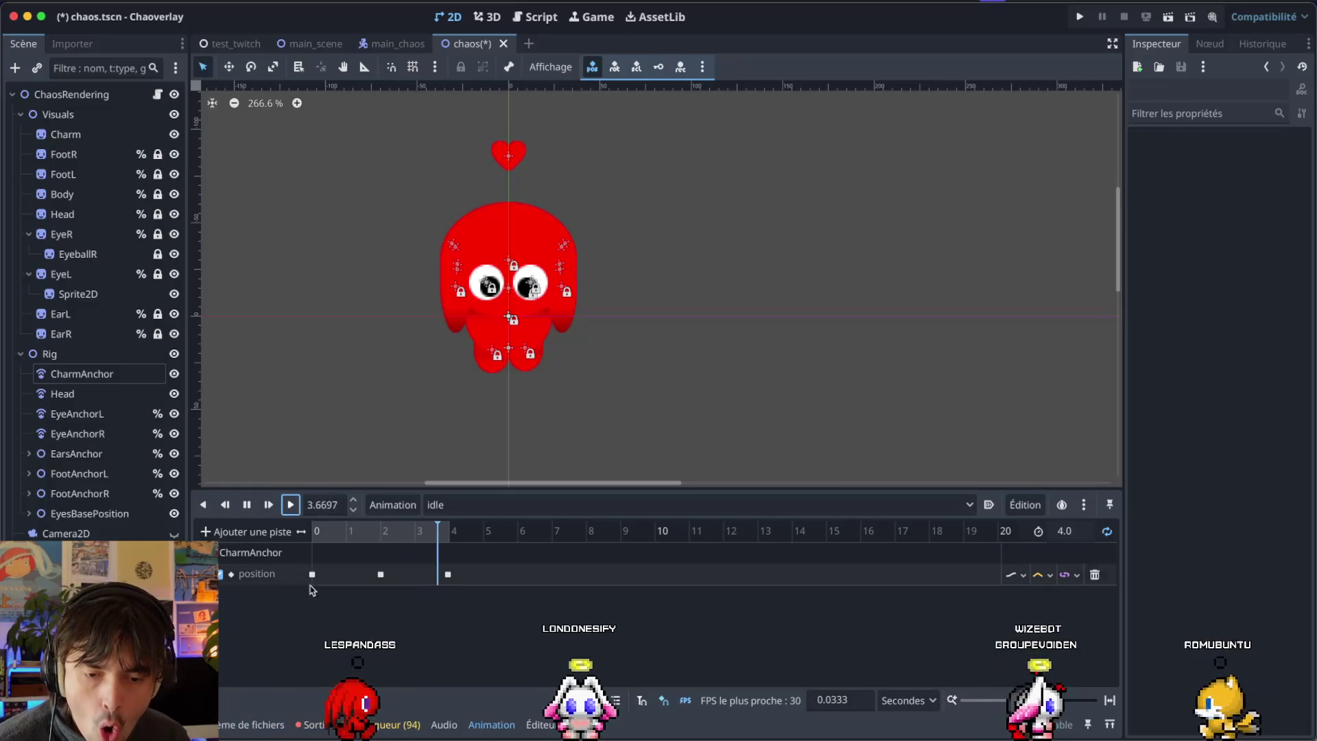
# Stop playback and slide the raised key earlier to about 1 second.
pyautogui.click(247, 505)
pyautogui.click(248, 505)
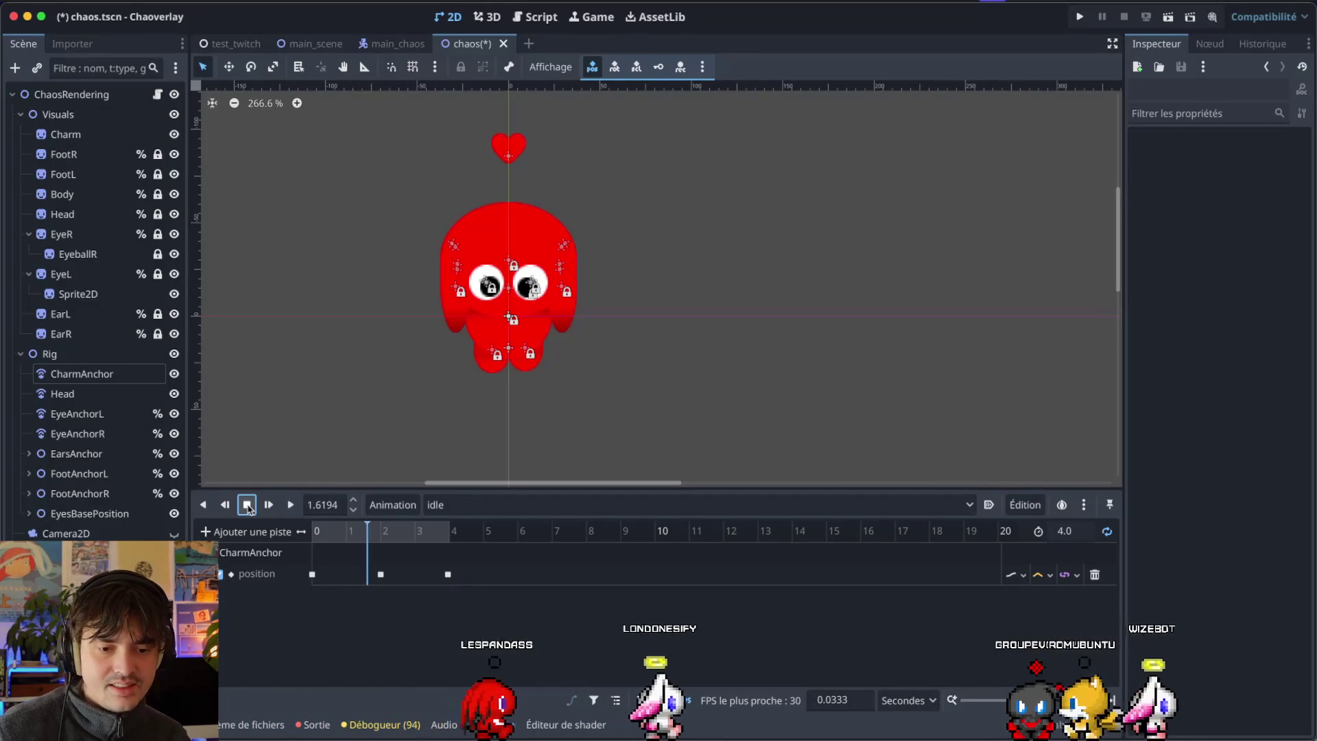
pyautogui.moveTo(481, 615); pyautogui.dragTo(370, 578)
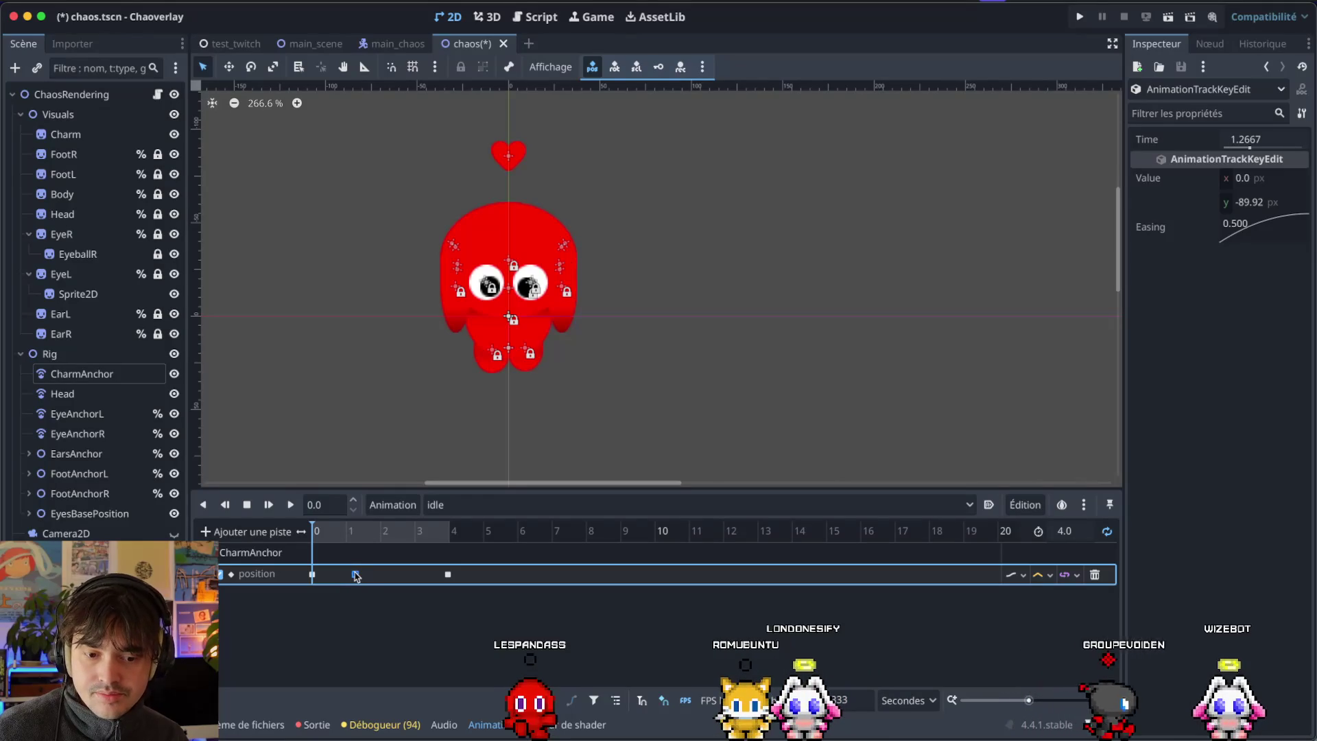
pyautogui.click(1249, 150)
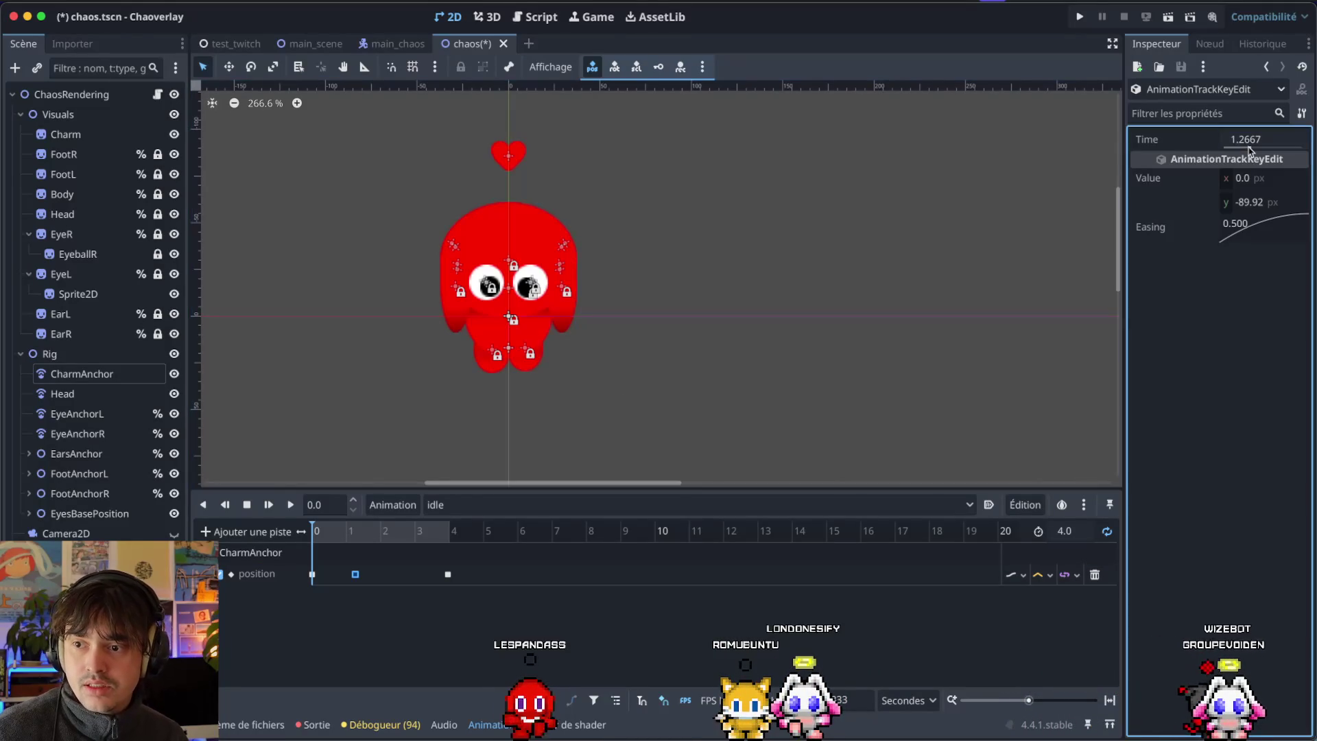
pyautogui.write('1')
pyautogui.press('Escape')
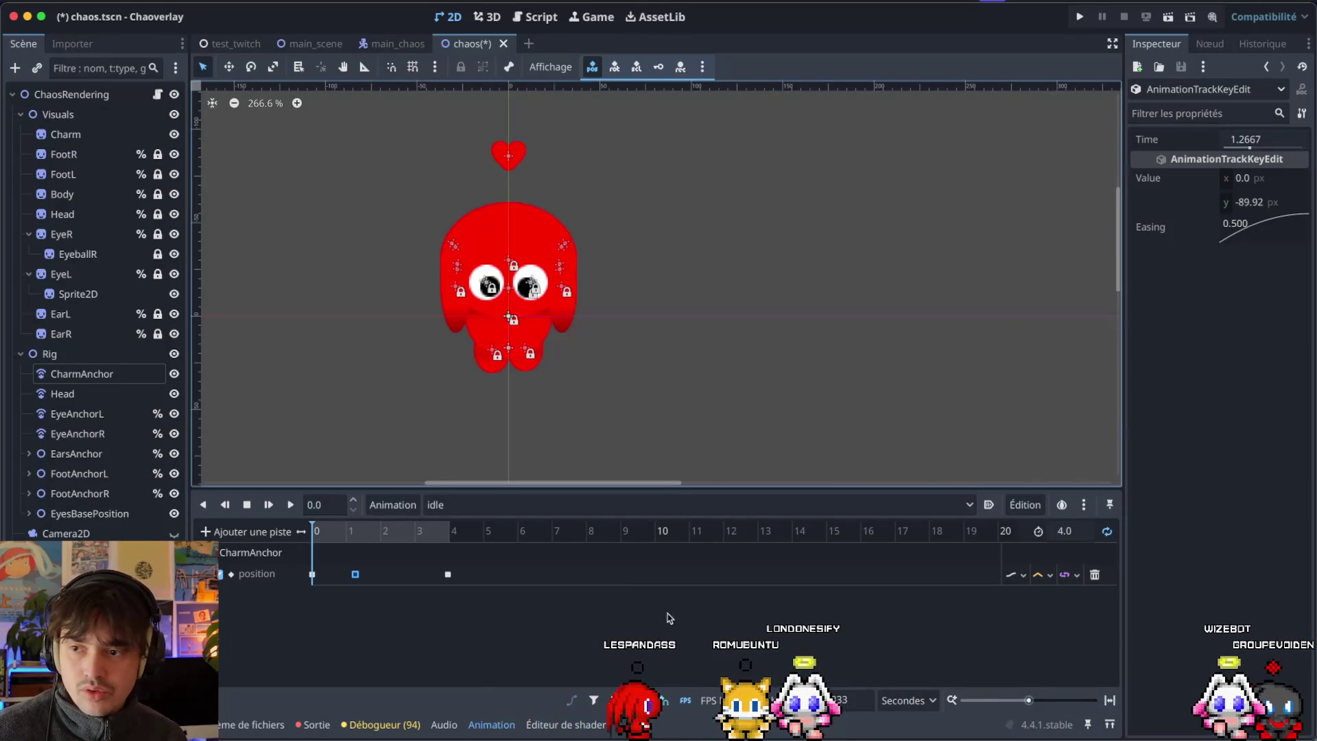
pyautogui.click(1258, 149)
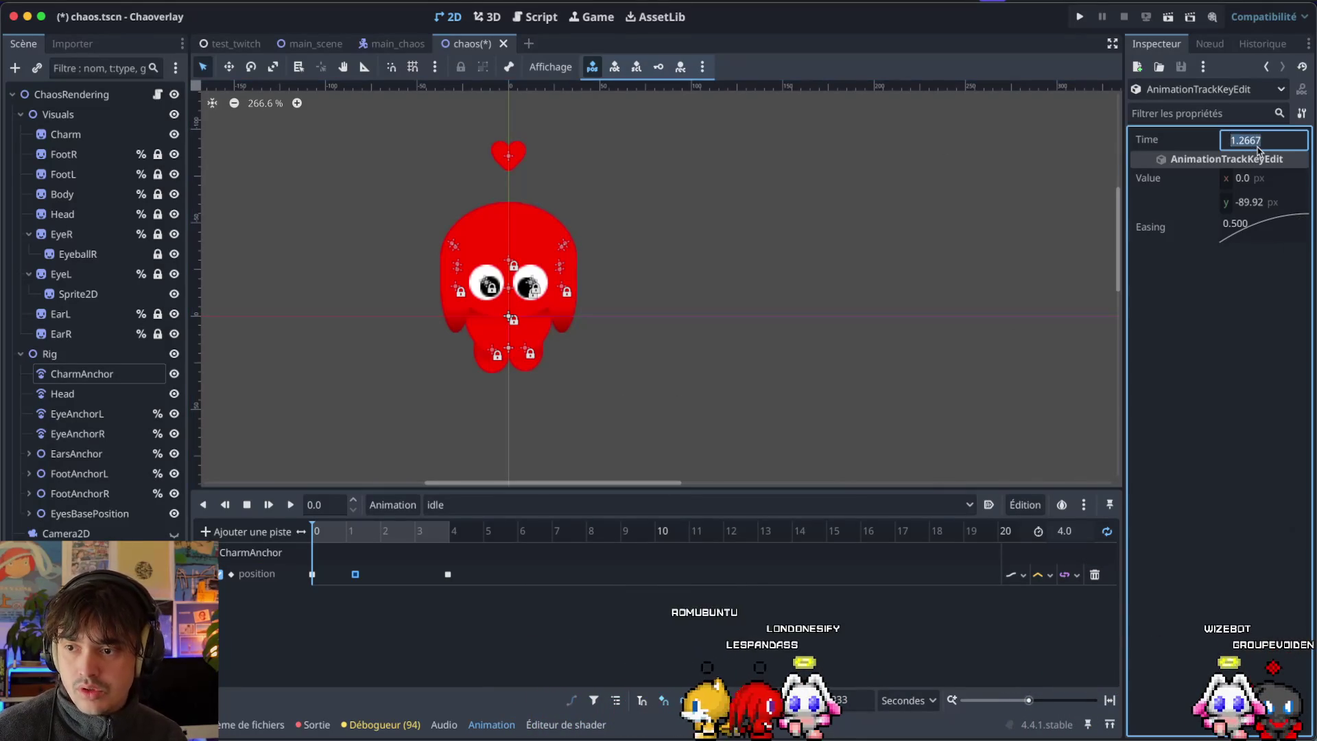
pyautogui.write('1')
# Move the last key to 2.0 seconds, set the length to 2, and play the bob.
pyautogui.click(448, 574)
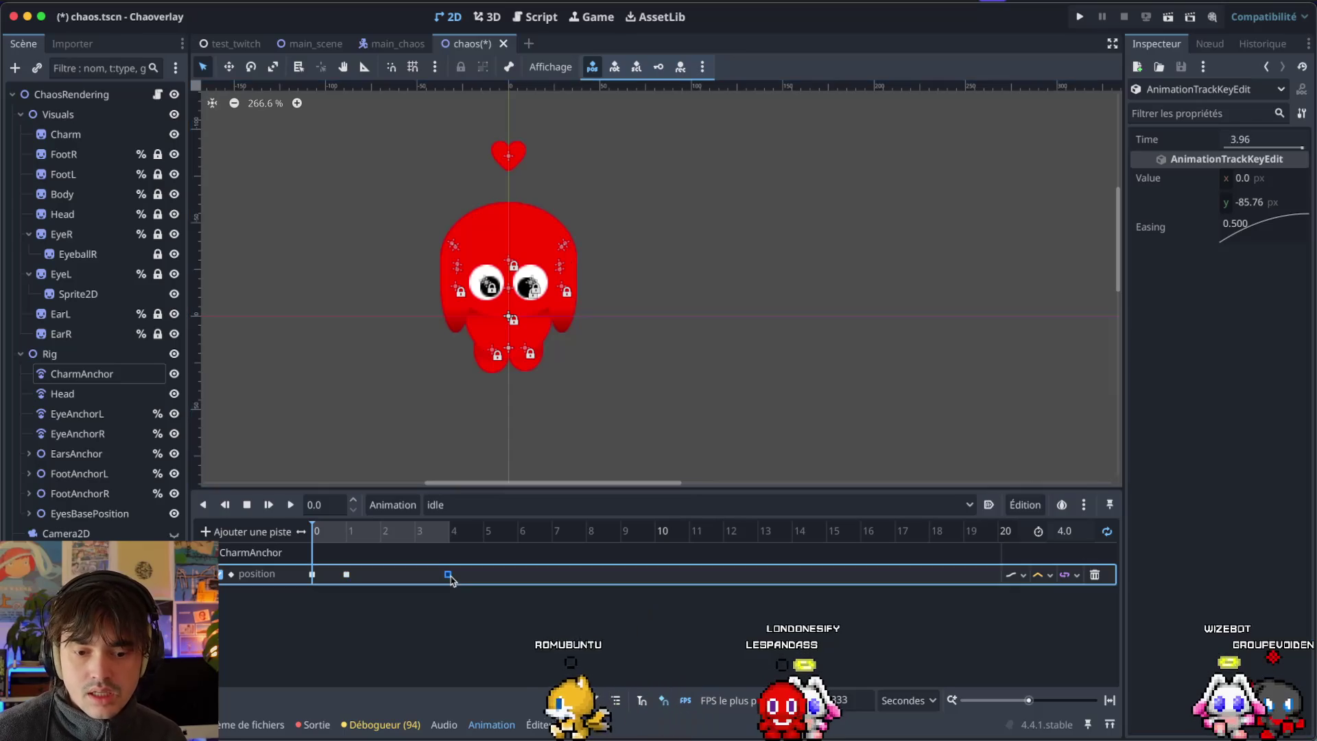
pyautogui.click(1256, 147)
pyautogui.write('2')
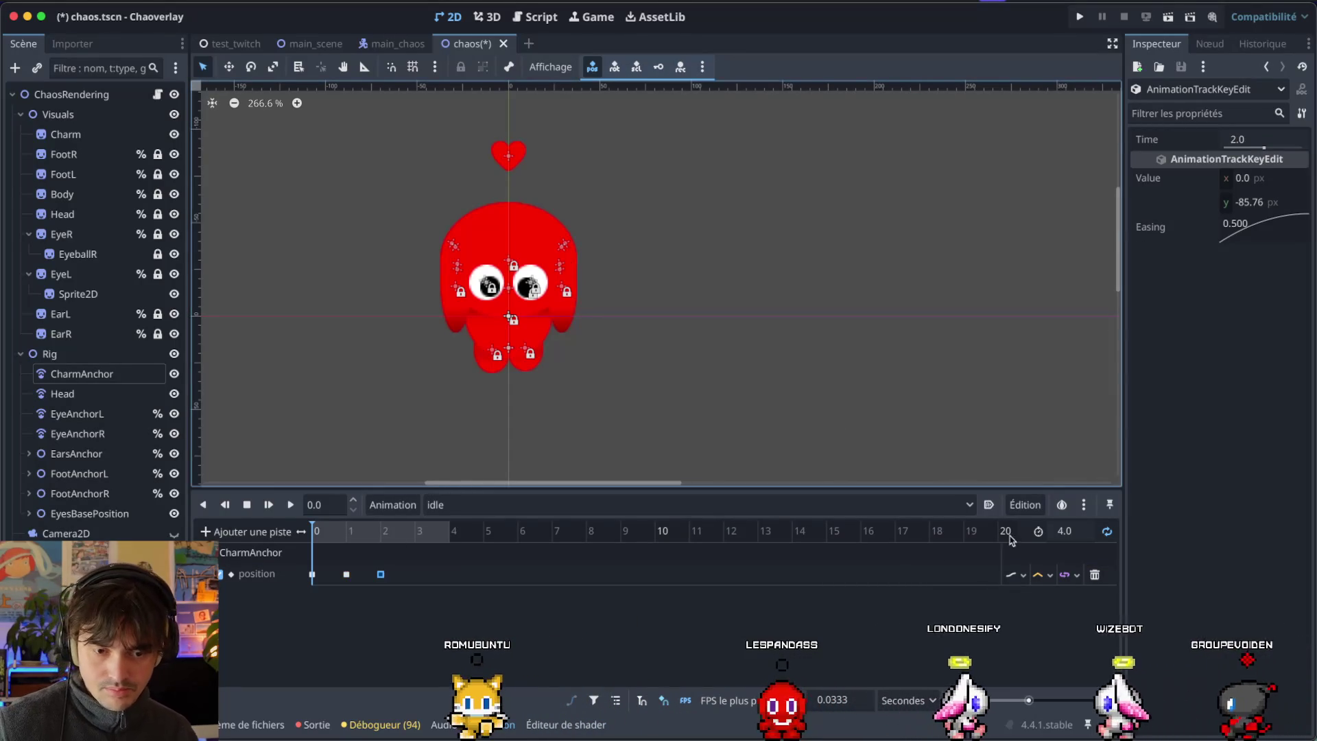
pyautogui.click(1074, 532)
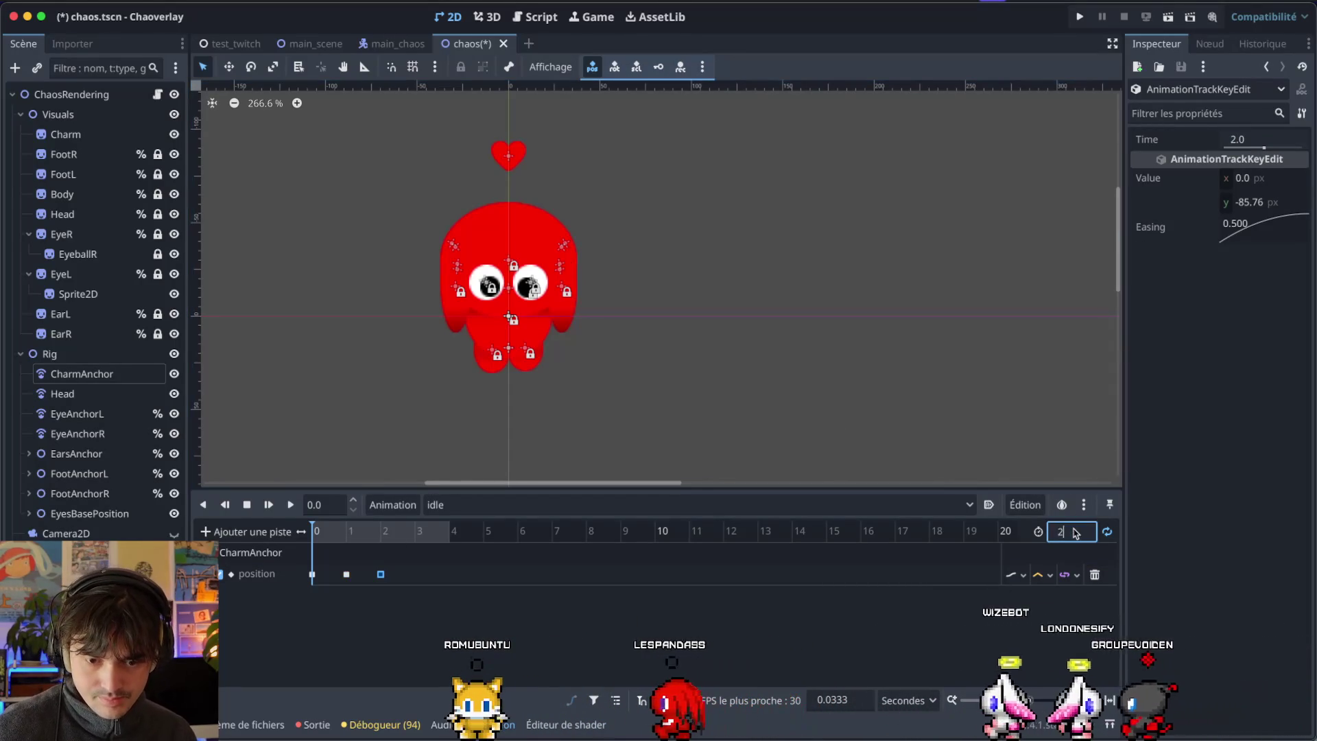
pyautogui.press('Return')
pyautogui.click(291, 505)
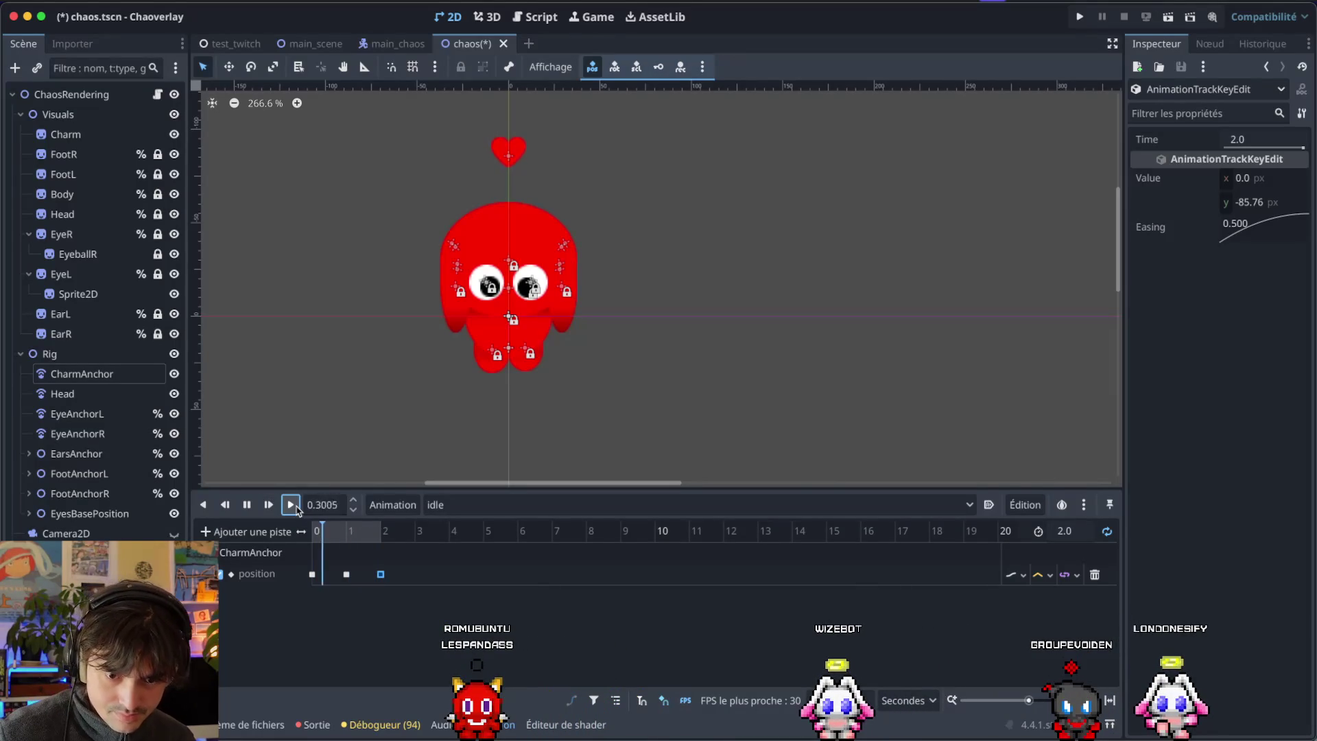
# Give all three CharmAnchor position keyframes Ease In-Out easing, then open main_chaos.
pyautogui.moveTo(375, 617); pyautogui.dragTo(291, 578)
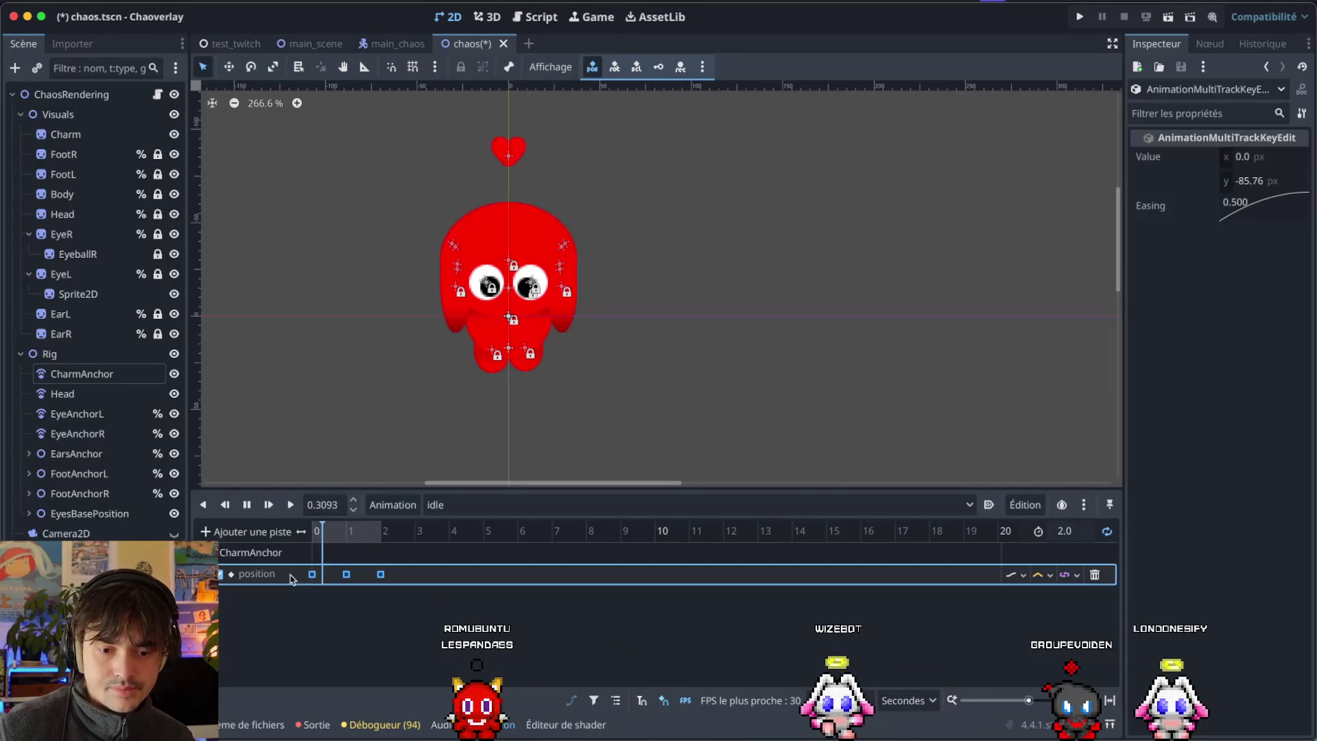
pyautogui.click(246, 504)
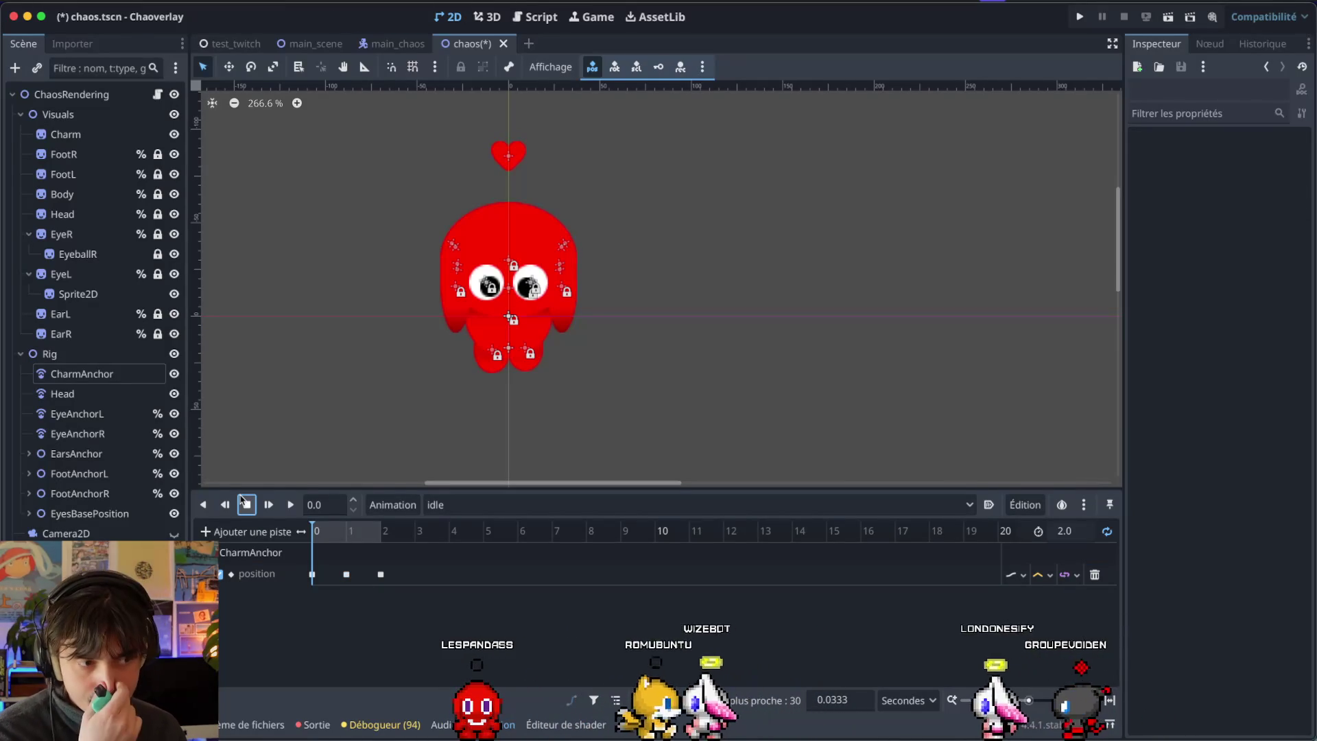
pyautogui.click(392, 602)
pyautogui.moveTo(401, 598); pyautogui.dragTo(310, 576)
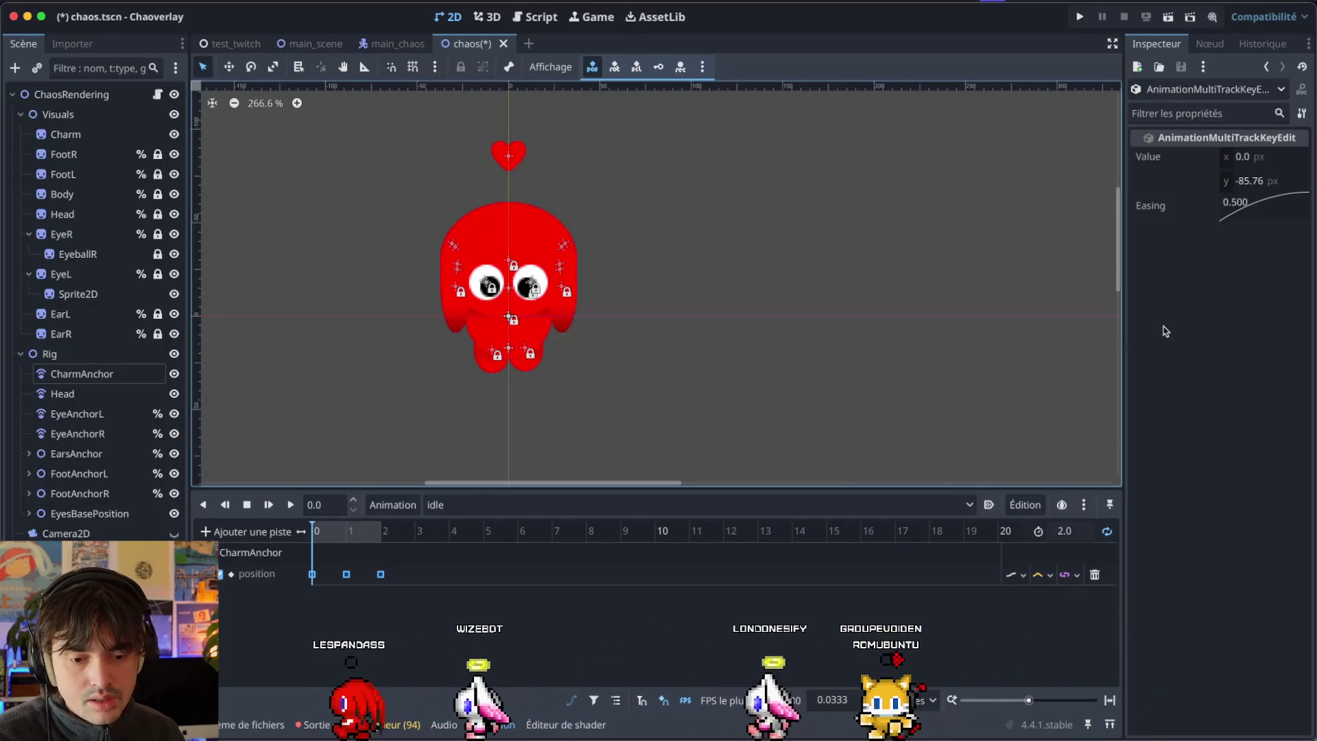
pyautogui.rightClick(1238, 201)
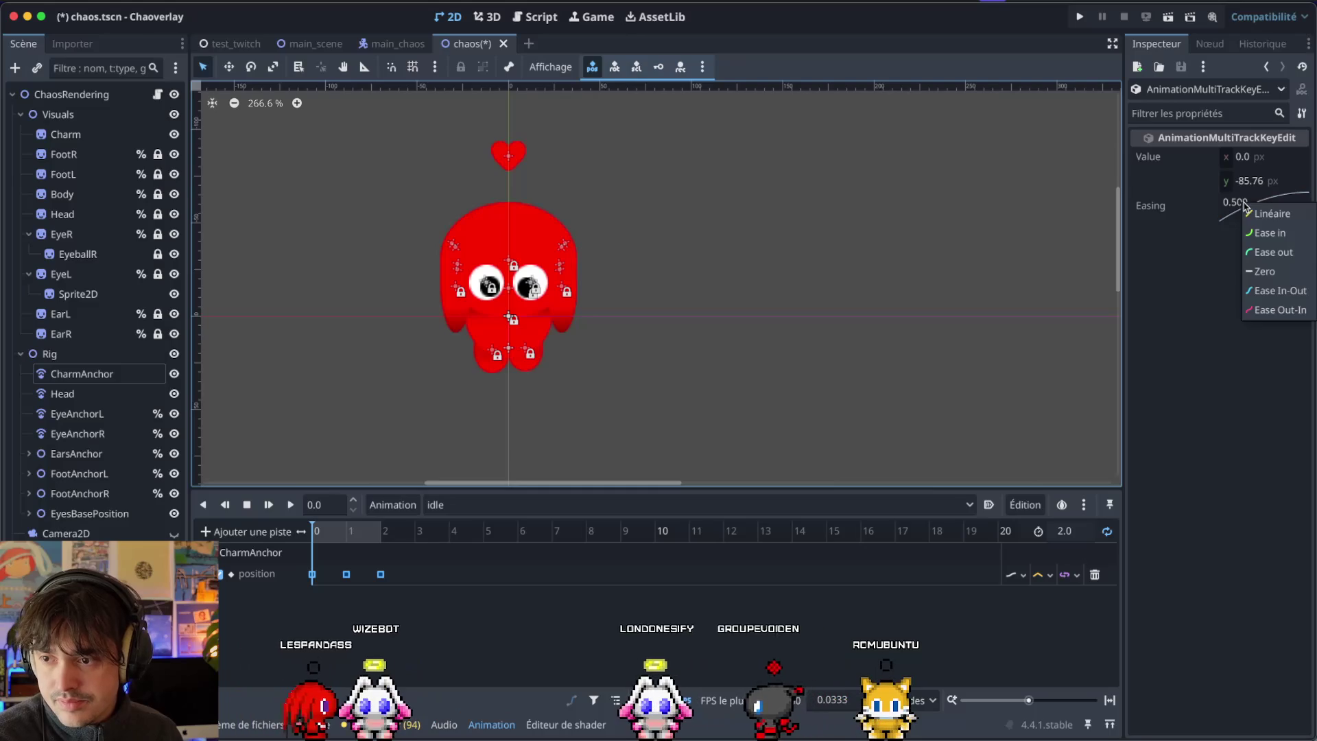
pyautogui.click(1264, 291)
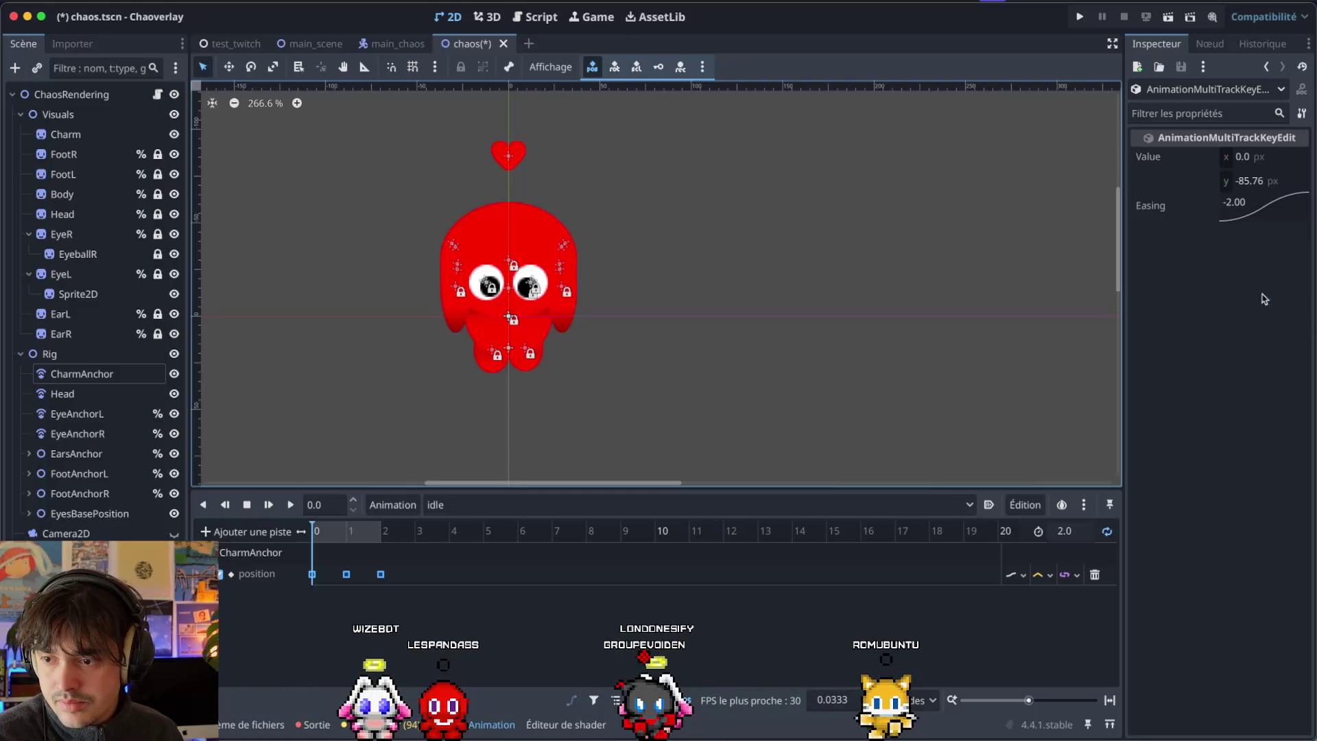
pyautogui.click(342, 684)
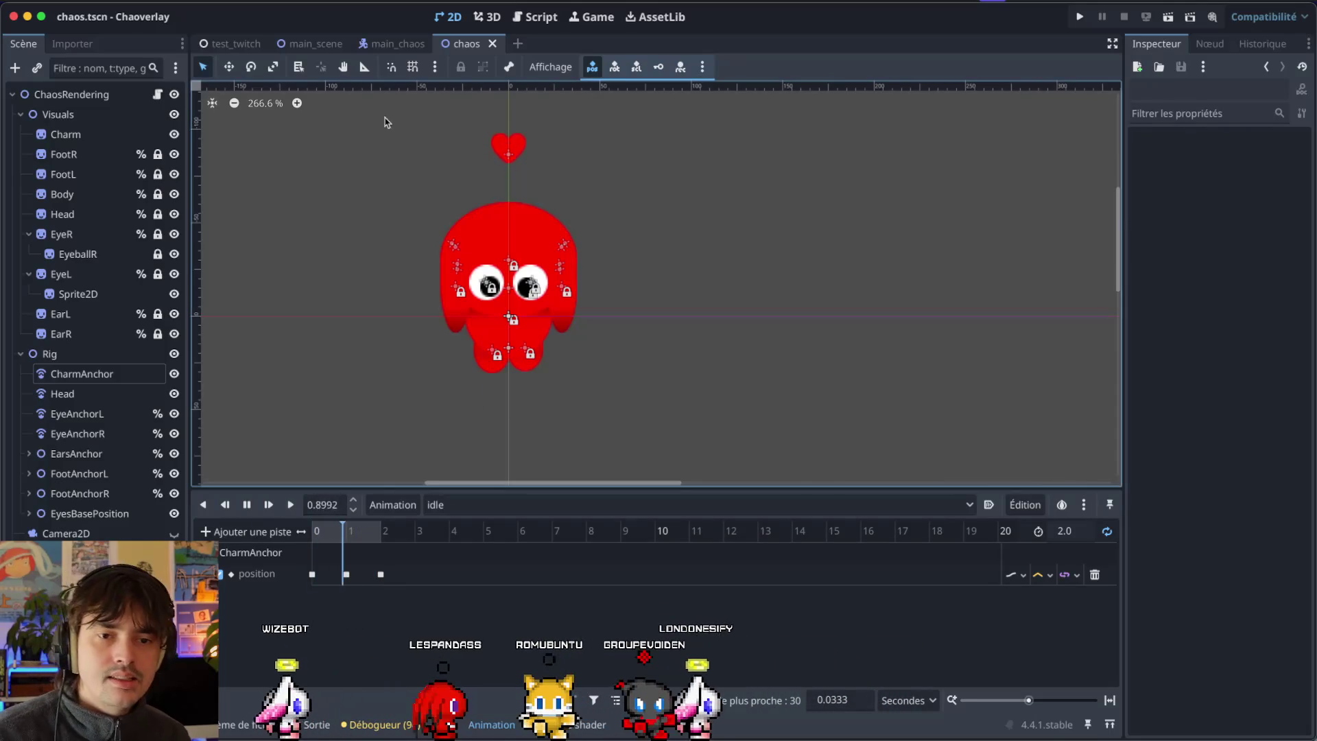
pyautogui.click(396, 44)
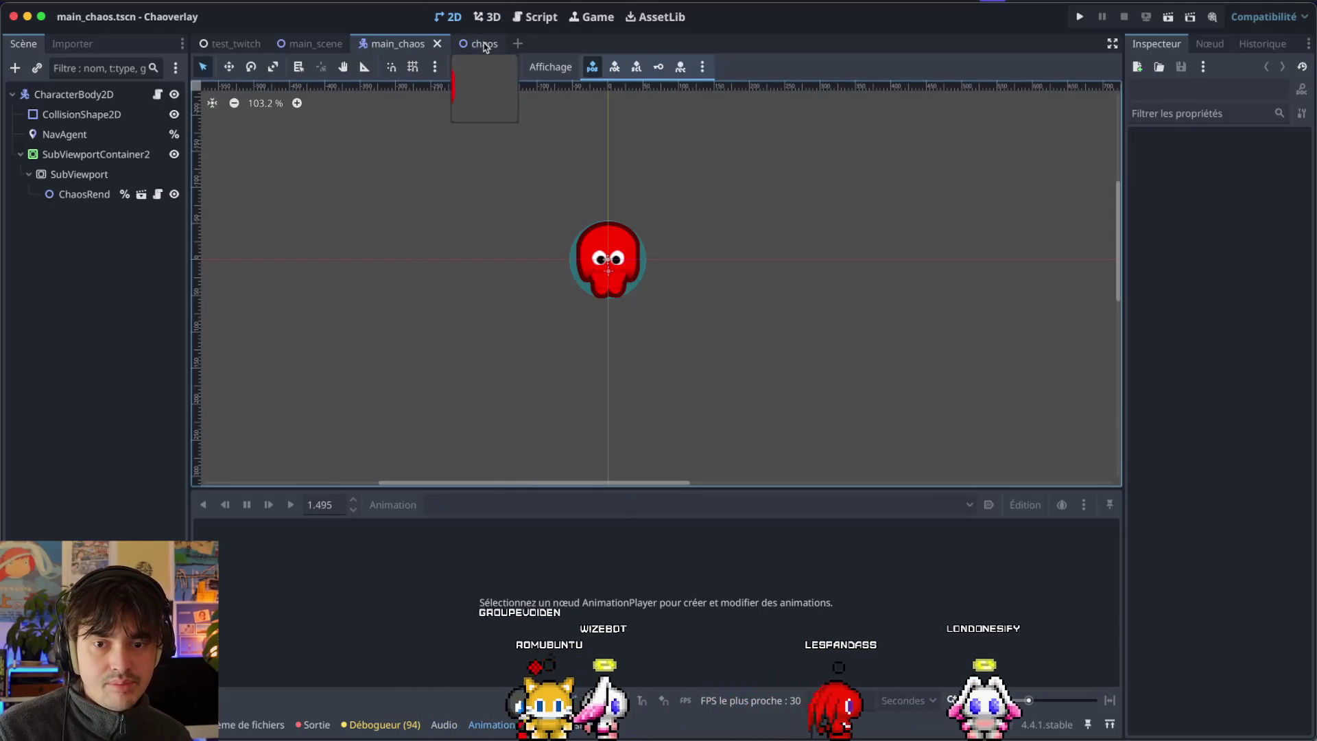
# Select the SubViewport and try a 1330 width, then heights of 980 and 1020.
pyautogui.click(96, 156)
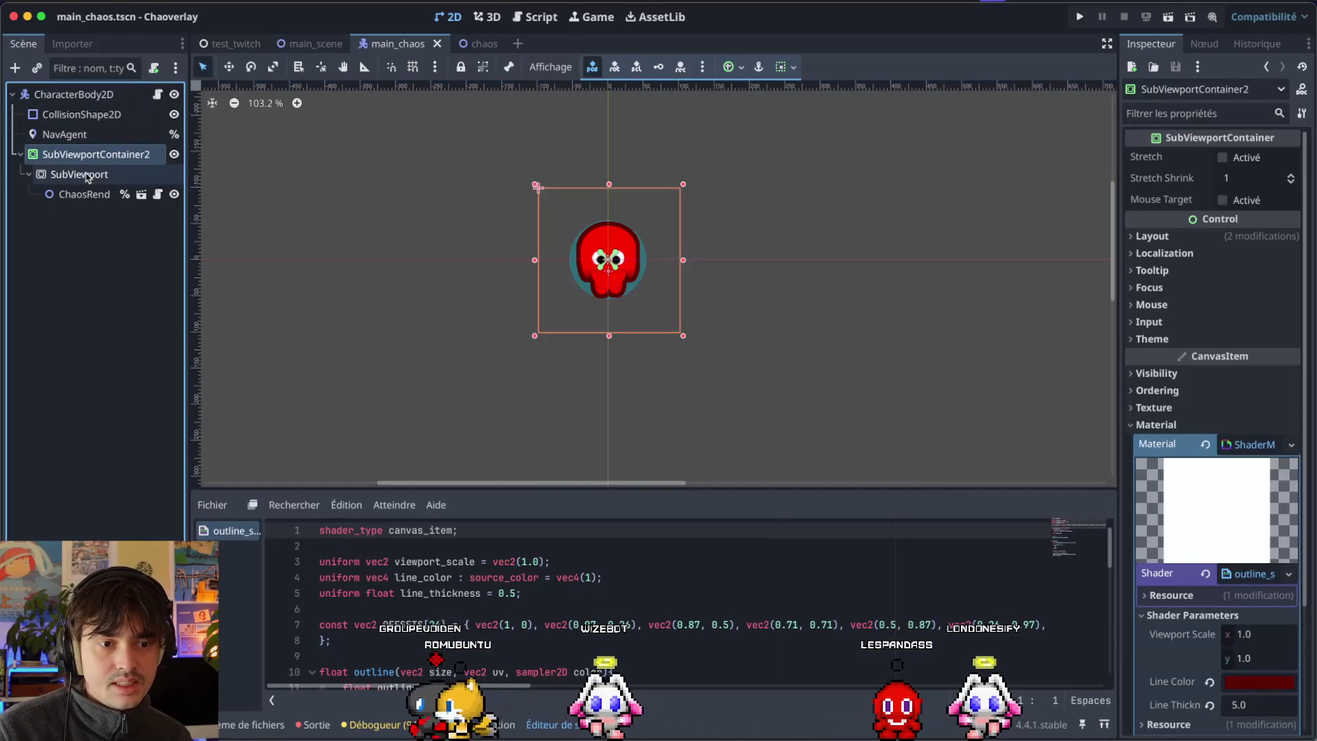
pyautogui.click(88, 176)
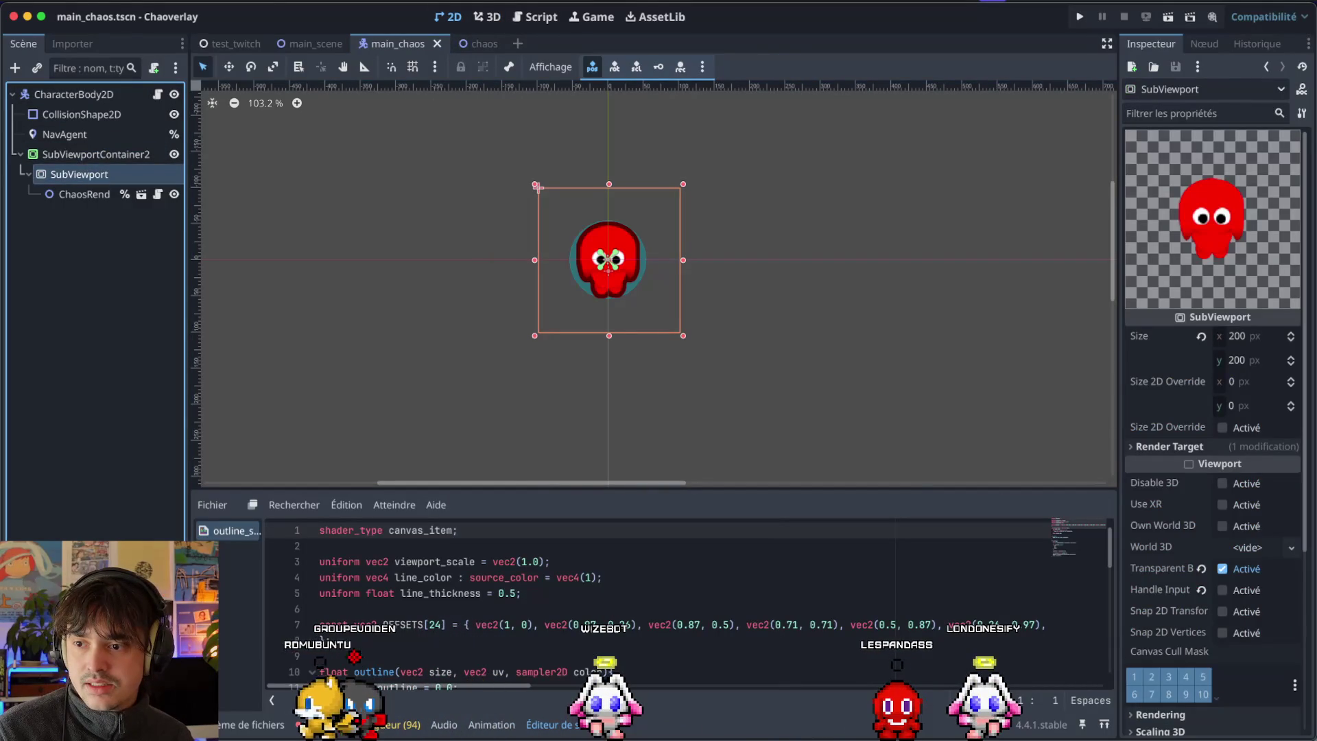
pyautogui.click(478, 44)
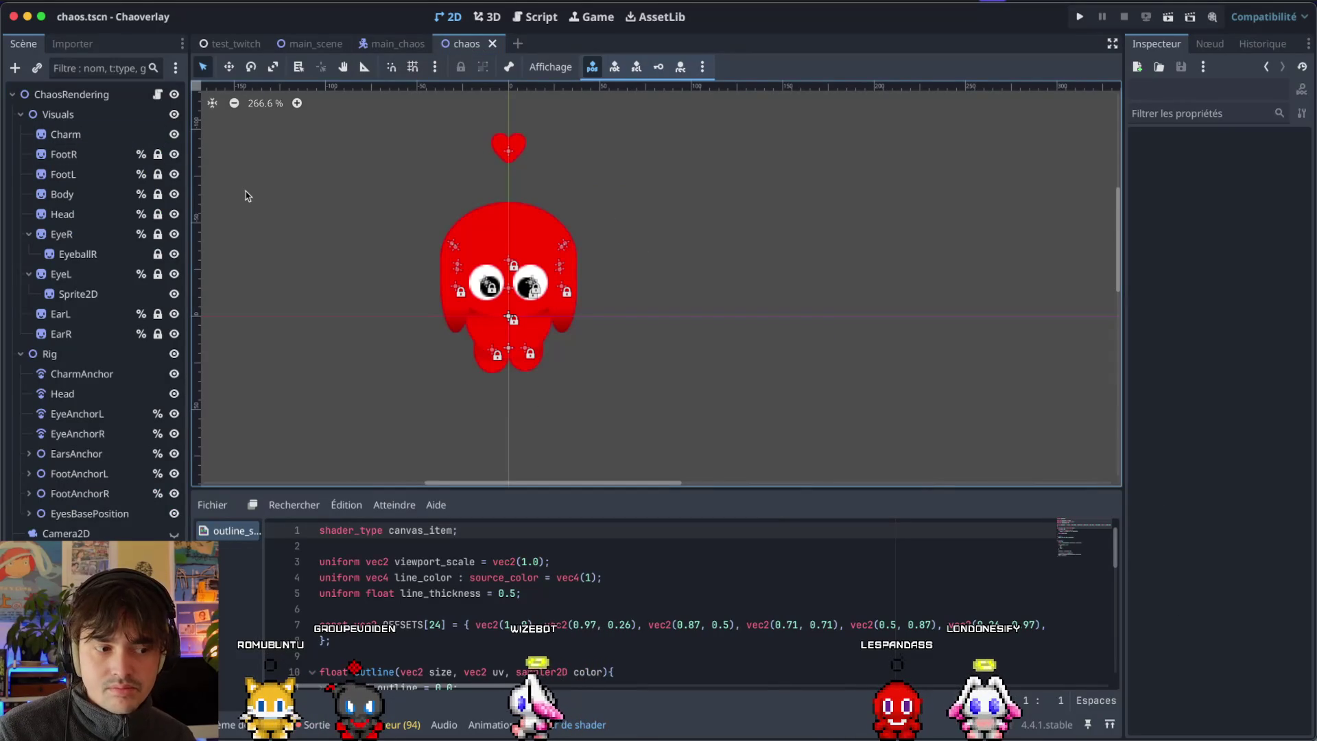
pyautogui.click(382, 42)
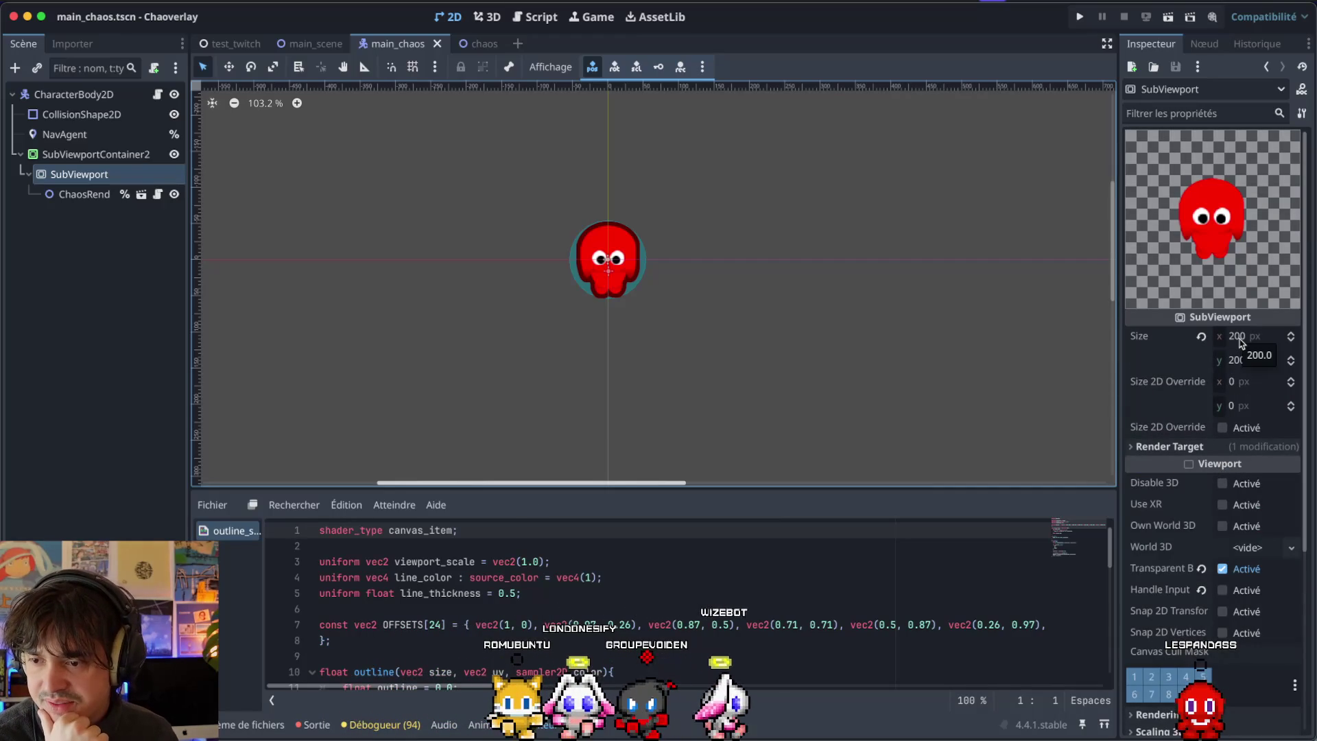
pyautogui.click(1241, 336)
pyautogui.write('1330')
pyautogui.press('Return')
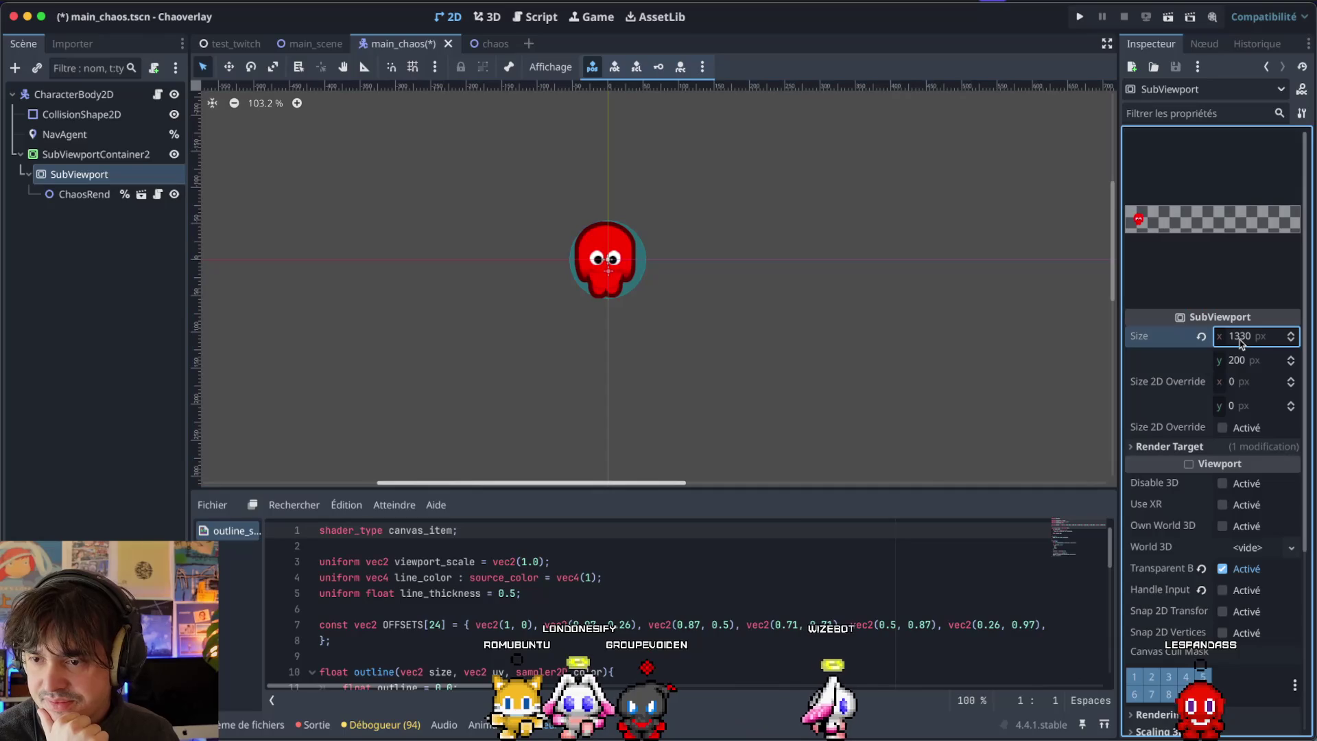
pyautogui.hotkey('ctrl', 'z')
pyautogui.press('Tab')
pyautogui.write('980')
pyautogui.press('Return')
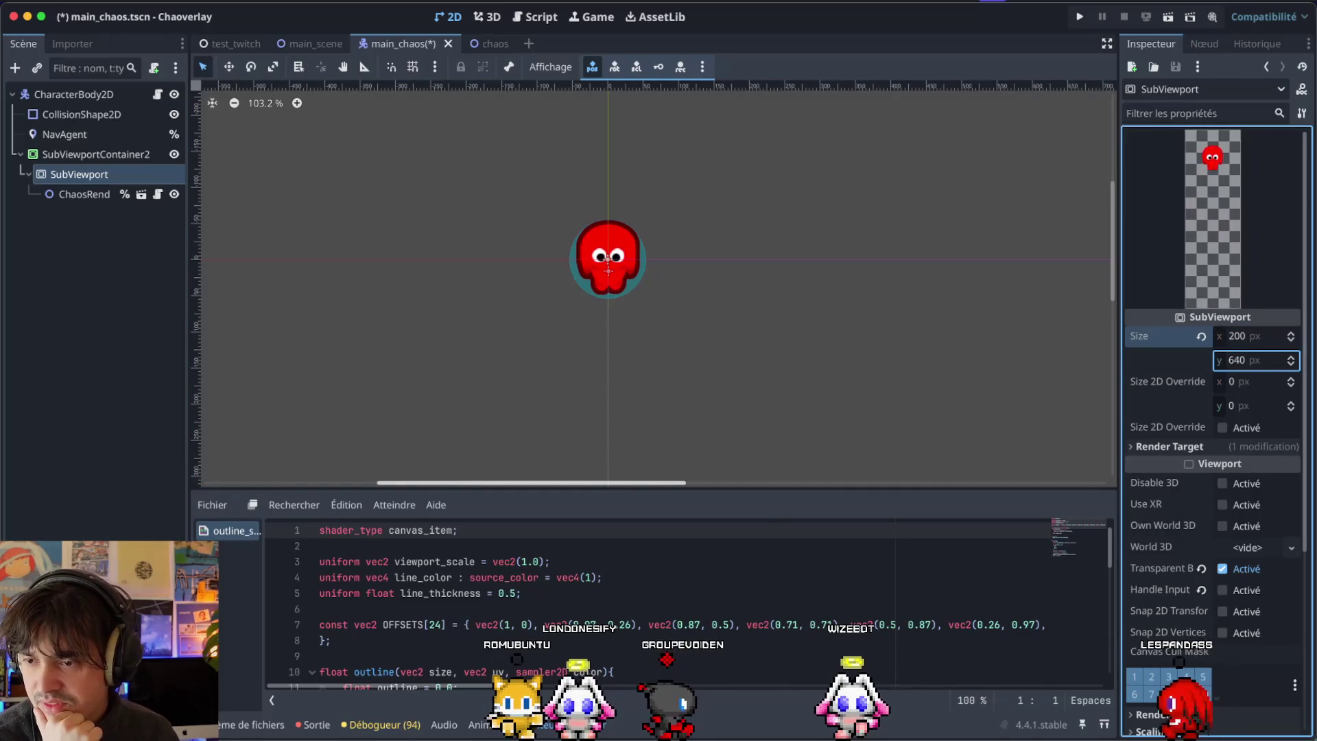
pyautogui.write('1020')
pyautogui.press('Return')
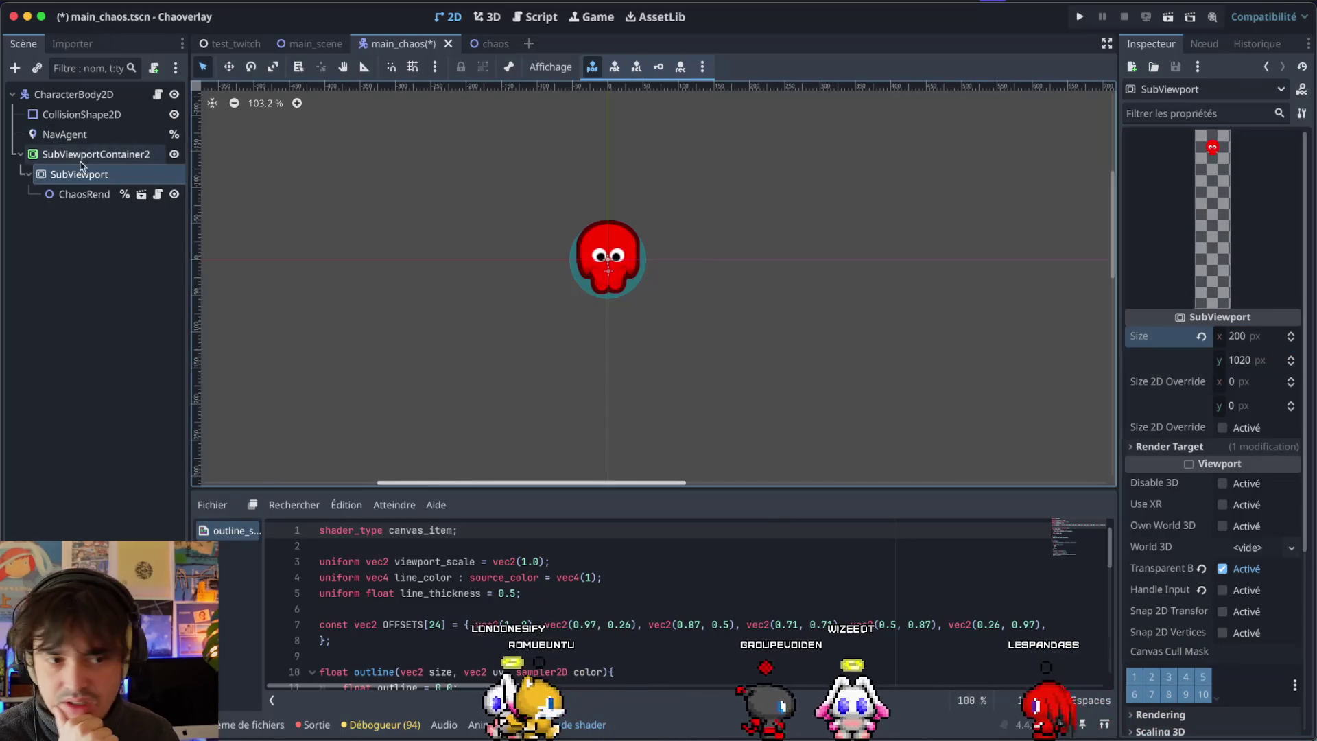
# Try moving ChaosRenderer down inside the viewport, then revert it to y 115.
pyautogui.click(86, 194)
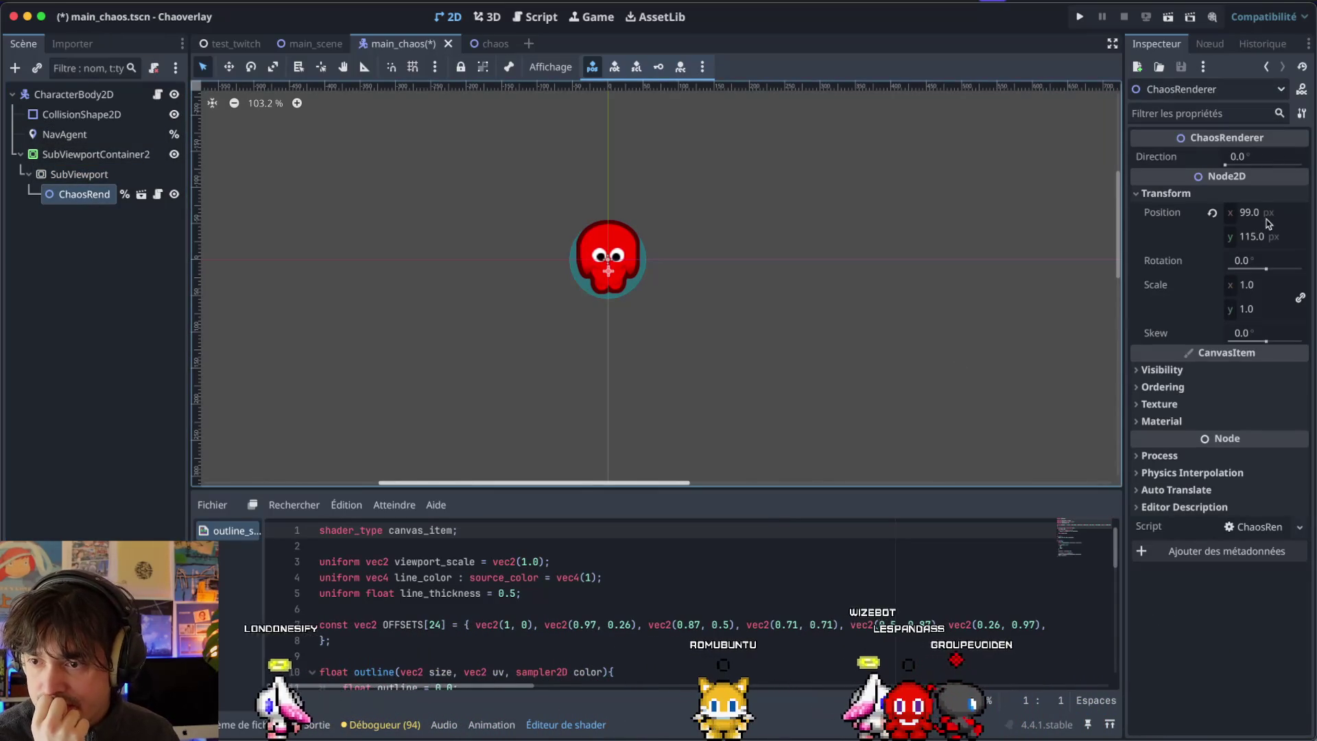
pyautogui.moveTo(1248, 237); pyautogui.dragTo(1292, 236)
pyautogui.hotkey('ctrl', 'z')
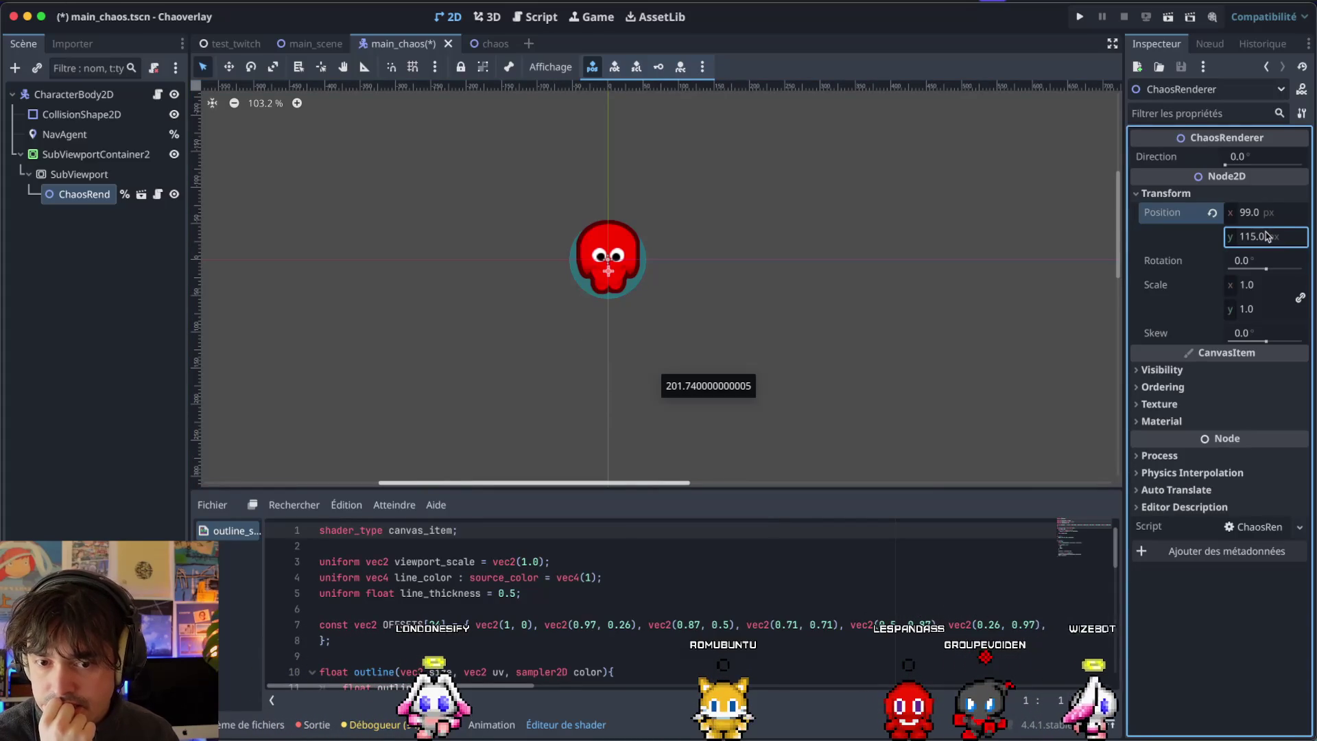
# Reset the SubViewport height to 200, save main_chaos, and return to the chaos scene.
pyautogui.click(76, 174)
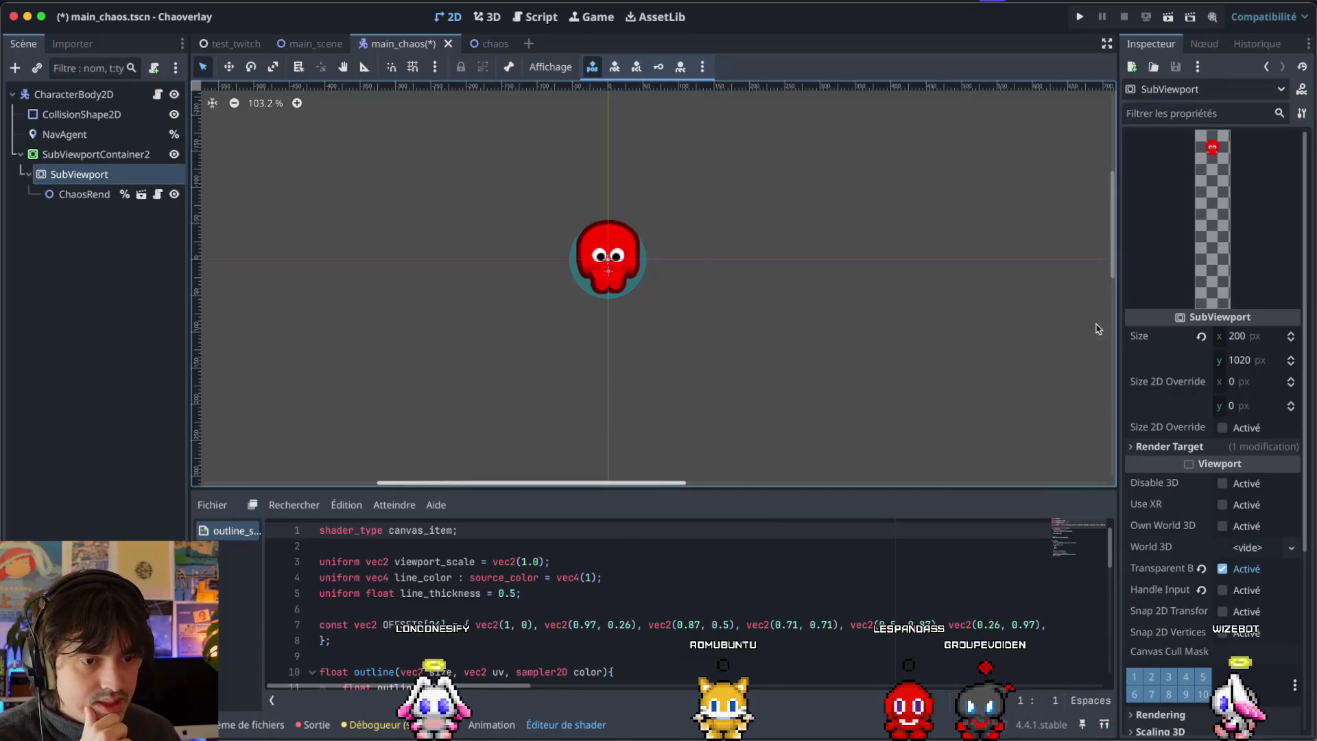
pyautogui.click(1250, 352)
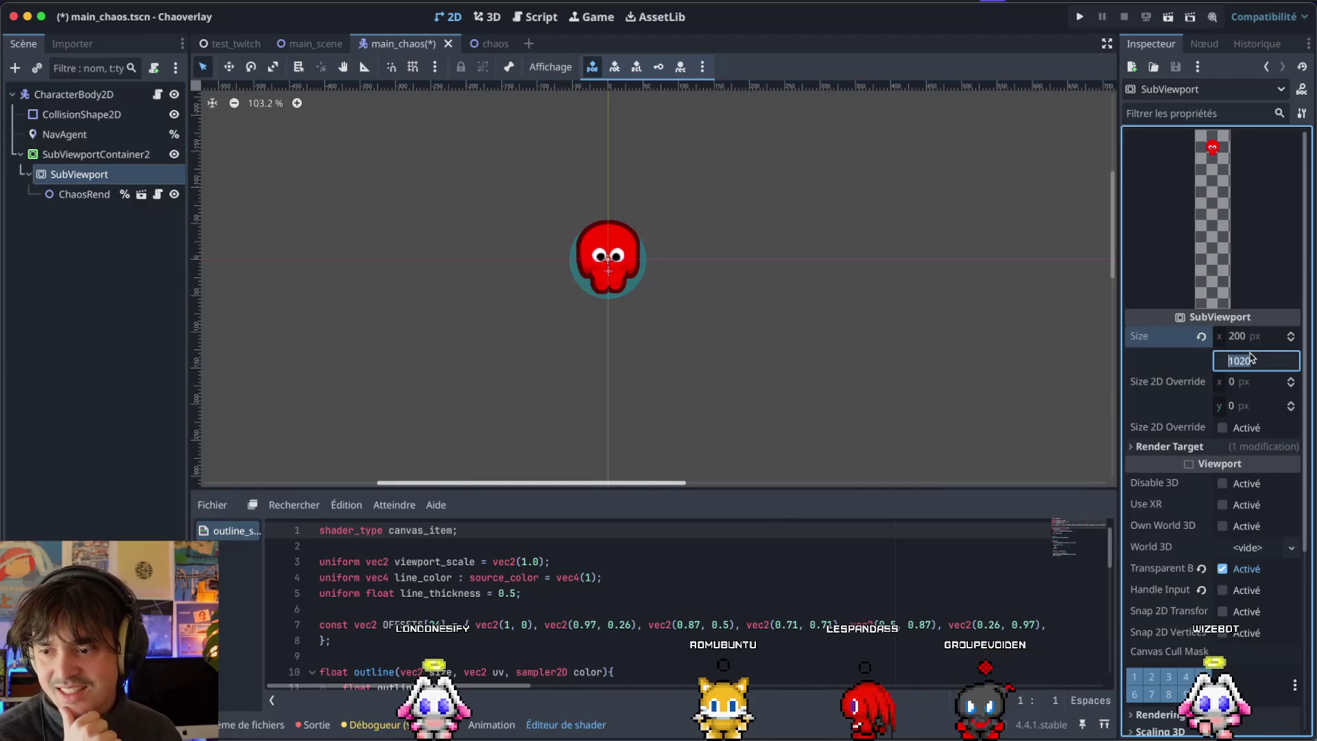
pyautogui.write('200')
pyautogui.press('Return')
pyautogui.hotkey('ctrl', 's')
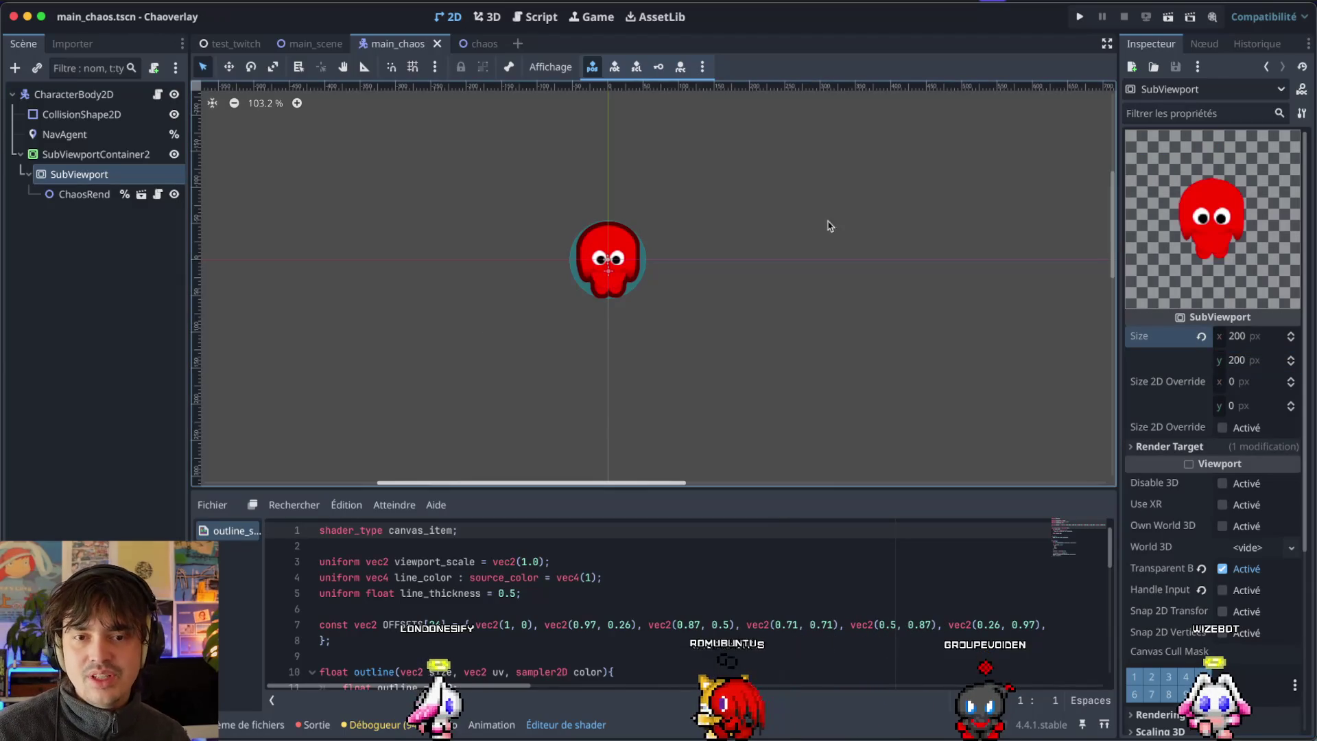
pyautogui.click(480, 44)
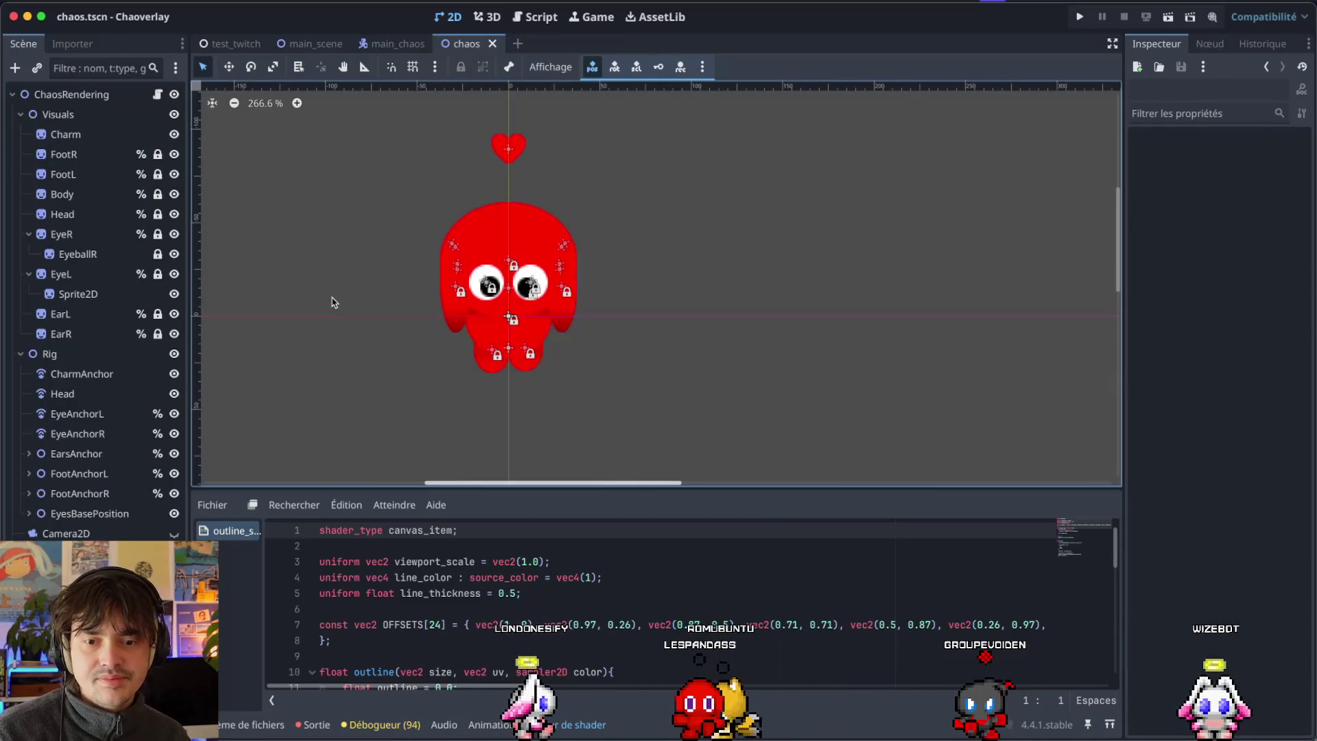
# Select the Charm sprite in the chaos scene.
pyautogui.click(312, 44)
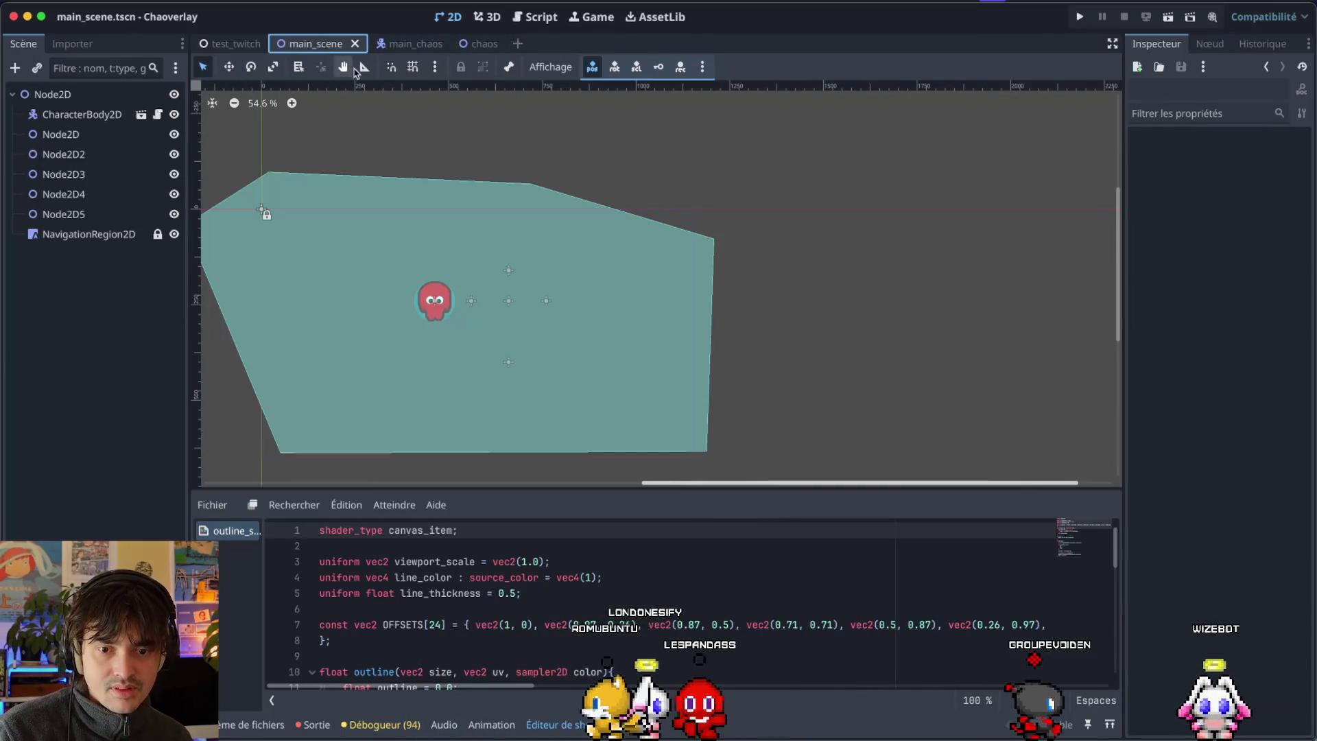
pyautogui.click(473, 45)
pyautogui.click(60, 132)
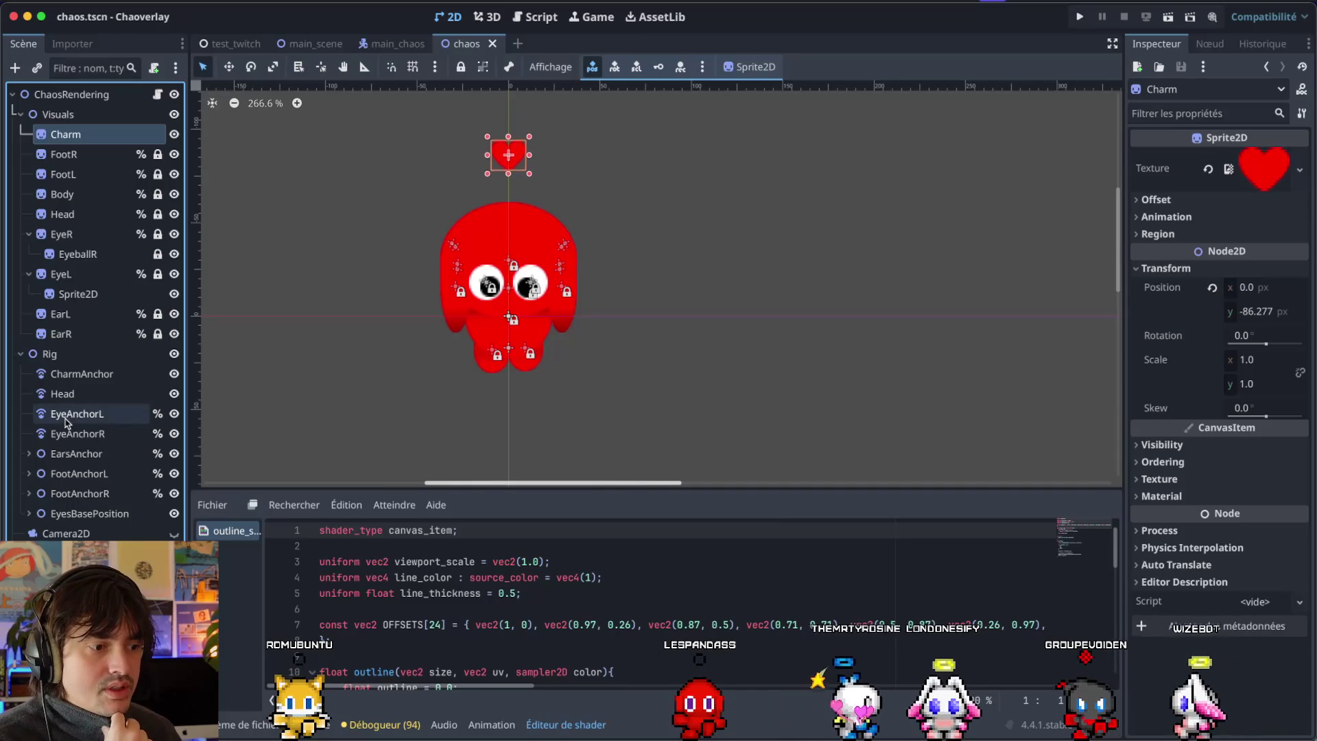
# Reload the project with Projet > Recharger le projet actuel and switch to the browser.
pyautogui.click(82, 1)
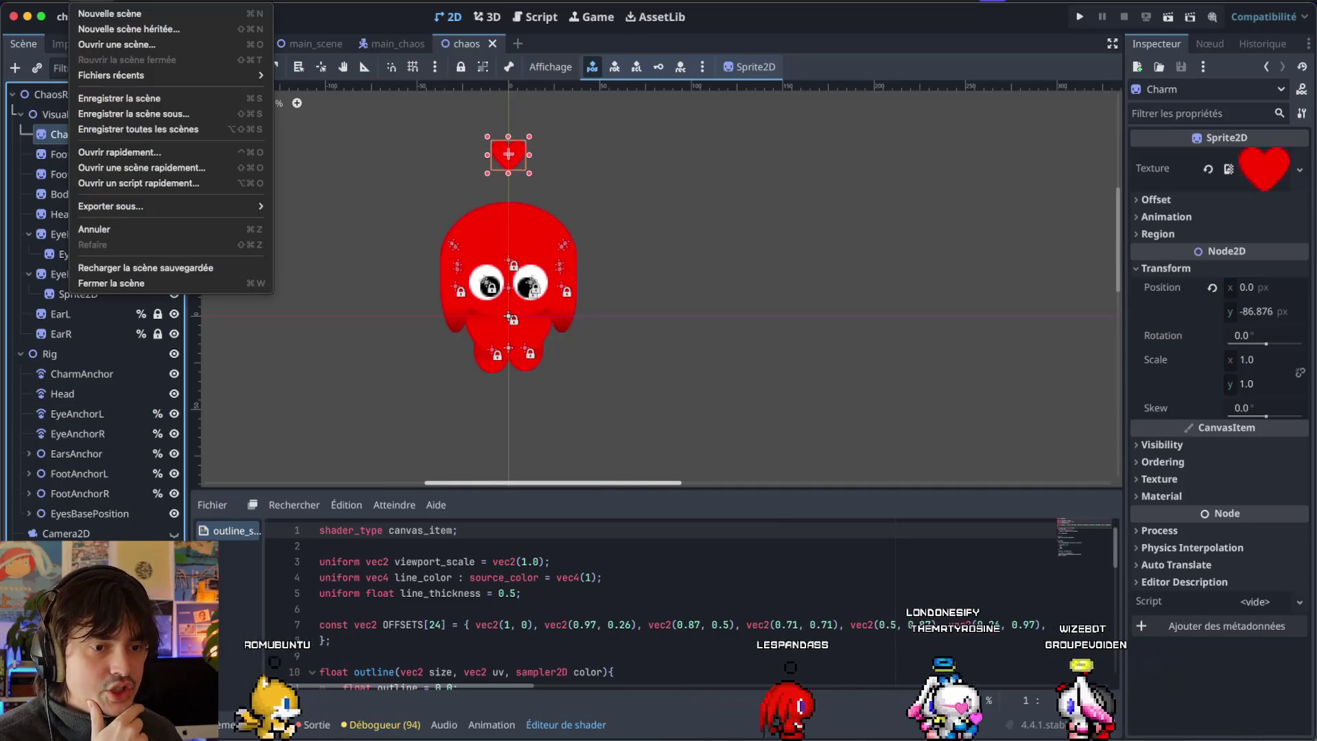
pyautogui.moveTo(133, 0)
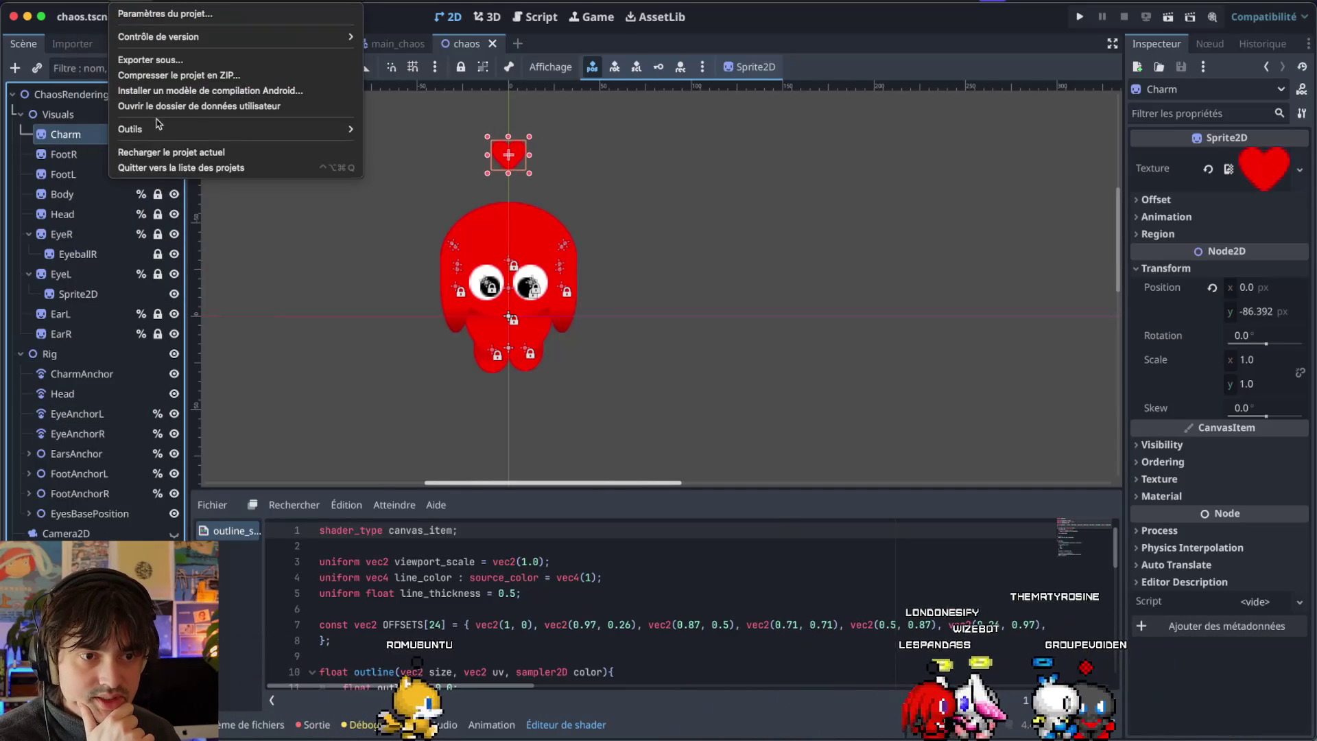
pyautogui.click(165, 153)
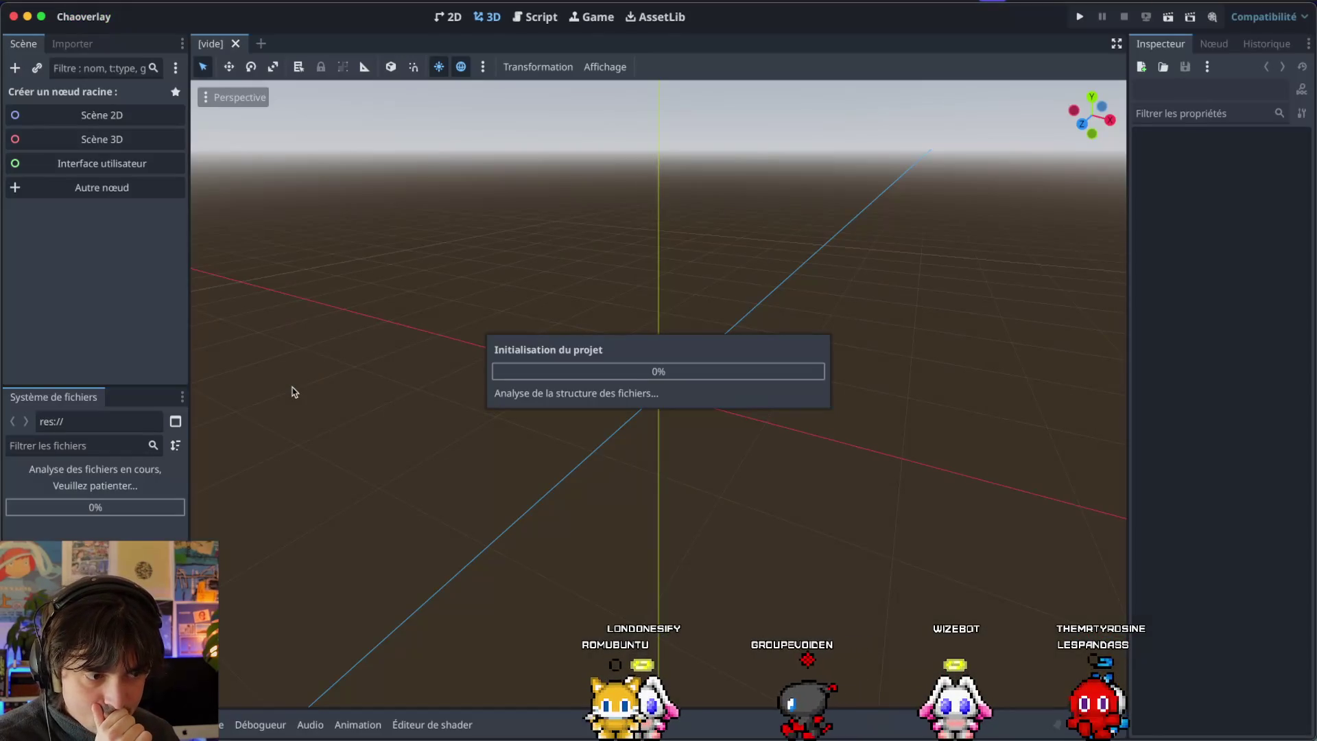
pyautogui.press('super+Tab')
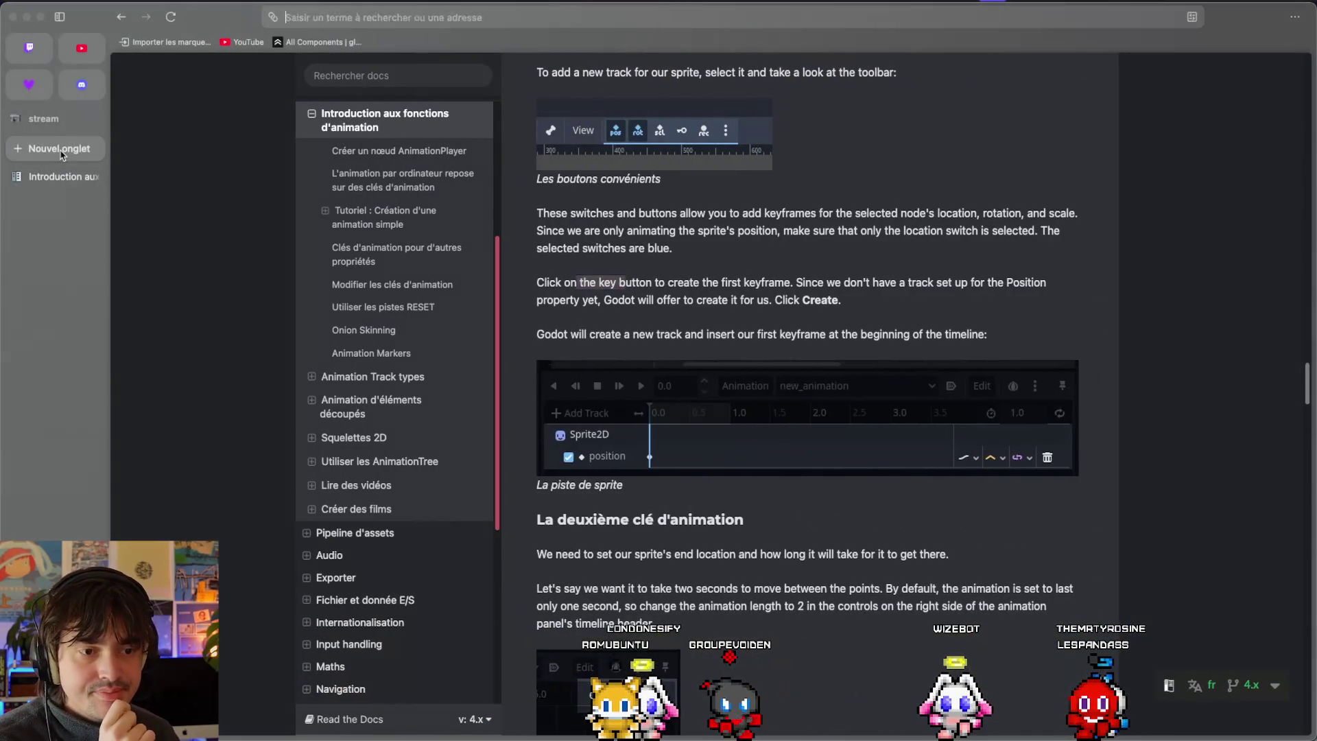
# Search 'AGI' on Ecosia, close the results tab, and switch back to Godot.
pyautogui.click(60, 155)
pyautogui.write('AGI')
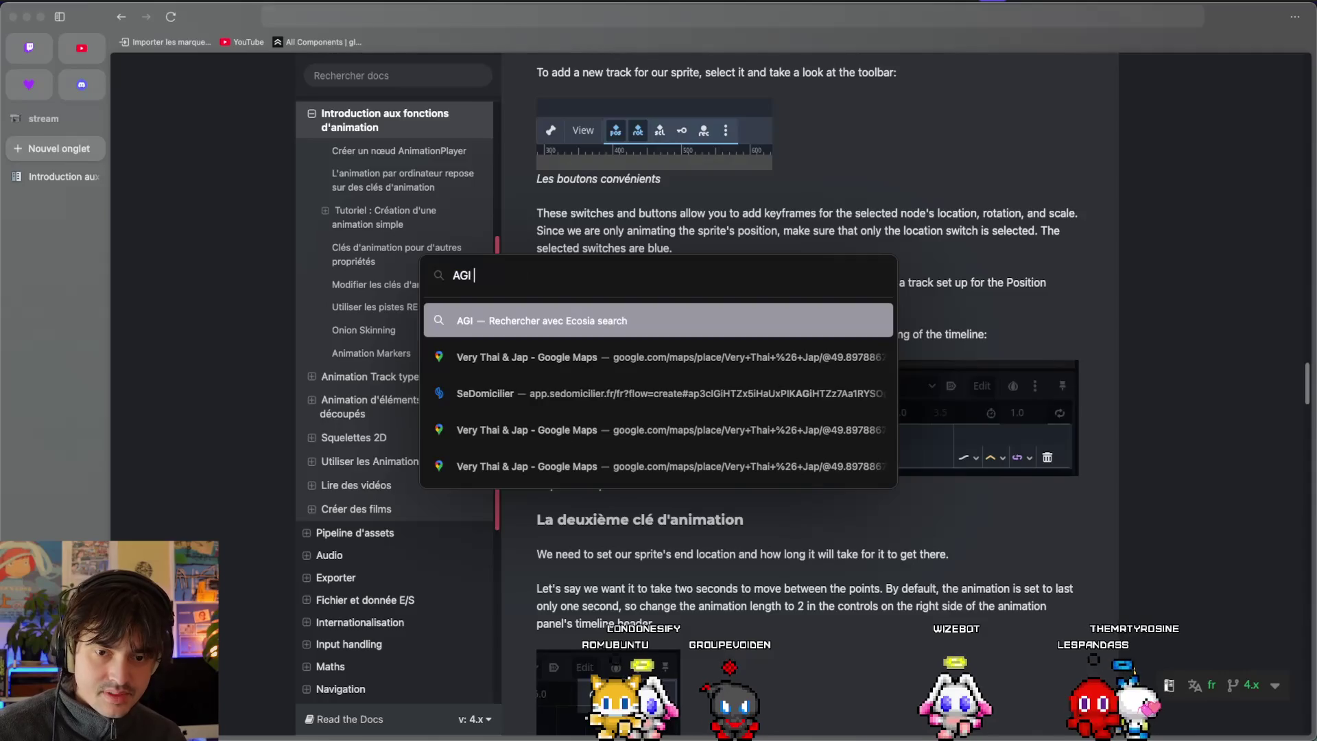
pyautogui.press('Return')
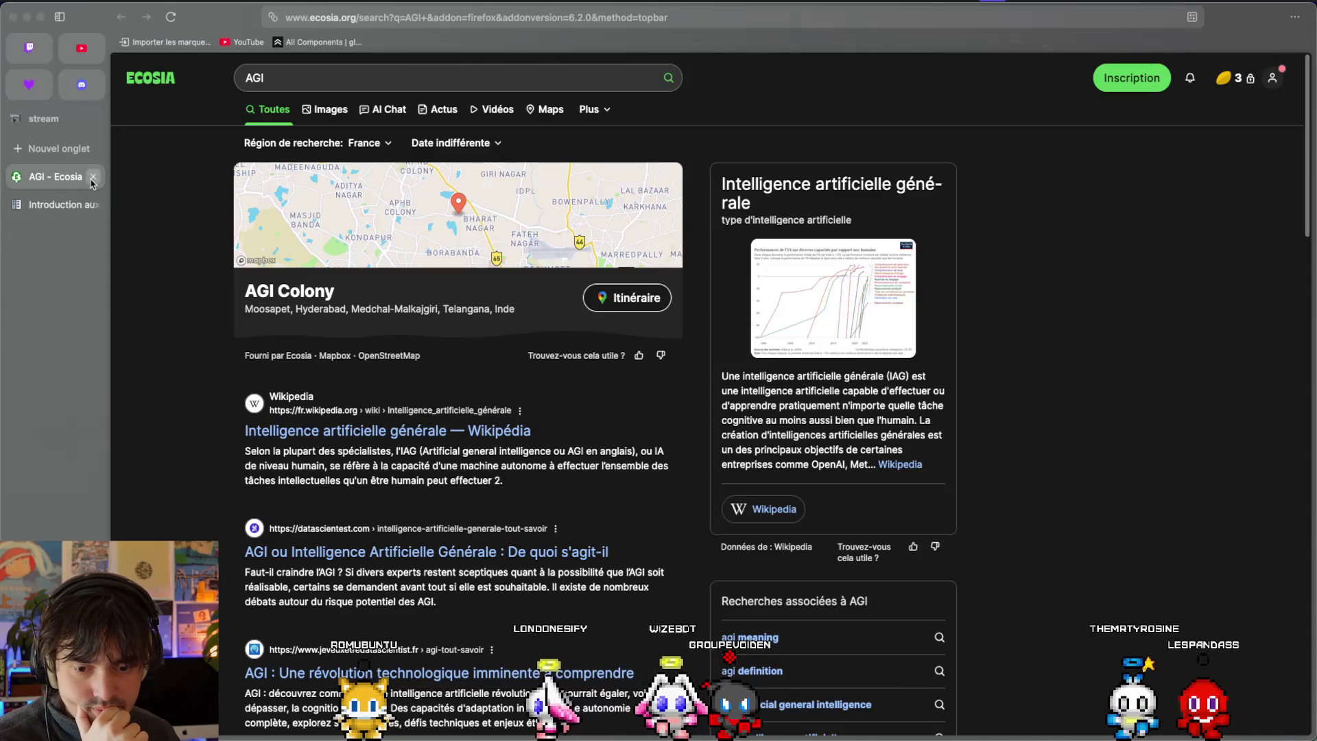
pyautogui.click(93, 177)
pyautogui.hotkey('ctrl', 'Left')
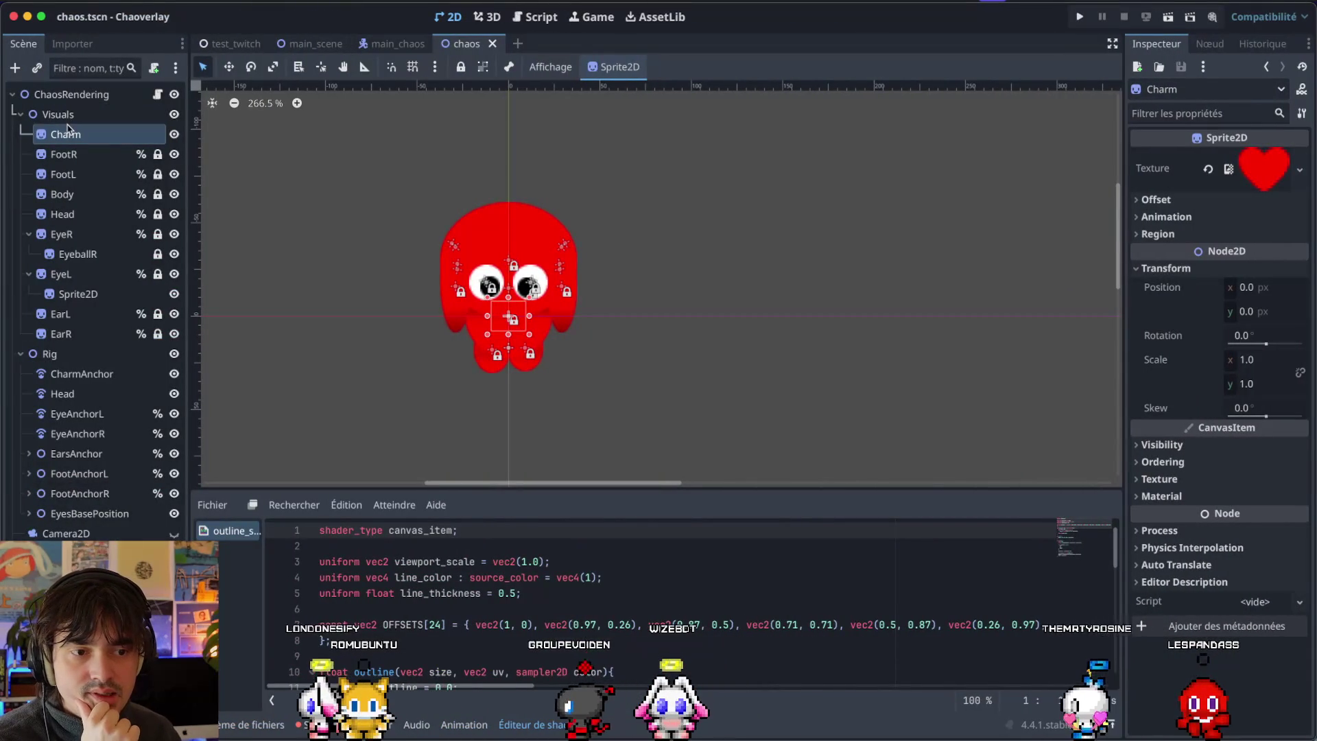
# Back in the chaos scene, select the CharmAnchor node and show the animation editor.
pyautogui.scroll(-5, 427, 250)
pyautogui.scroll(5, 425, 251)
pyautogui.scroll(-2, 426, 252)
pyautogui.click(396, 43)
pyautogui.click(474, 43)
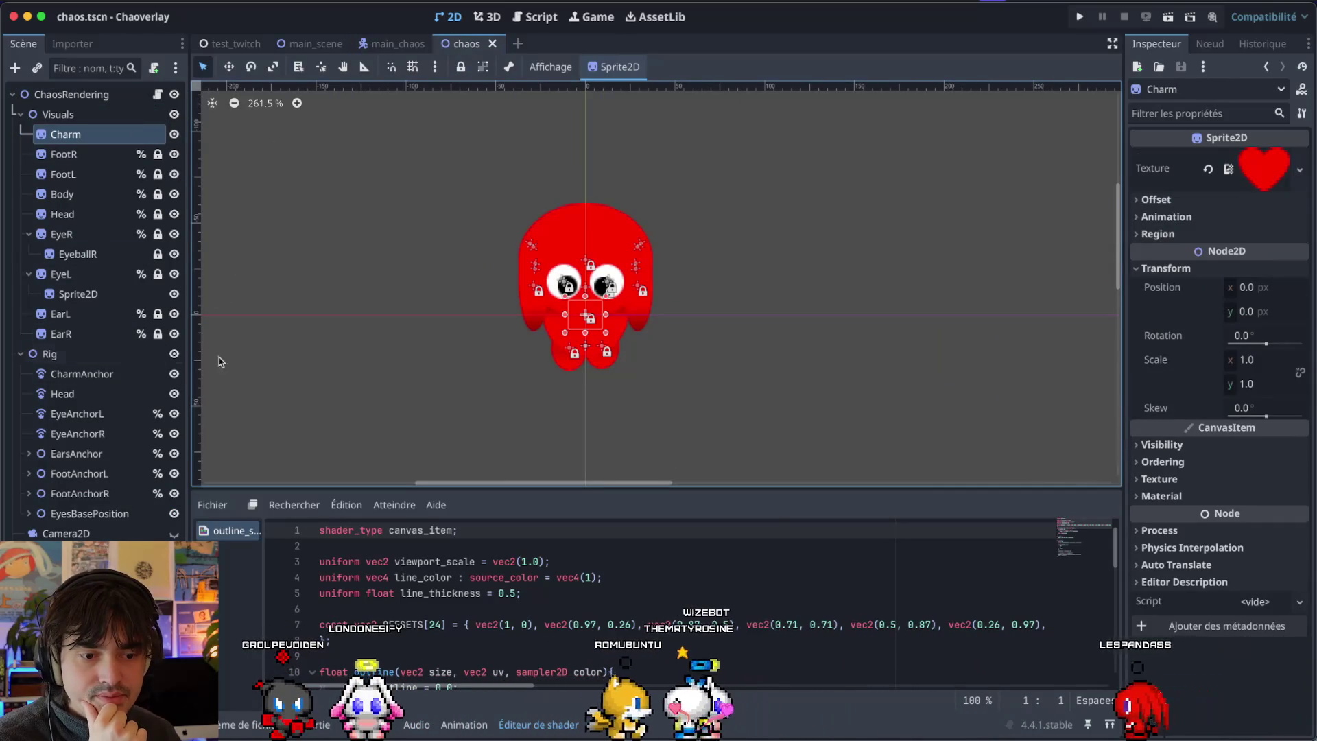
pyautogui.click(85, 375)
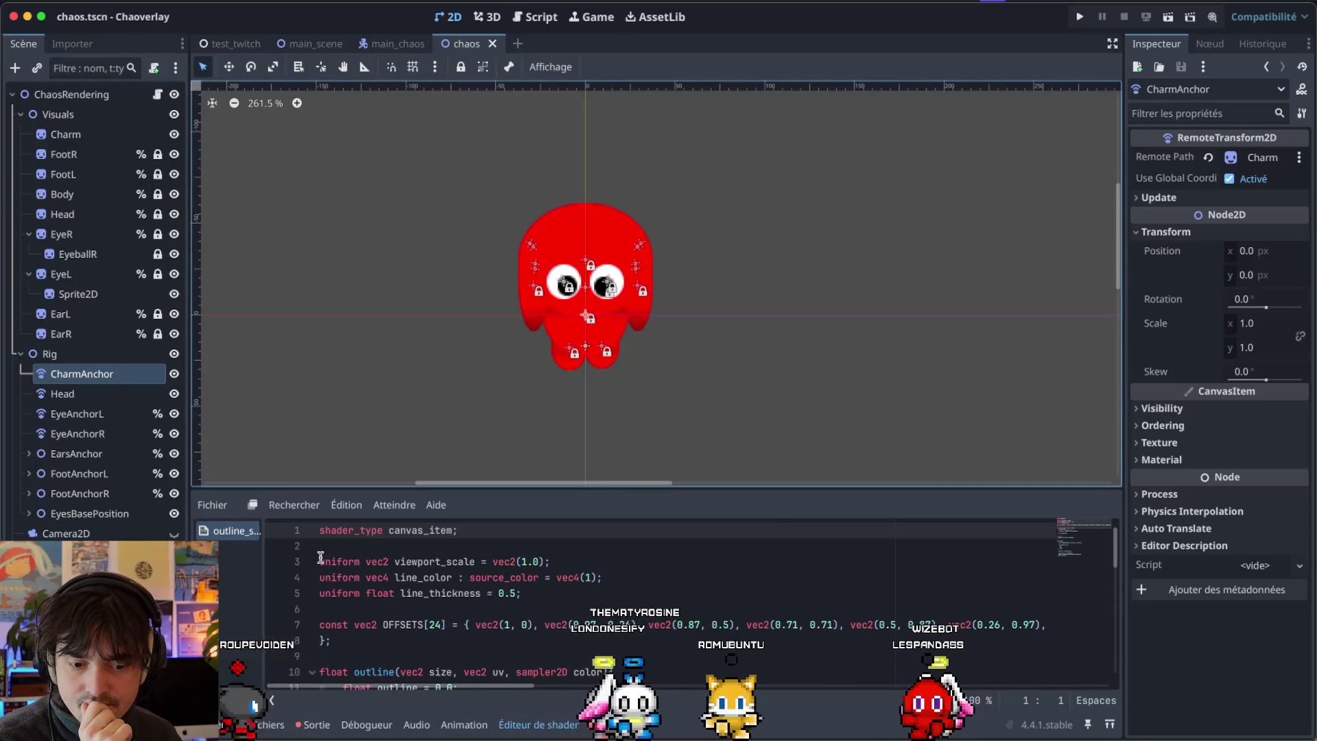
pyautogui.click(464, 724)
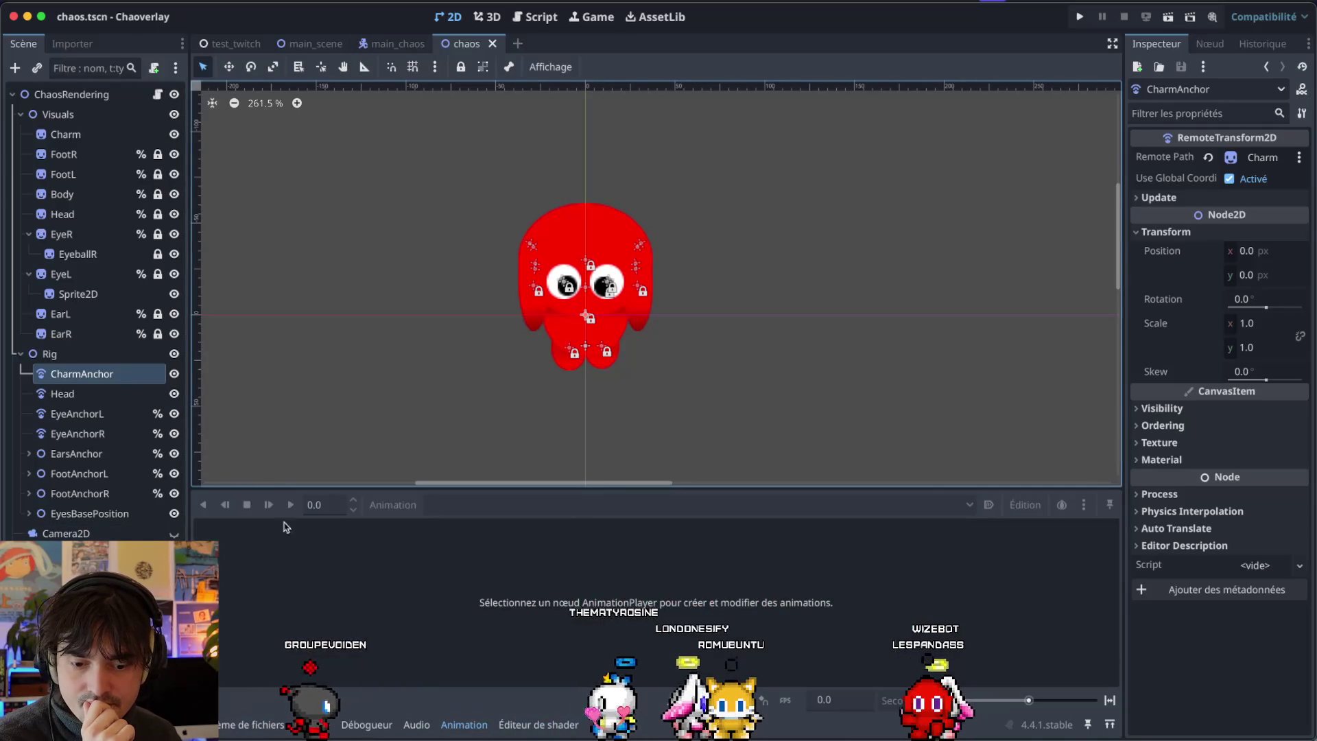
# Set CharmAnchor's position y to -73.64 px and save chaos.tscn.
pyautogui.click(67, 374)
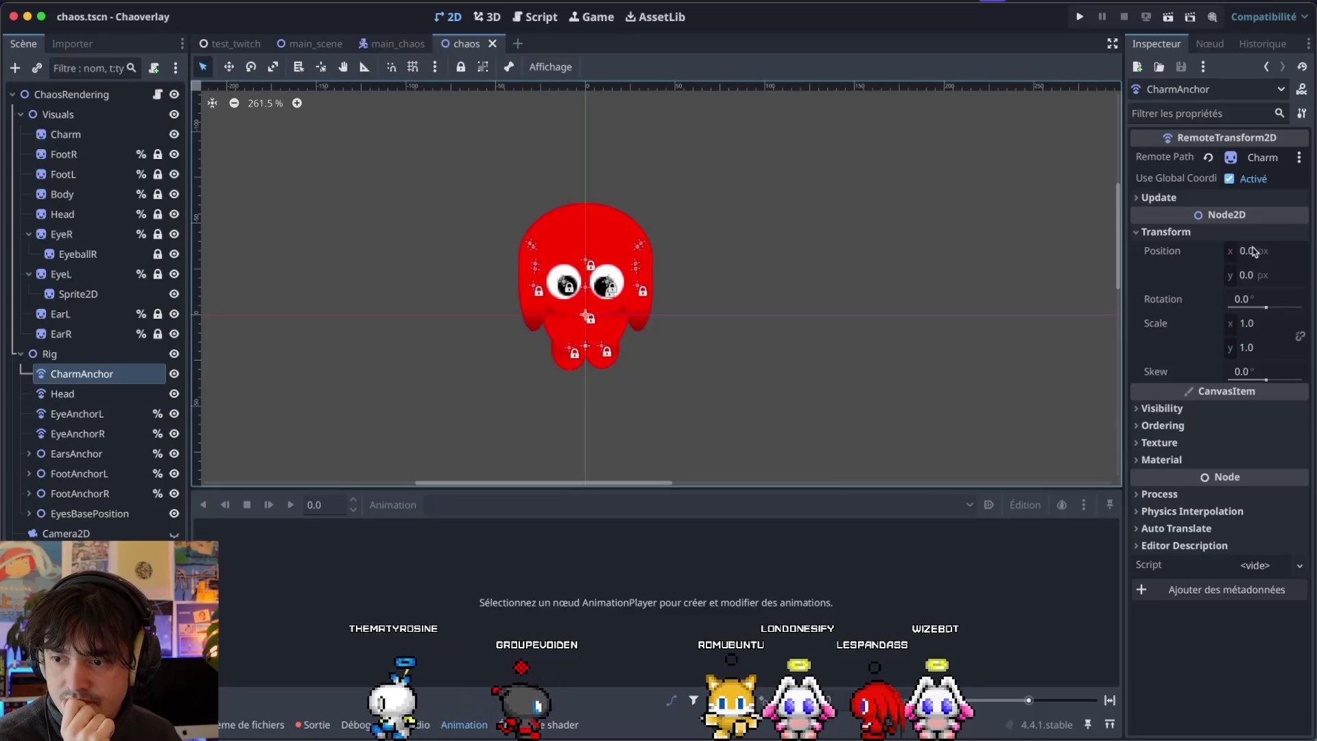
pyautogui.moveTo(1262, 251)
pyautogui.mouseDown()
pyautogui.moveTo(1244, 275)
pyautogui.moveTo(1210, 275)
pyautogui.mouseUp()
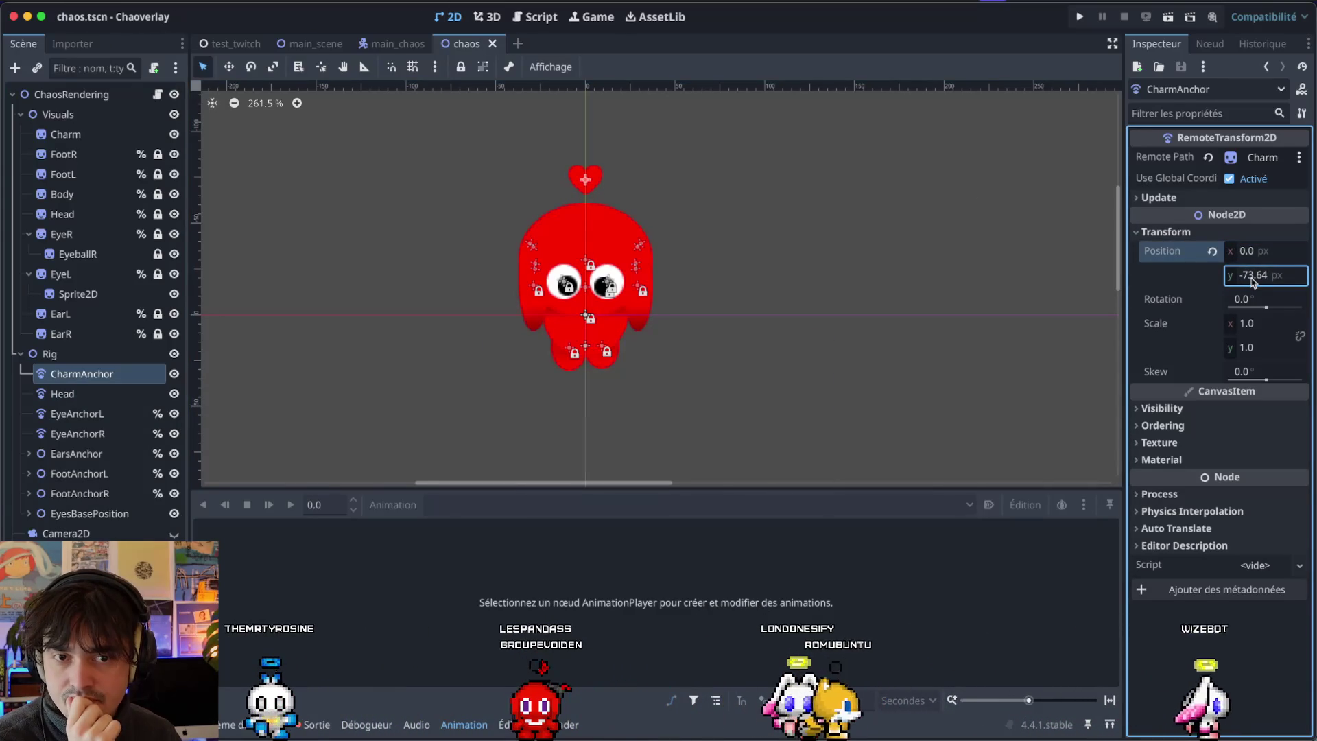
pyautogui.hotkey('ctrl', 's')
pyautogui.hscroll(3, 535, 206)
# Glance at the main_chaos scene, then return to the chaos scene.
pyautogui.click(395, 43)
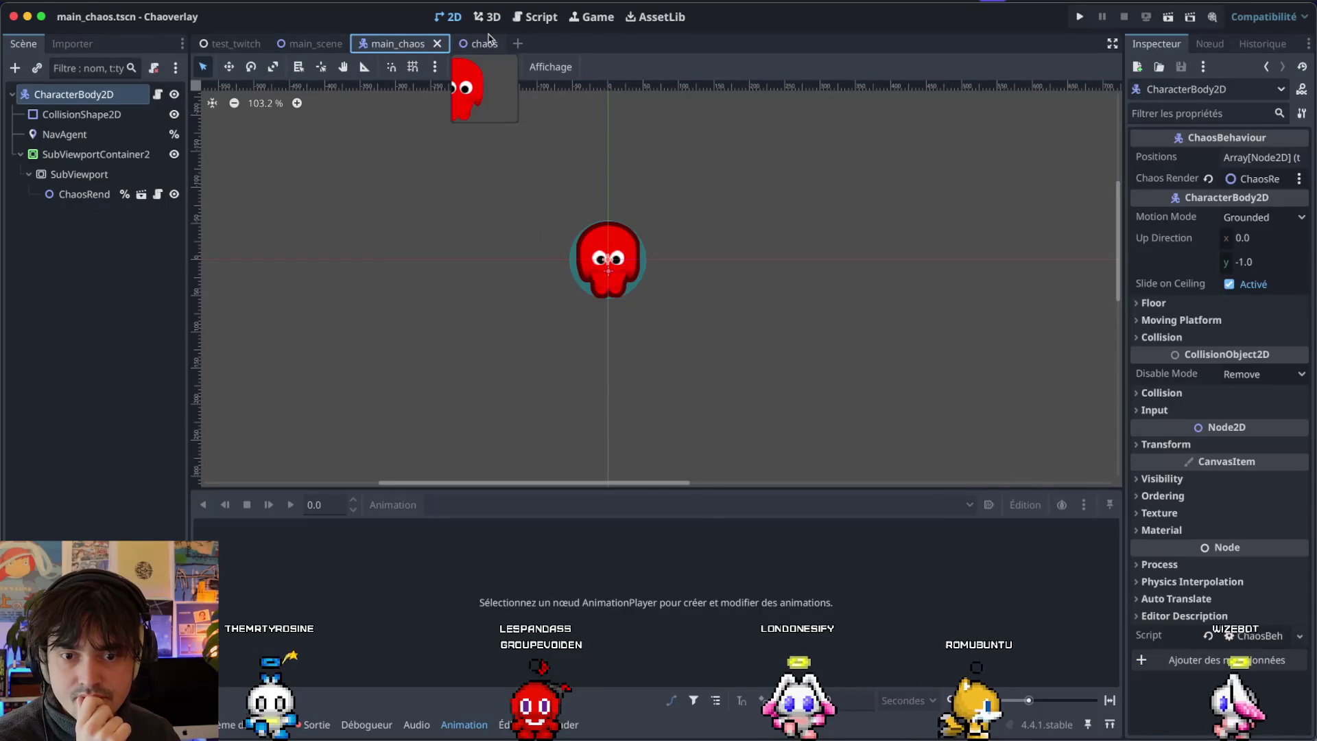
pyautogui.click(484, 43)
pyautogui.scroll(4, 508, 279)
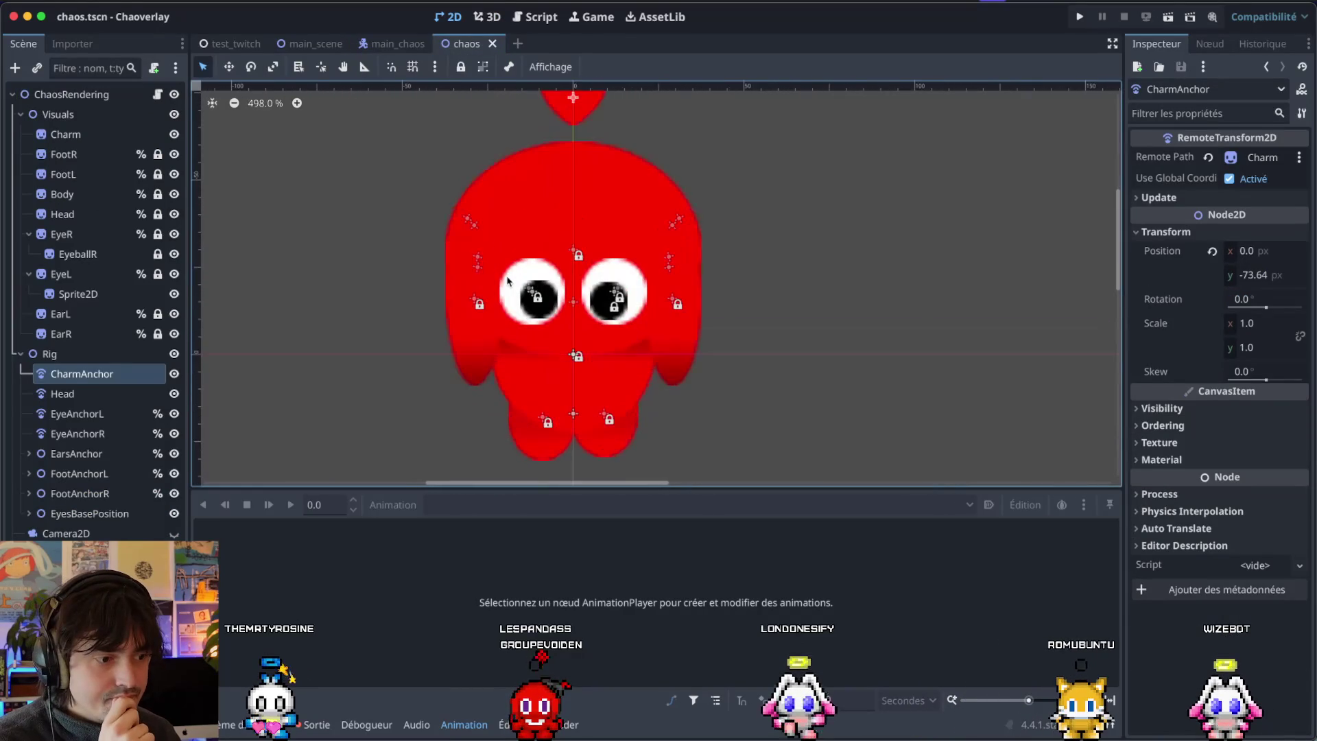
pyautogui.scroll(-4, 507, 280)
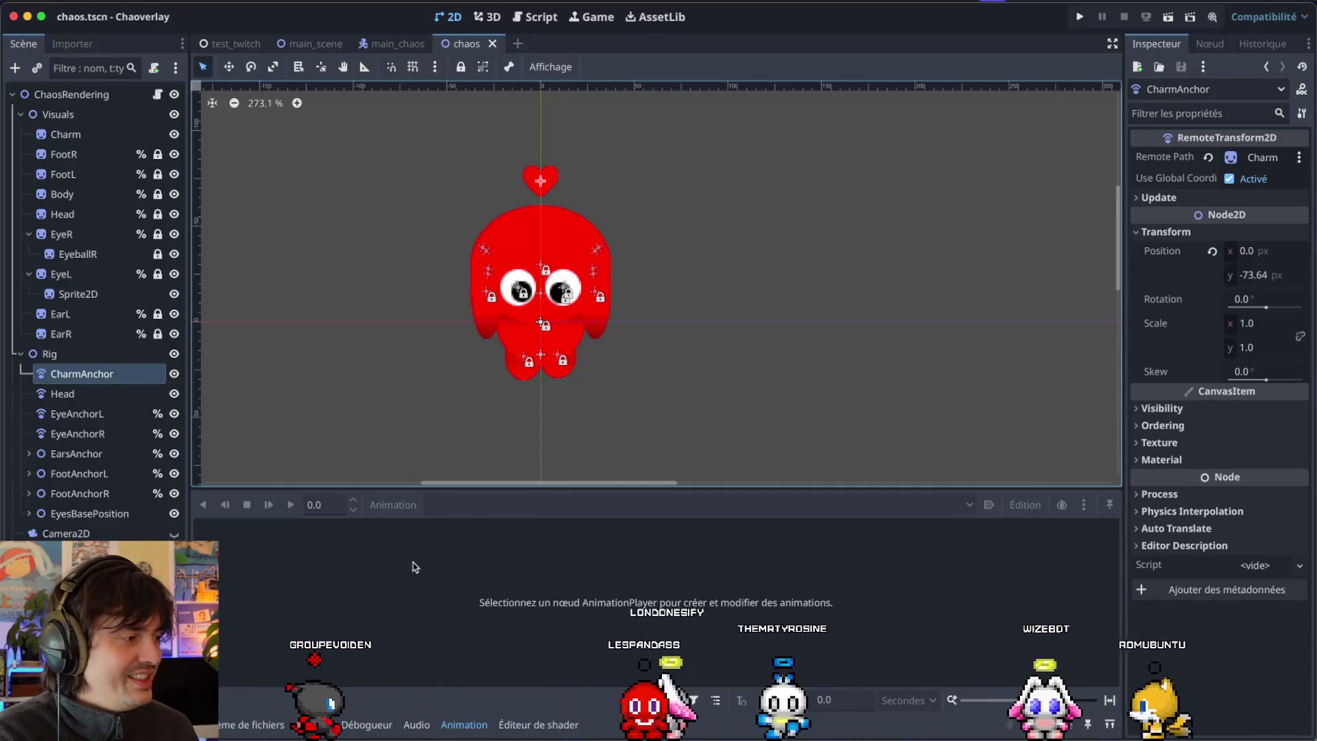
pyautogui.scroll(1, 542, 347)
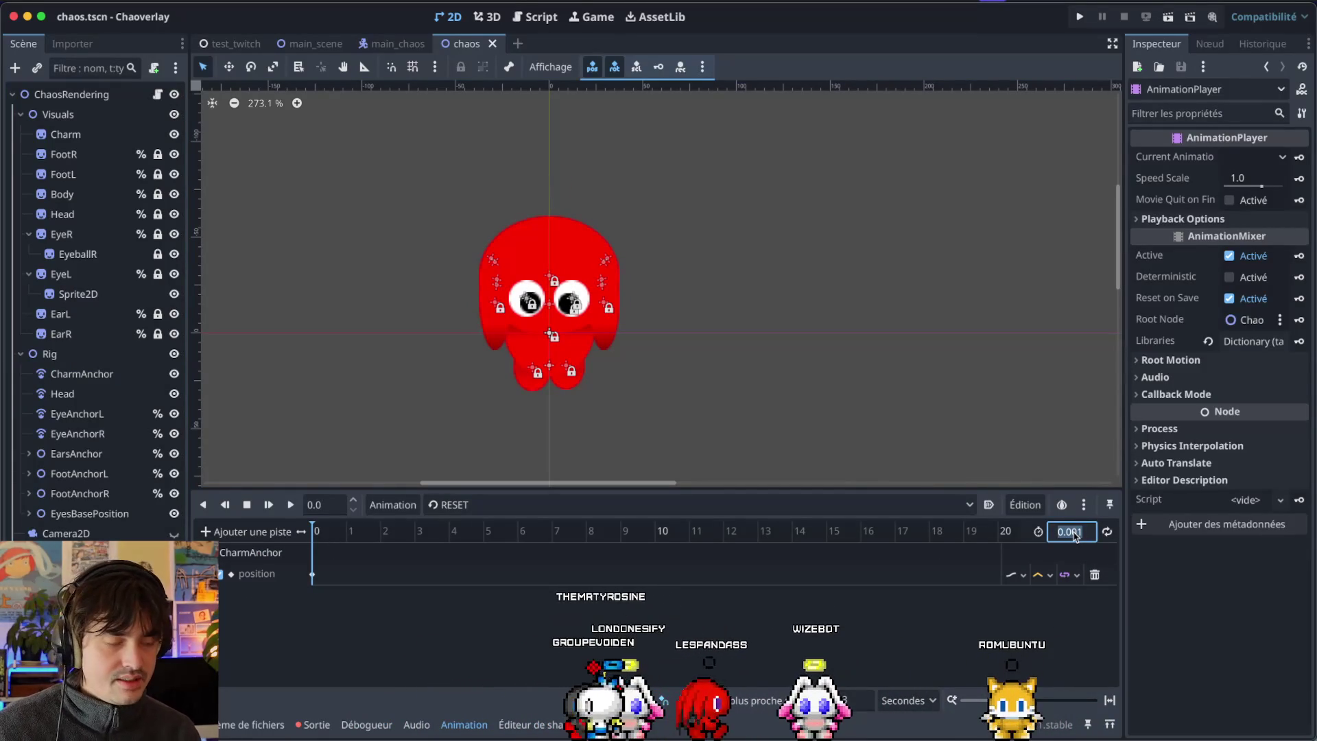
pyautogui.write('3')
# Set the animation length to 3.0 seconds and select the CharmAnchor position key at 0.
pyautogui.press('Return')
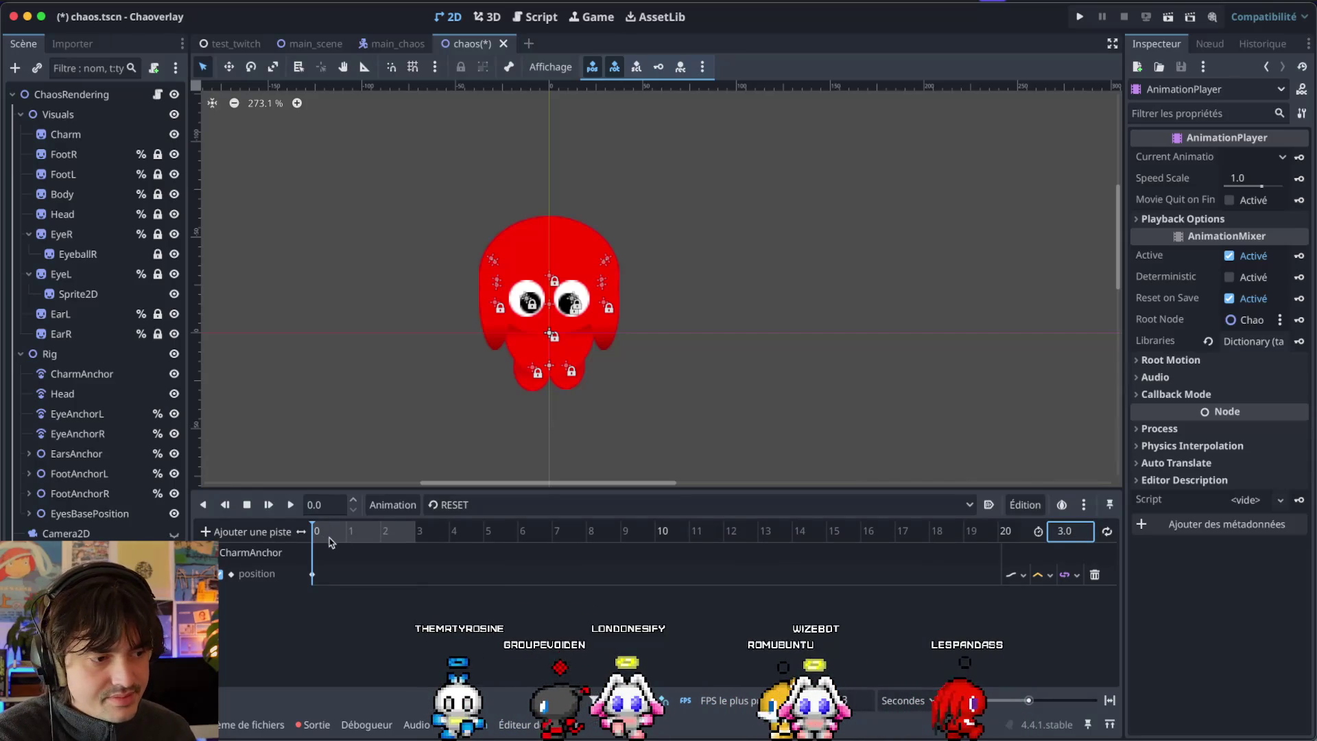
pyautogui.click(517, 405)
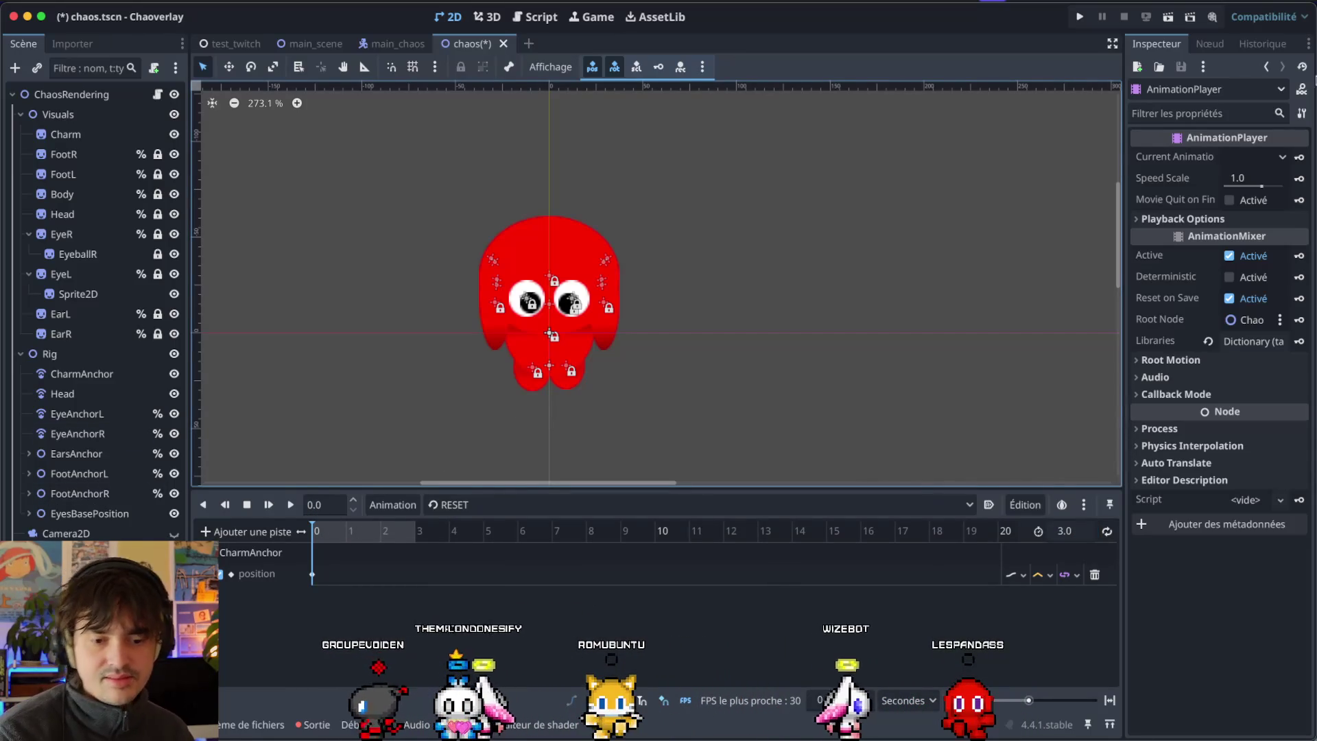
pyautogui.click(82, 374)
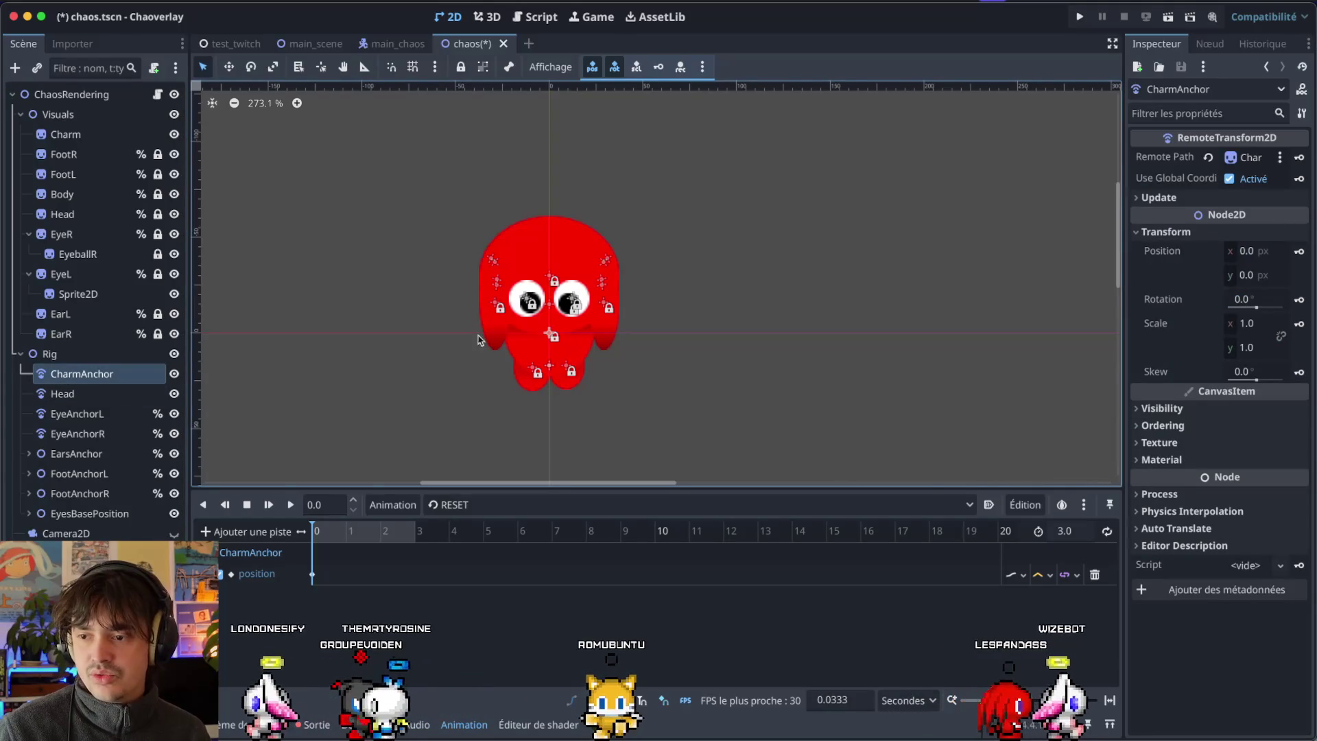
pyautogui.click(548, 333)
pyautogui.click(345, 556)
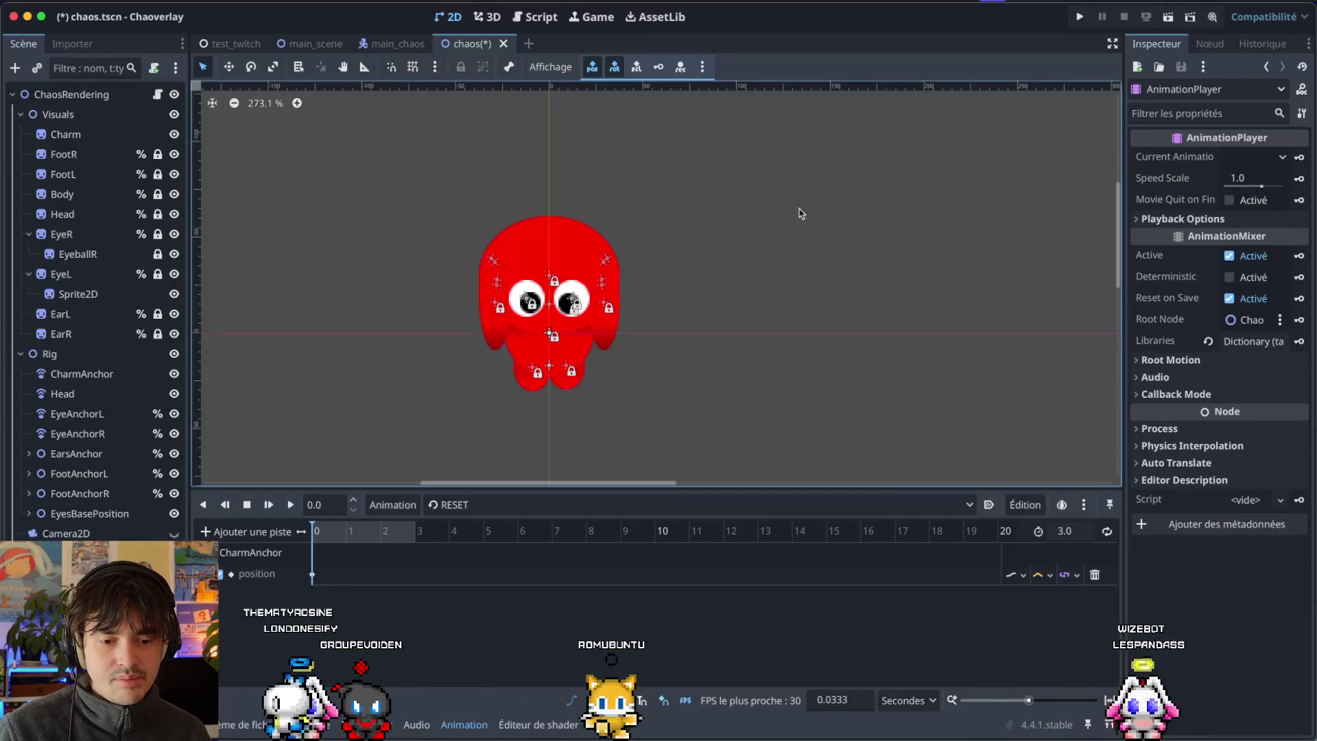
pyautogui.click(312, 574)
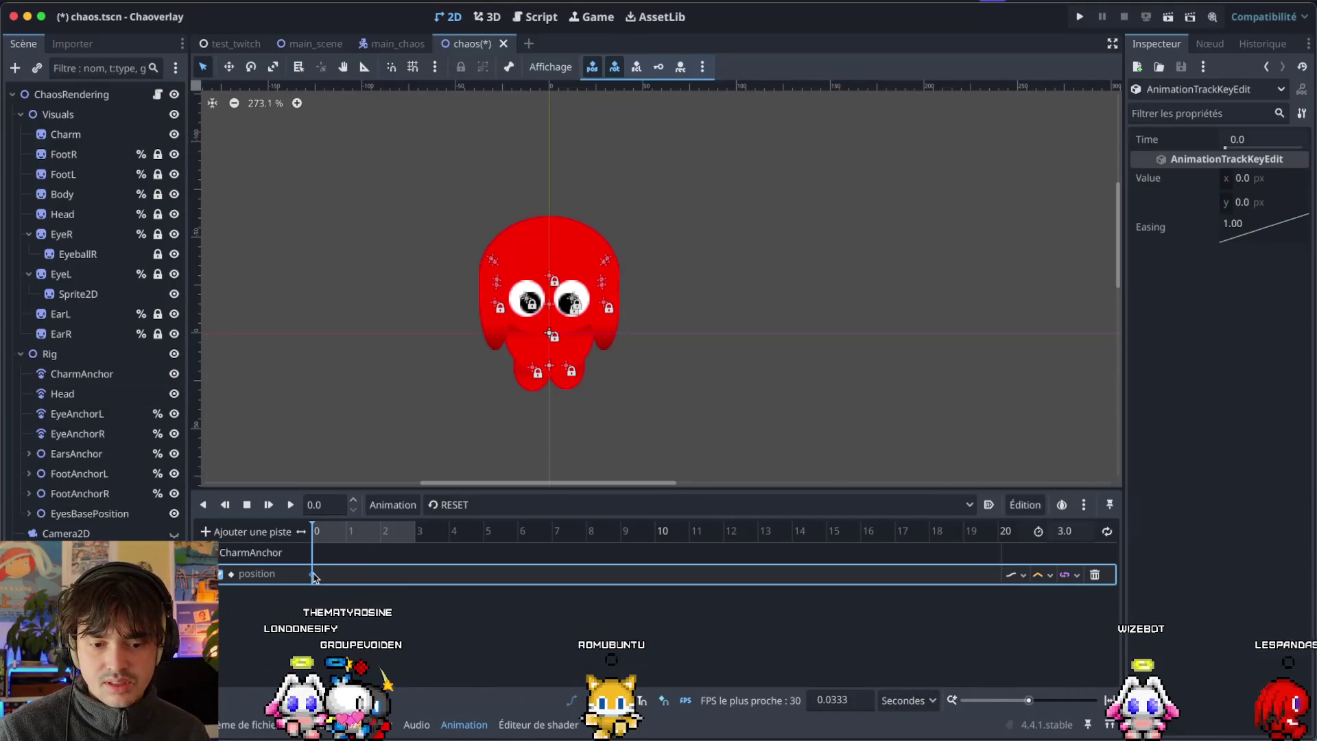
# Give the key at 0 a Value y of -85 px with Ease In-Out easing.
pyautogui.moveTo(1272, 201); pyautogui.dragTo(1119, 205)
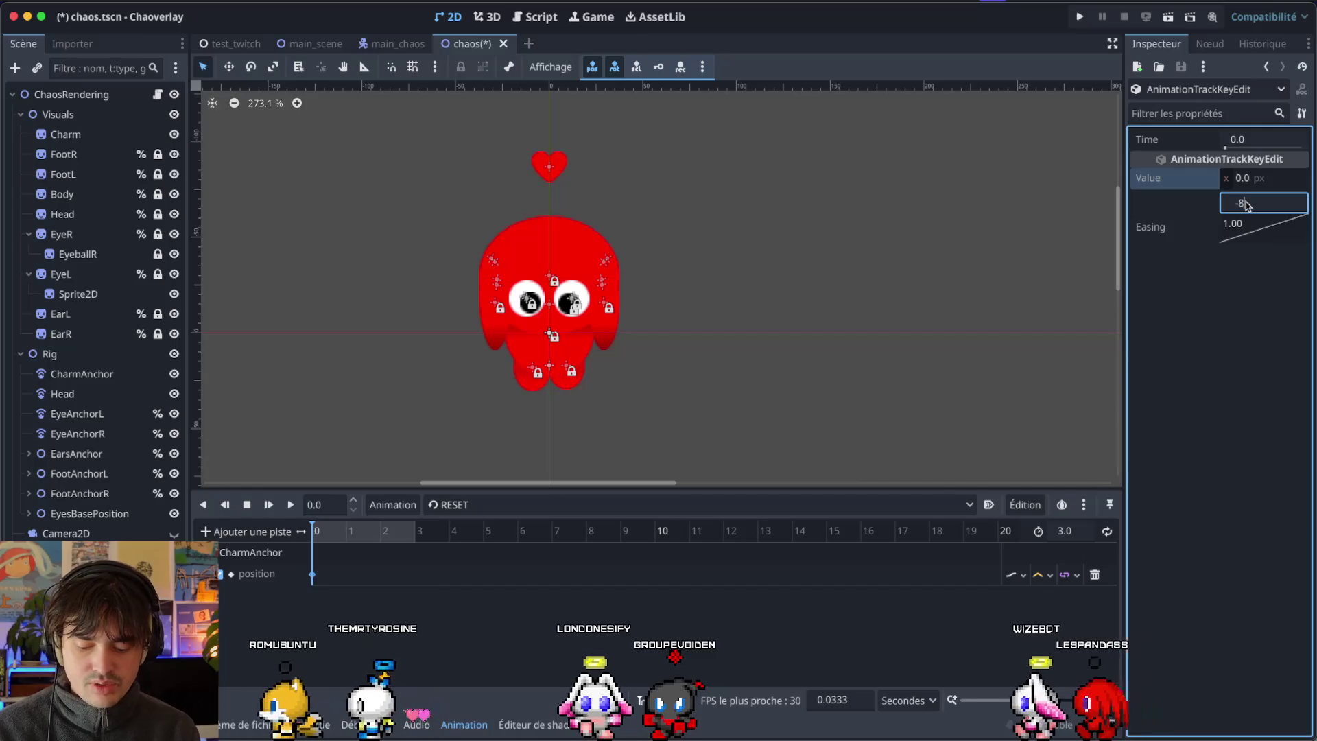
pyautogui.write('5')
pyautogui.press('Return')
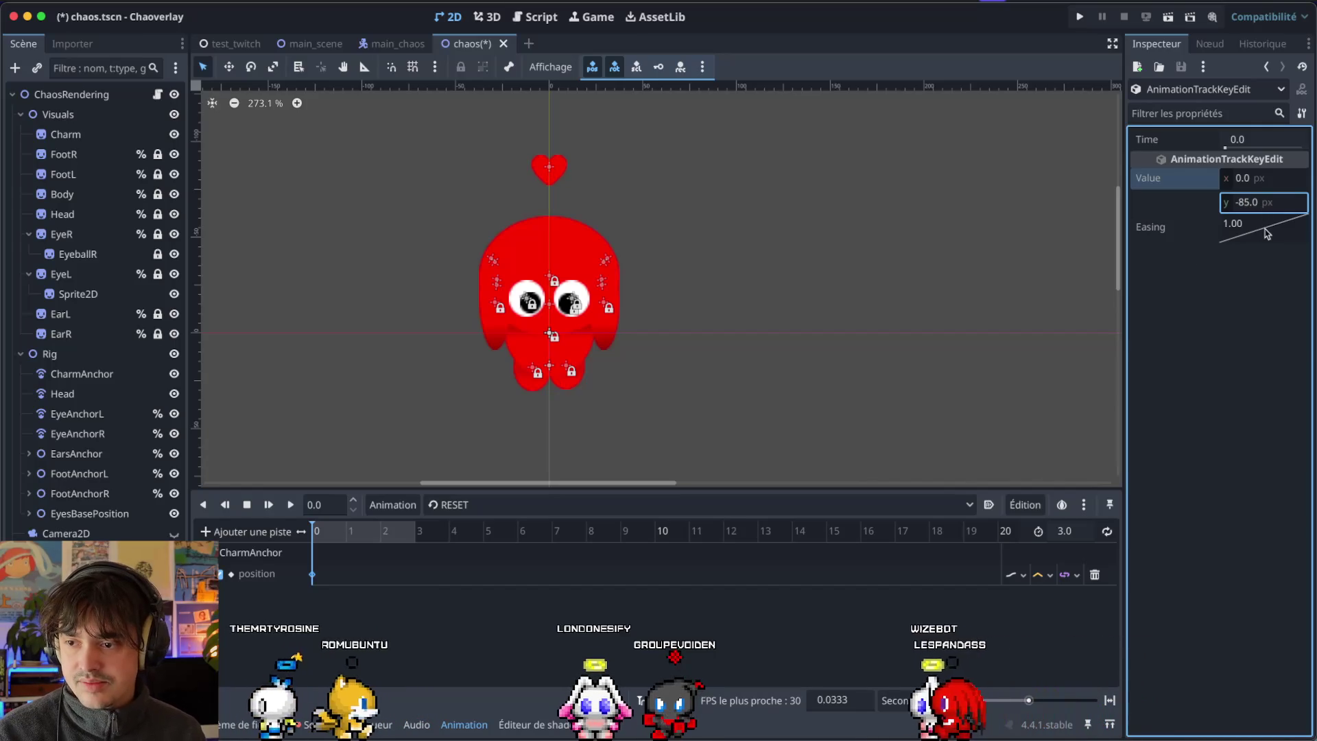
pyautogui.rightClick(1266, 233)
pyautogui.click(1269, 318)
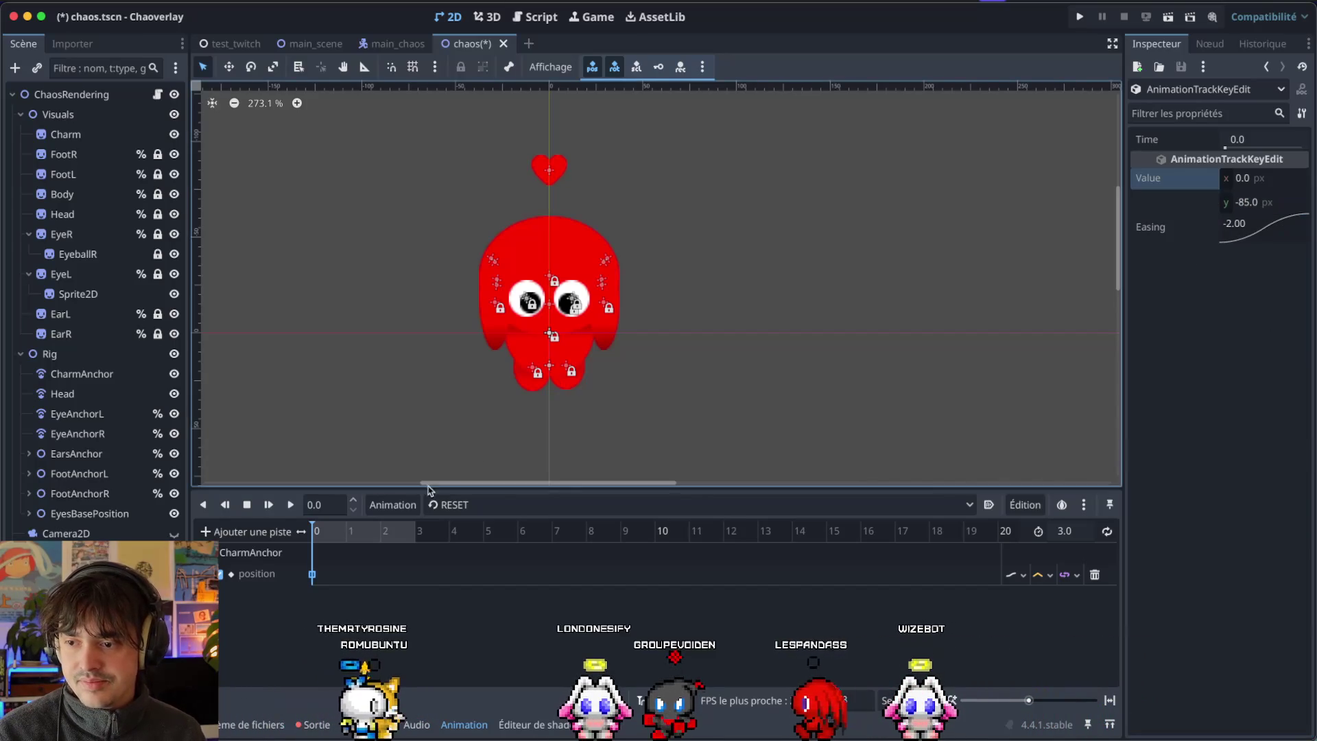
pyautogui.click(312, 575)
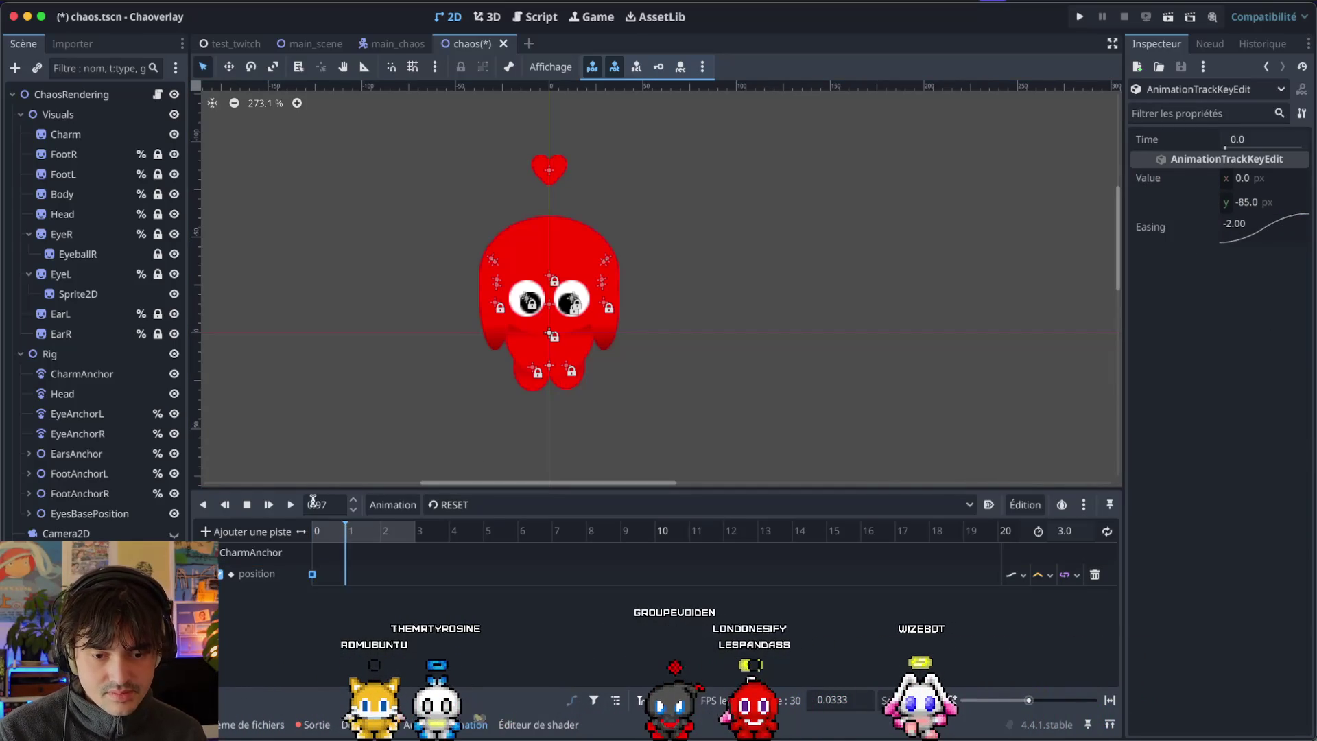
# Insert a CharmAnchor position key at 1.0 seconds.
pyautogui.click(324, 505)
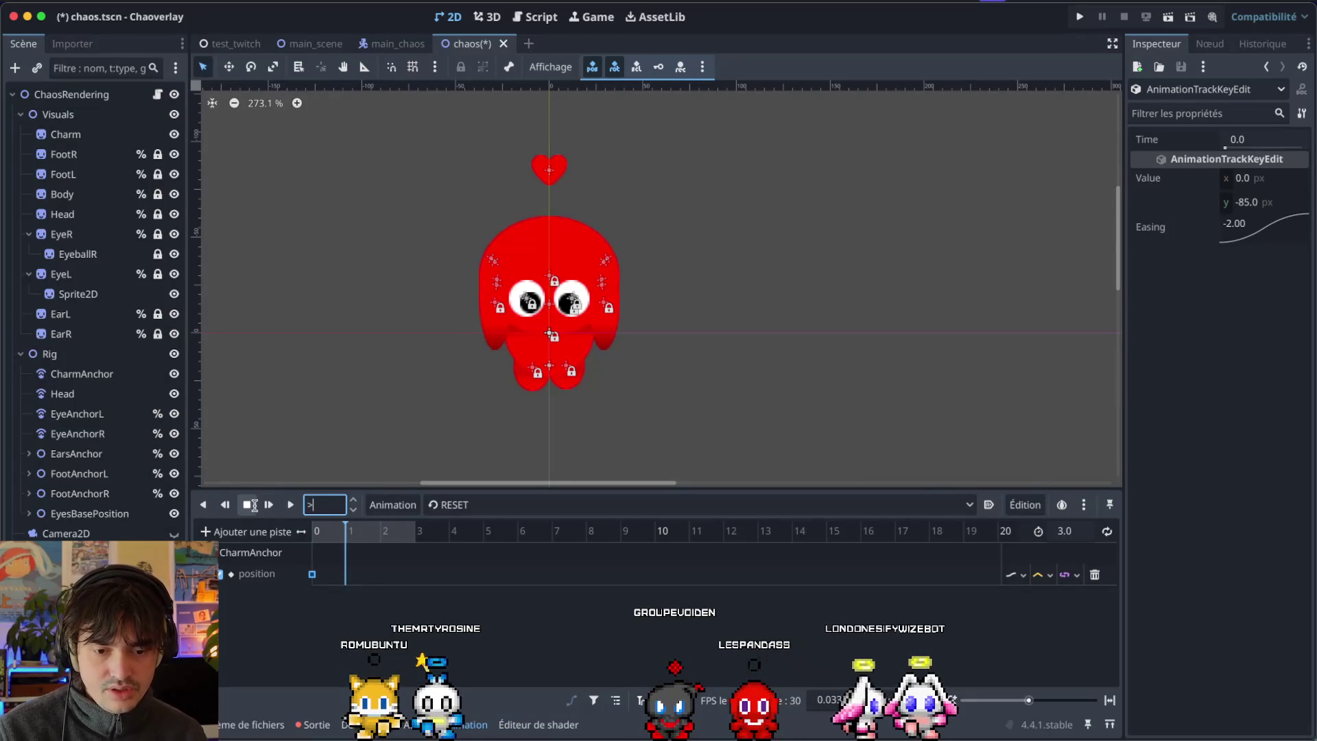
pyautogui.write('1')
pyautogui.press('Return')
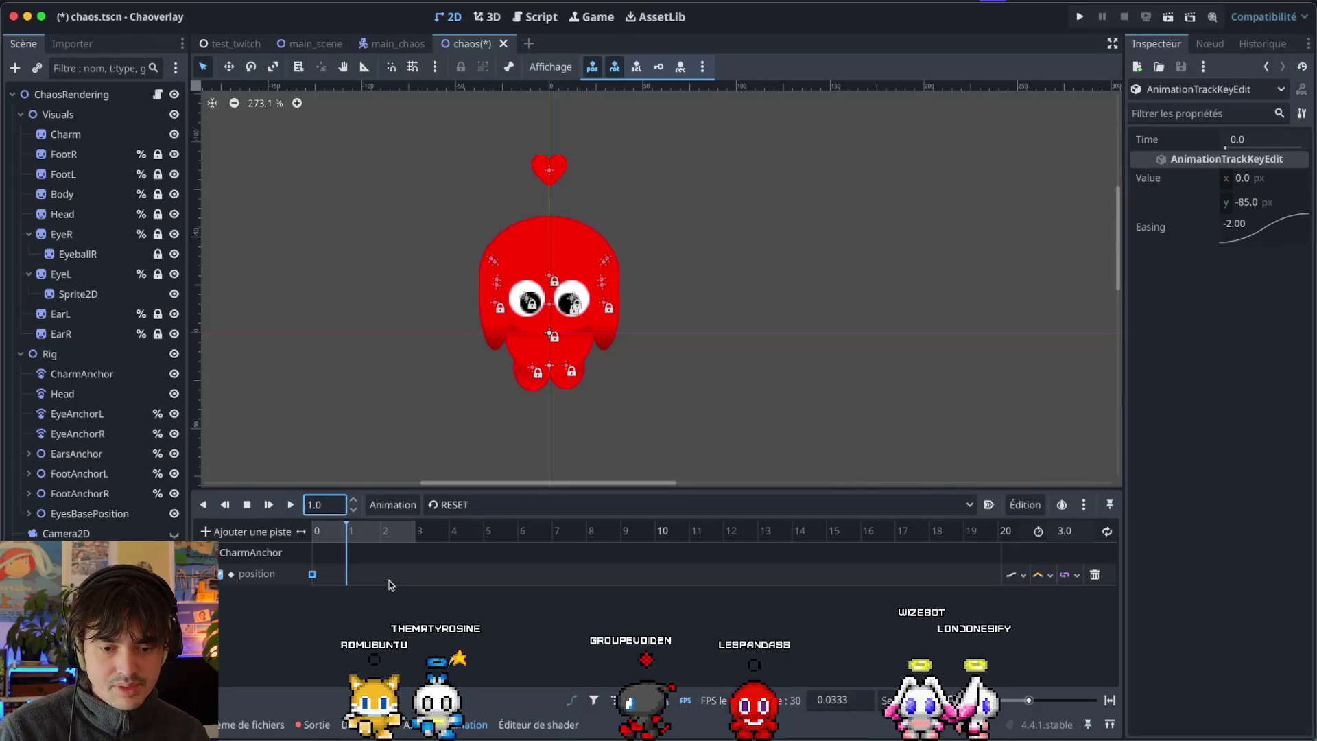
pyautogui.click(315, 575)
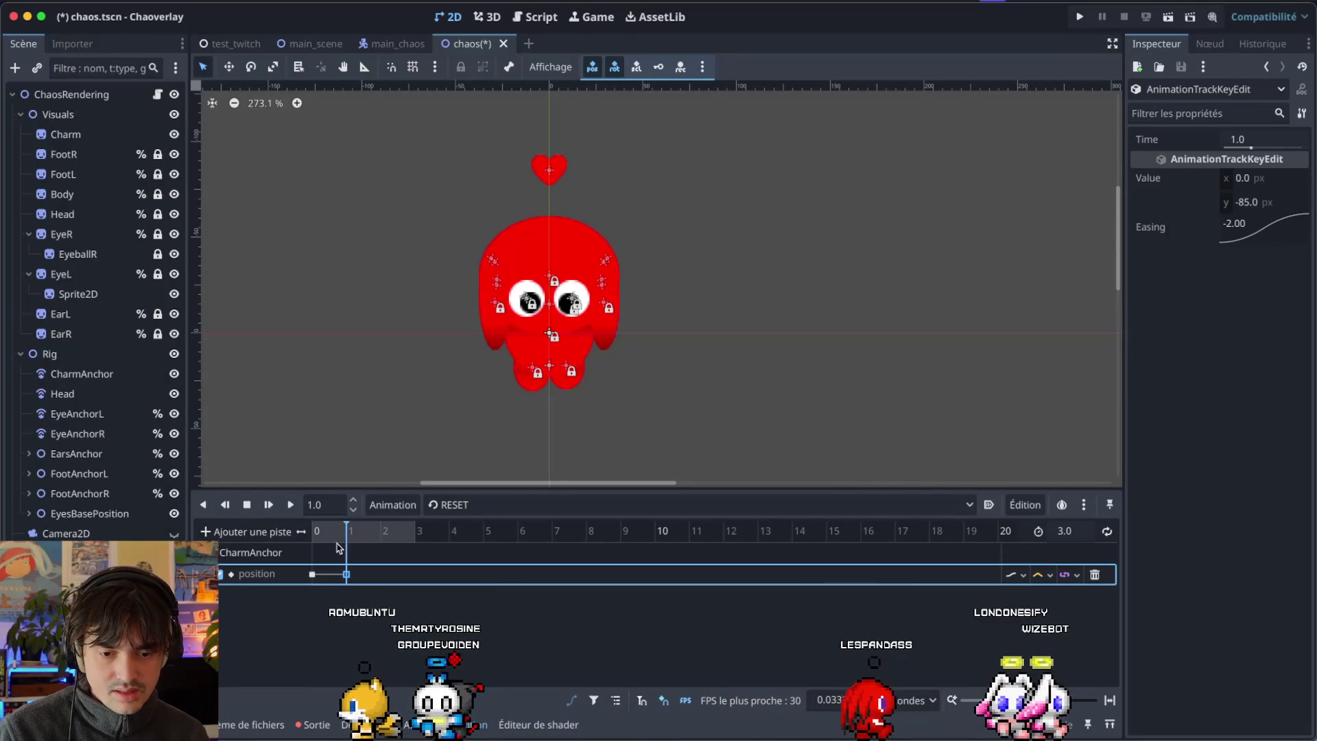
# Add another position key at 2.0 seconds and shorten the animation to 2.0 seconds.
pyautogui.click(383, 541)
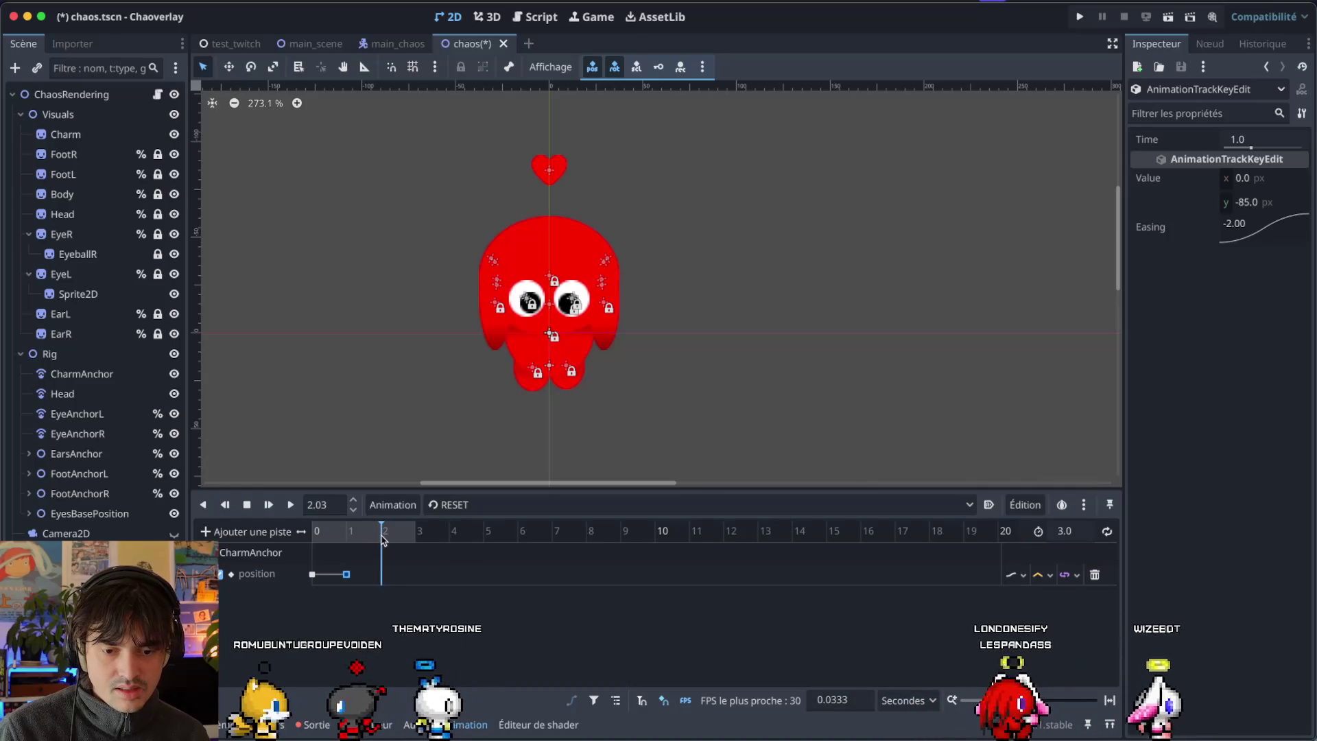
pyautogui.press('BackSpace')
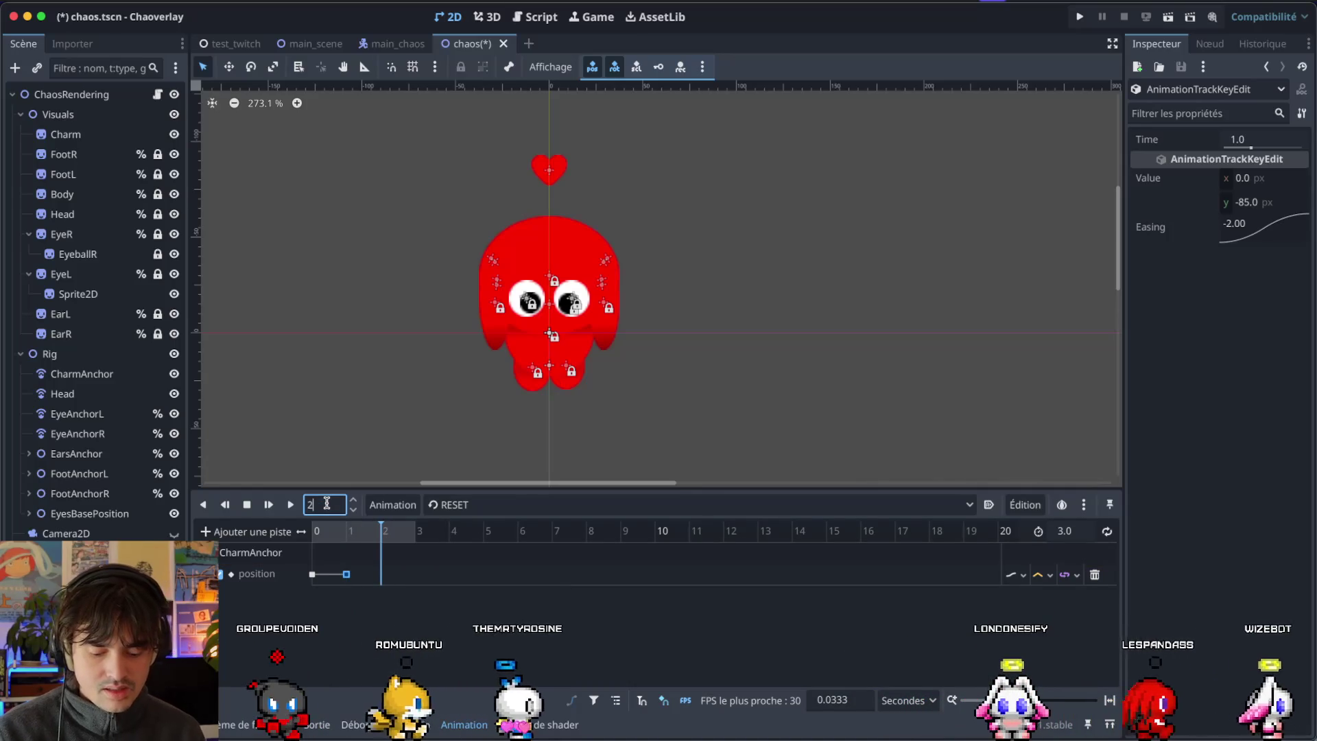
pyautogui.click(380, 575)
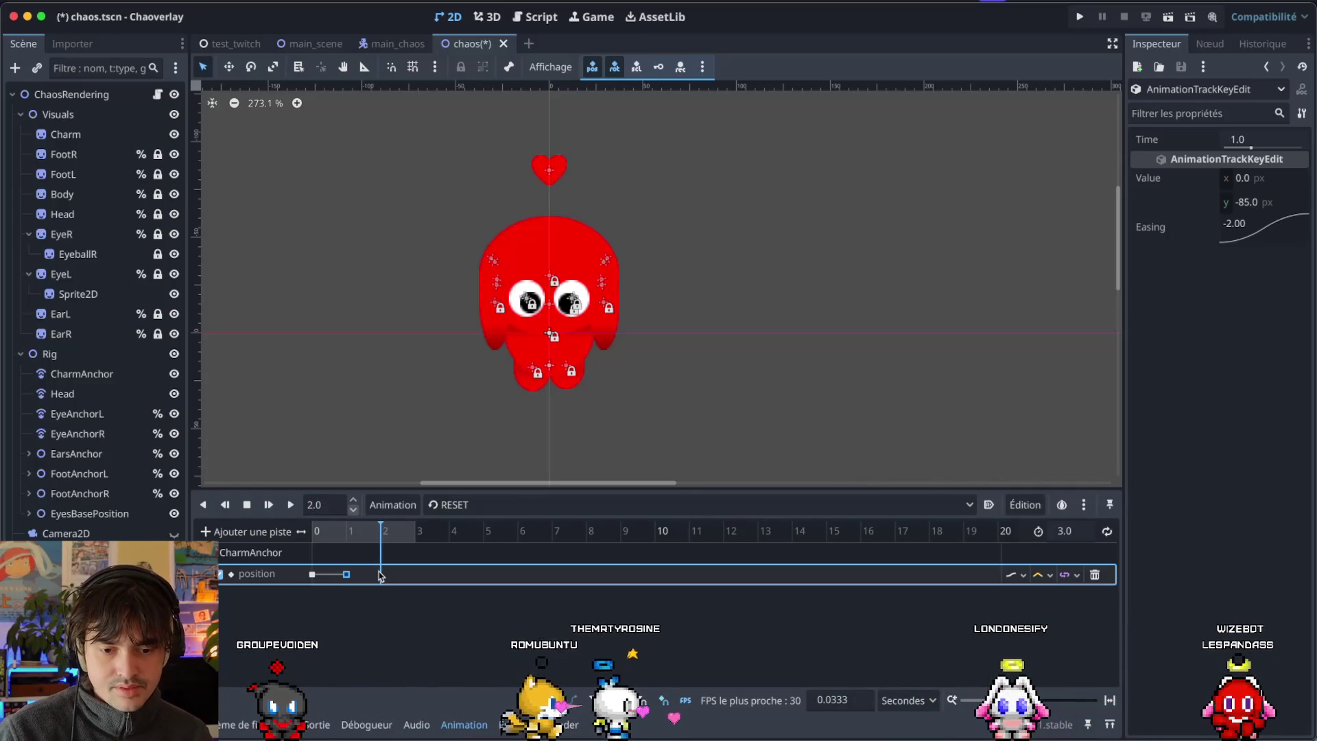
pyautogui.doubleClick(381, 575)
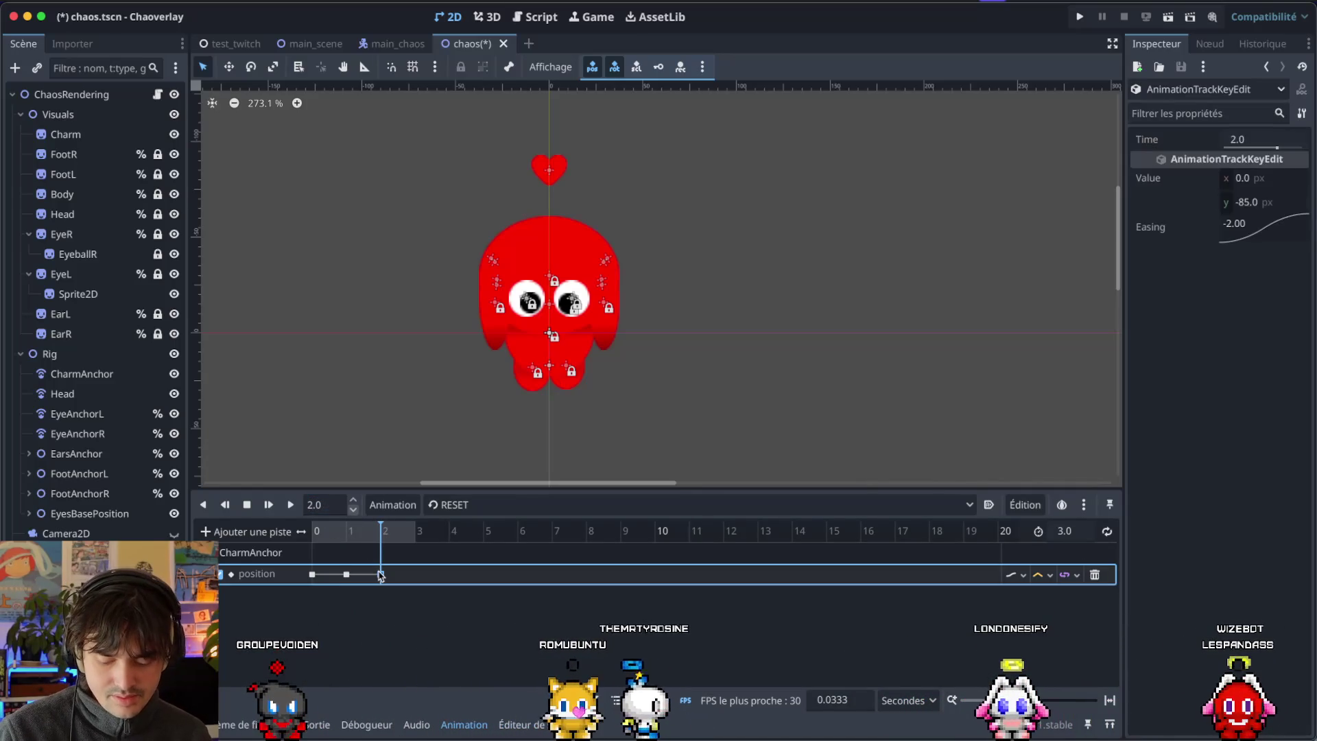
pyautogui.click(1066, 532)
pyautogui.click(346, 574)
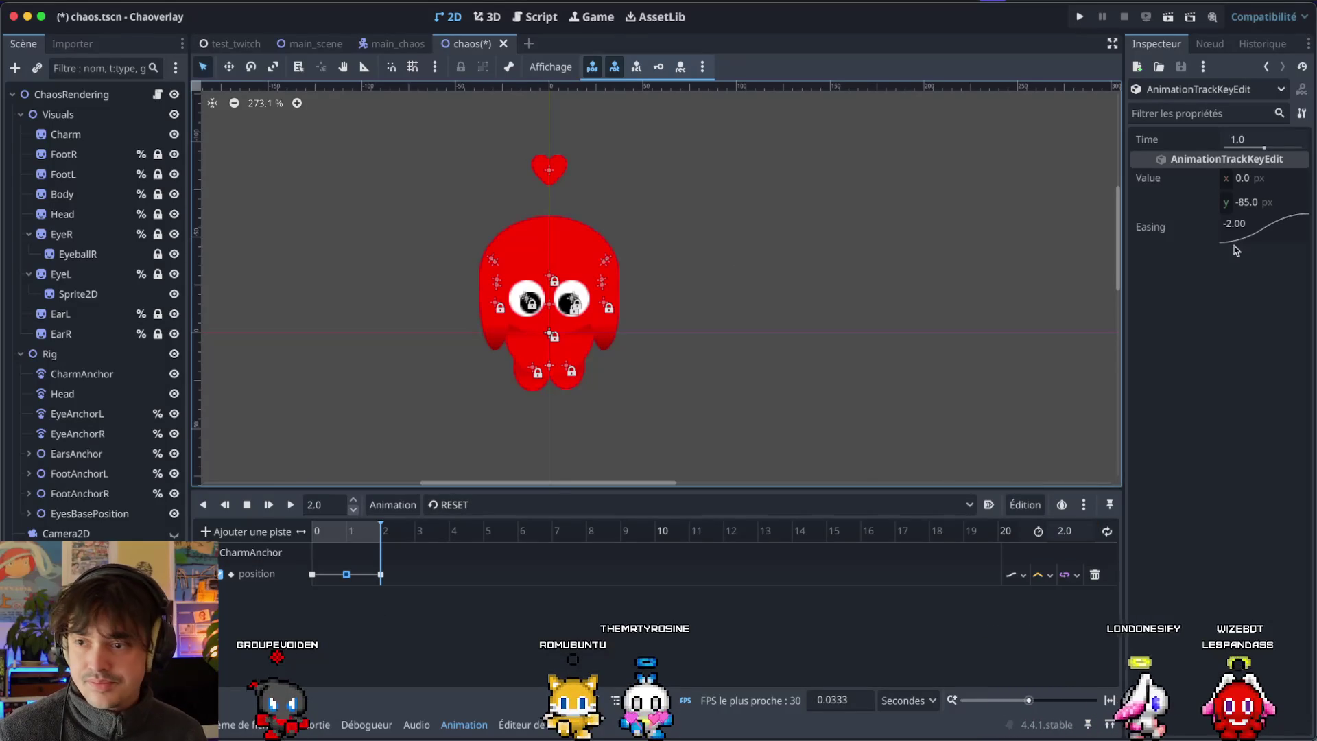
# Raise the heart to y -95 px in the middle key at 1.0 seconds.
pyautogui.click(1243, 204)
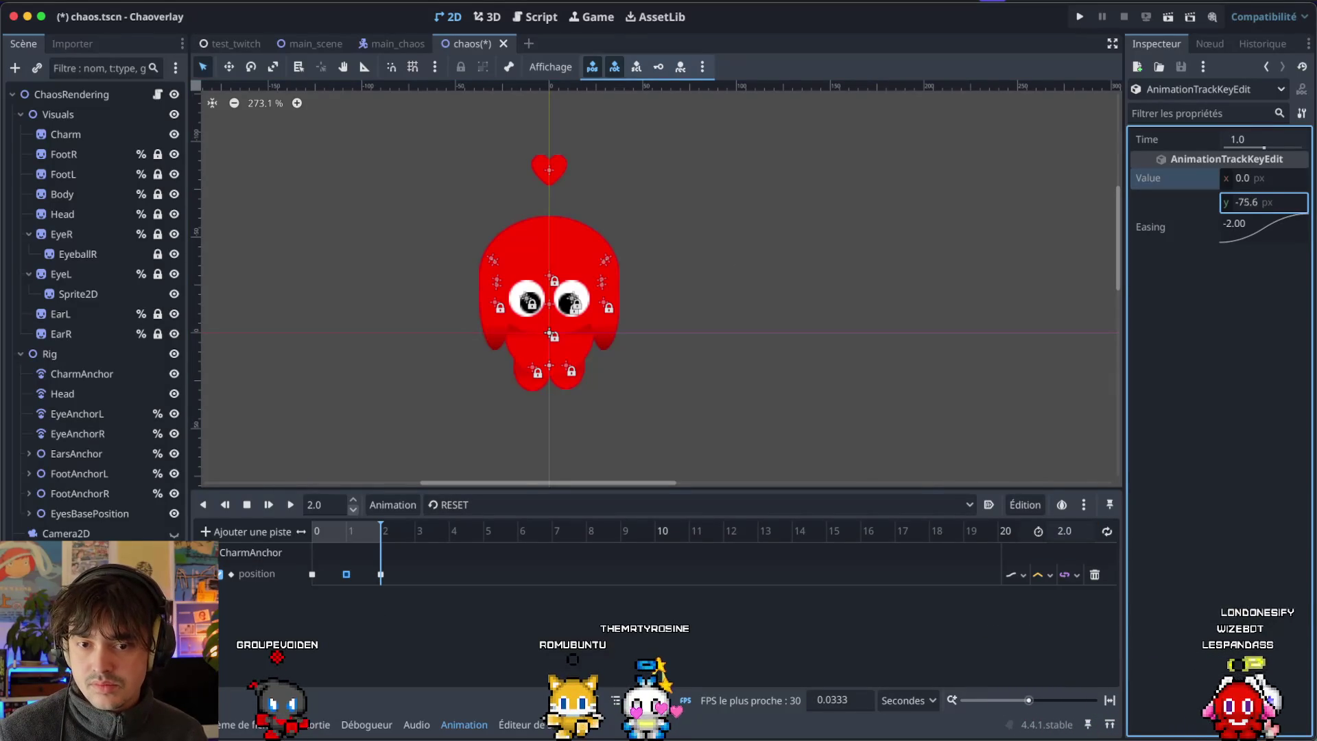
pyautogui.write('-85')
pyautogui.press('Return')
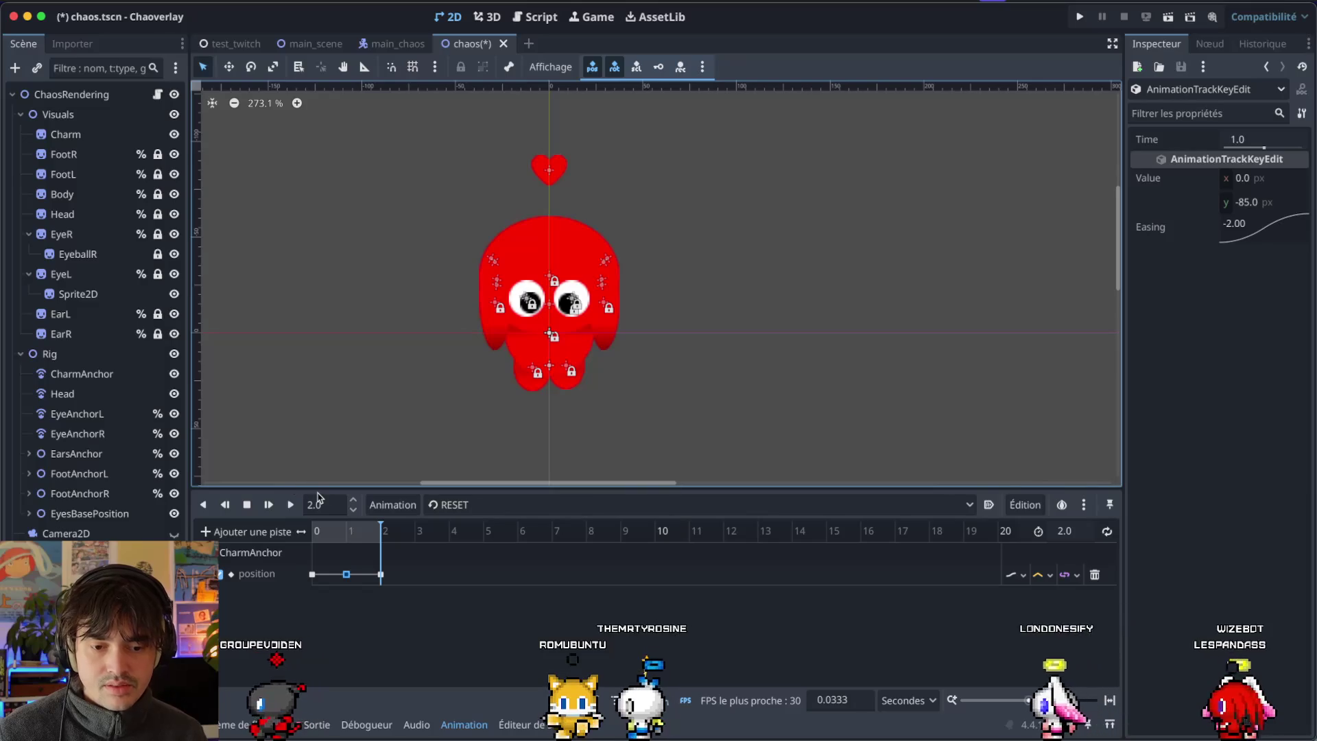
pyautogui.click(354, 511)
pyautogui.doubleClick(332, 504)
pyautogui.write('1.1')
pyautogui.press('BackSpace')
pyautogui.write('0')
pyautogui.press('Return')
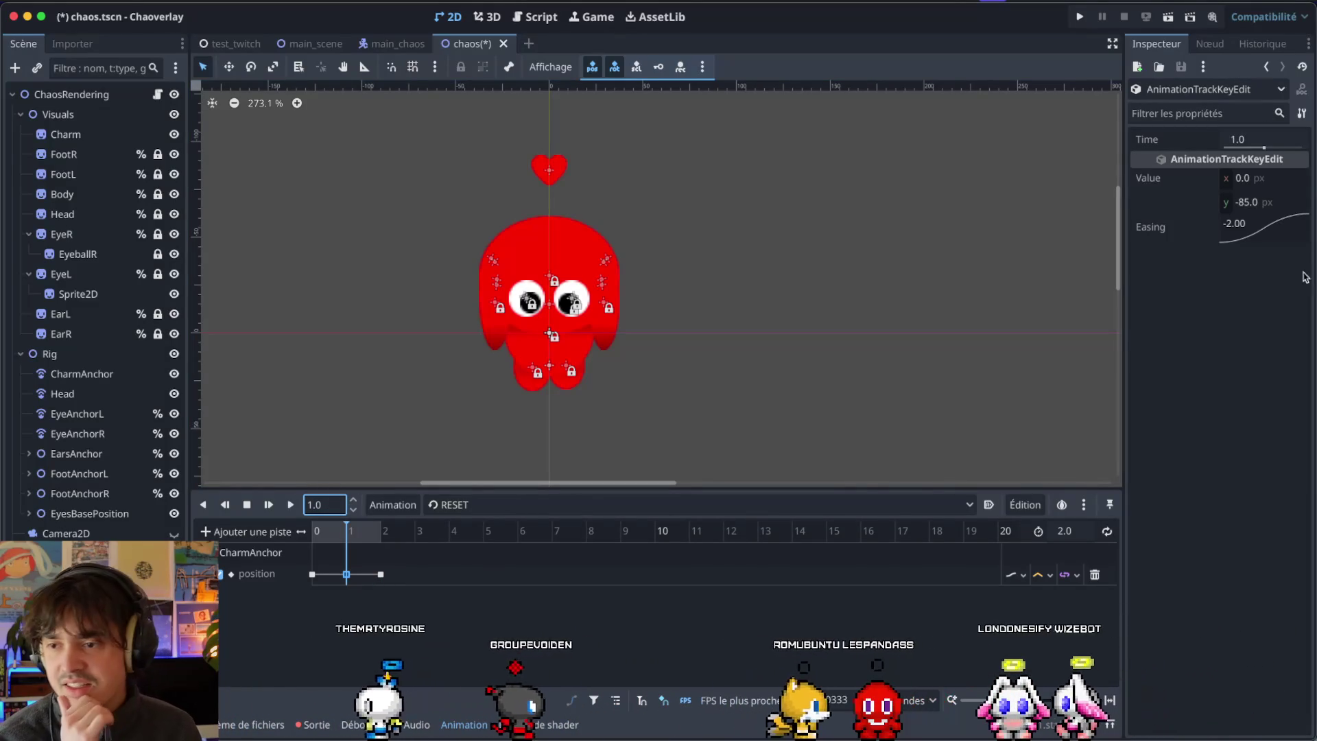
pyautogui.moveTo(1247, 201); pyautogui.dragTo(1255, 202)
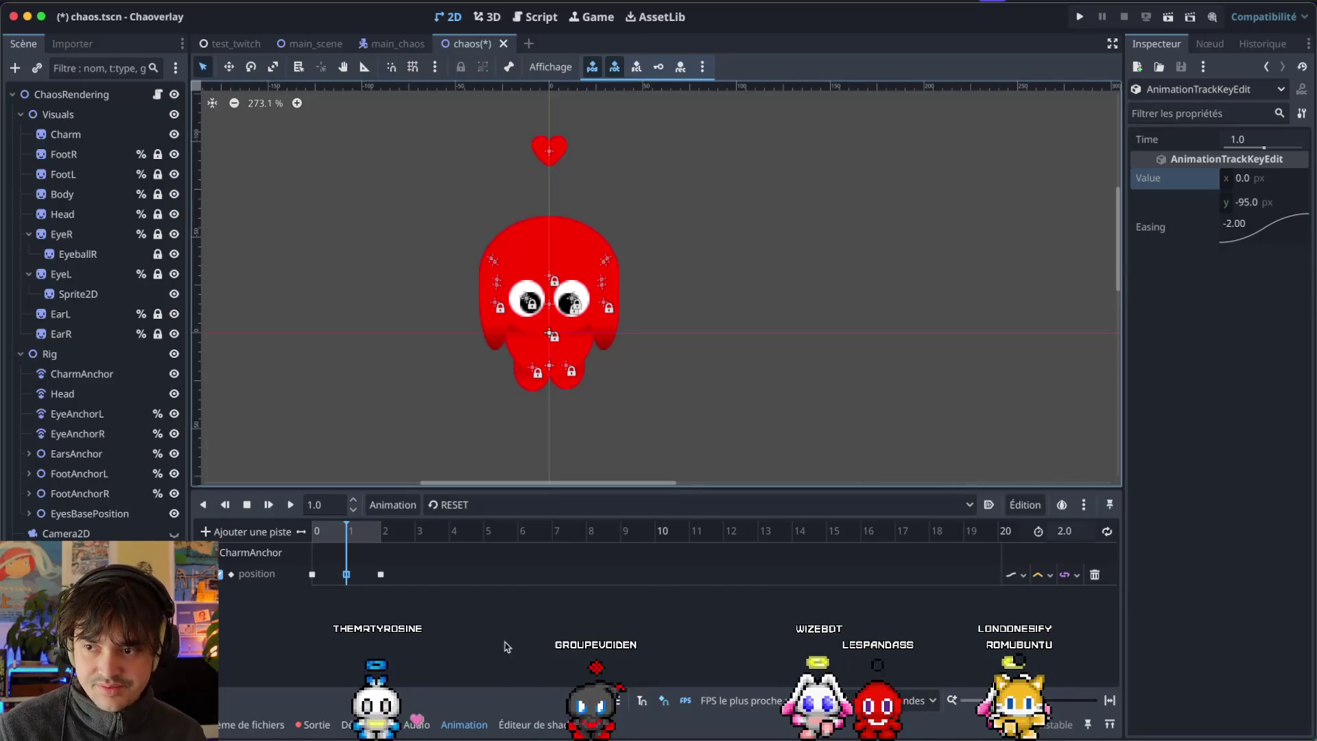
# Turn on looping and play the animation to preview the bobbing heart.
pyautogui.click(489, 655)
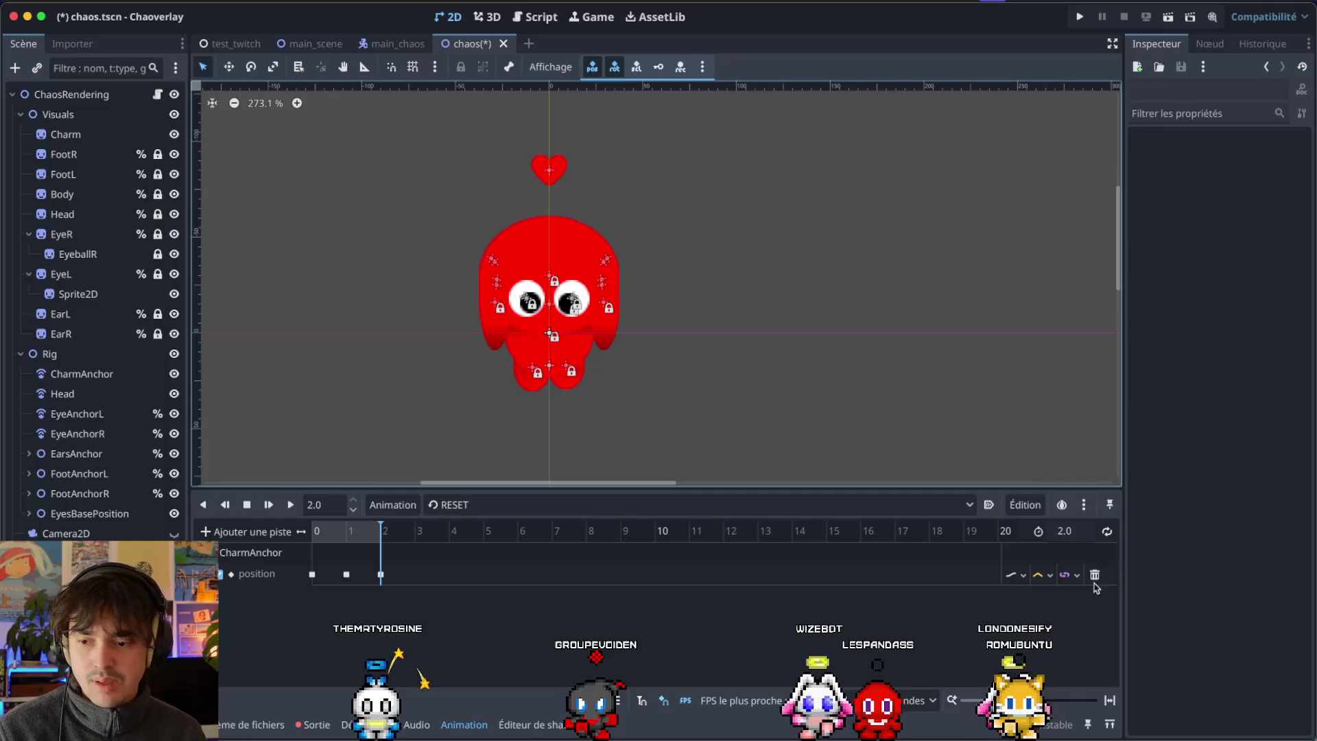
pyautogui.click(1106, 532)
pyautogui.click(292, 507)
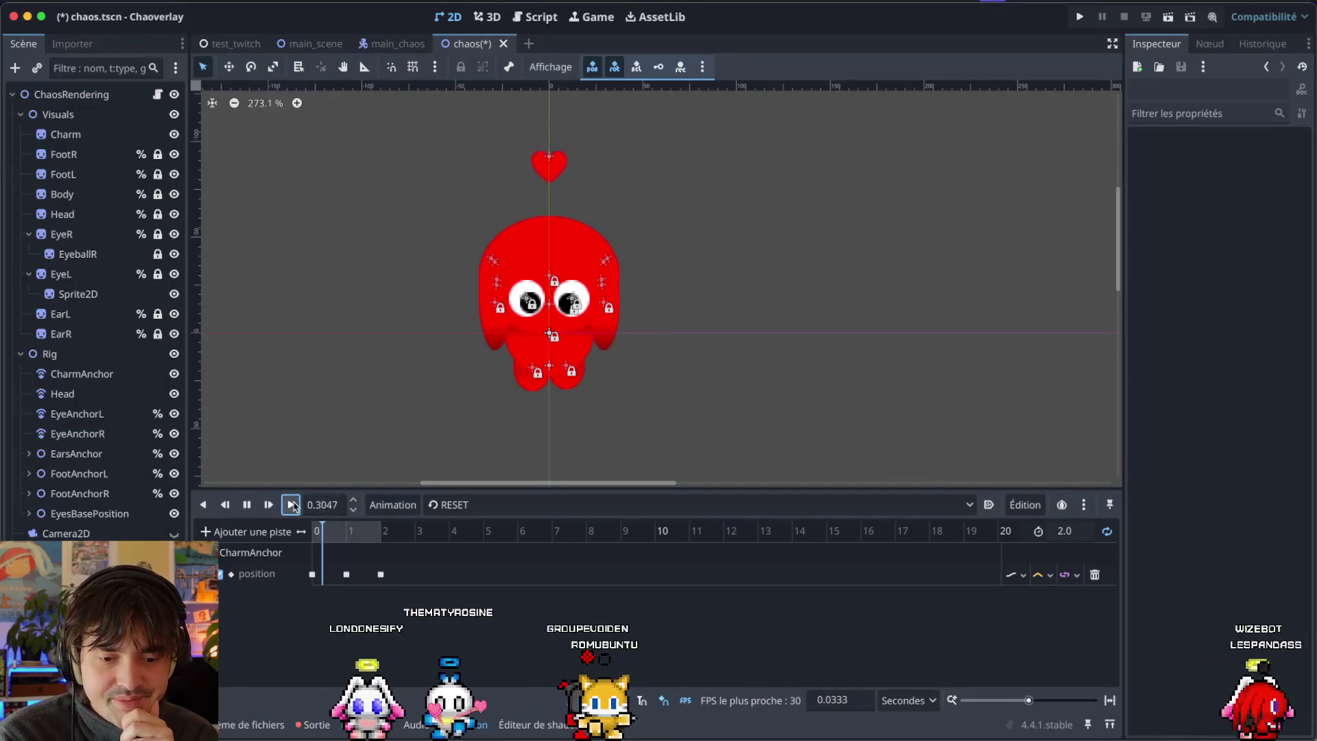
# Stop the preview, save chaos.tscn and switch to main_scene.tscn.
pyautogui.click(380, 574)
pyautogui.hotkey('ctrl', 's')
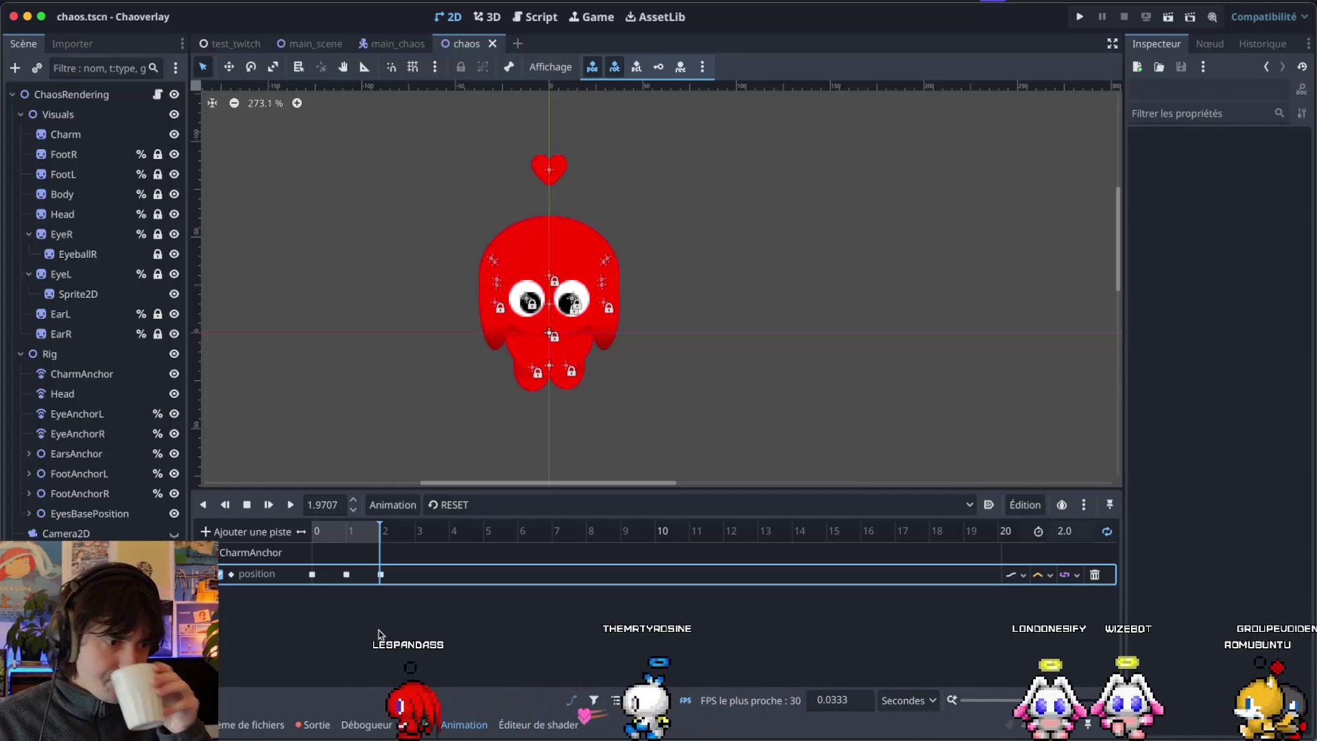
pyautogui.click(367, 265)
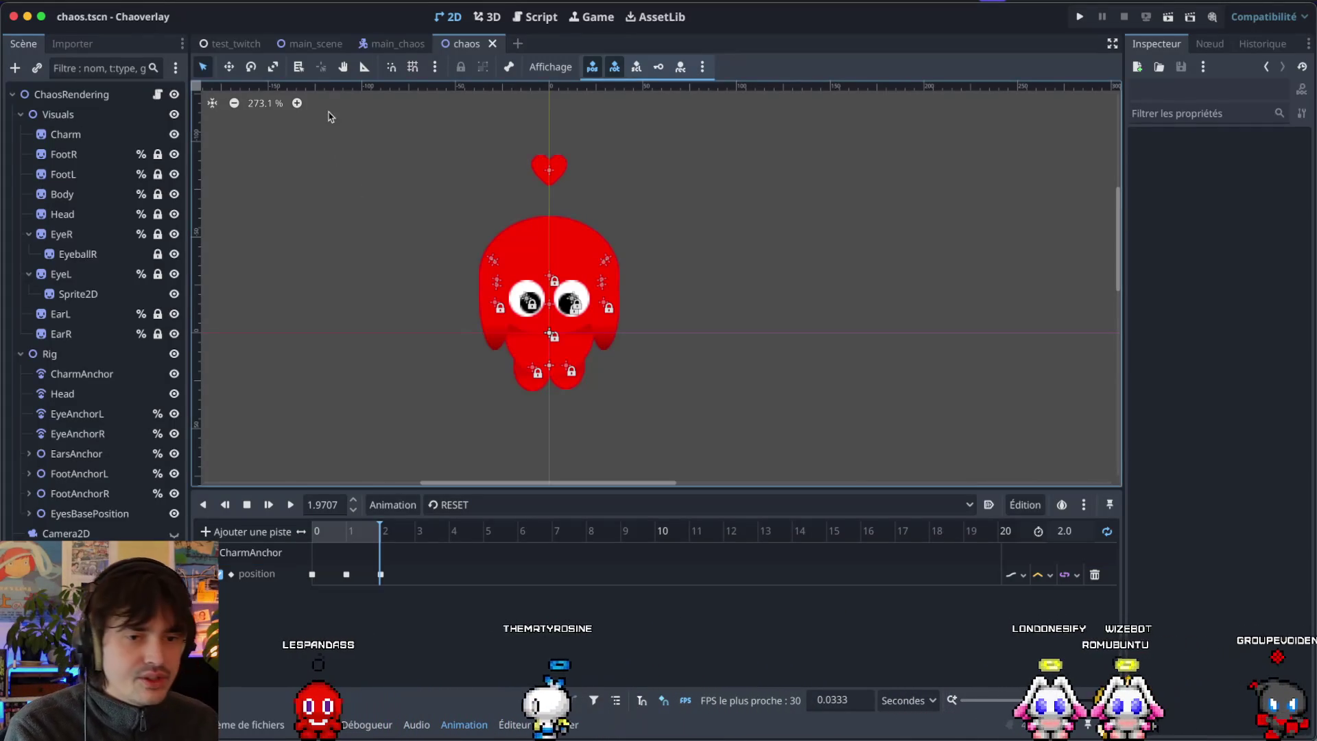
pyautogui.click(320, 48)
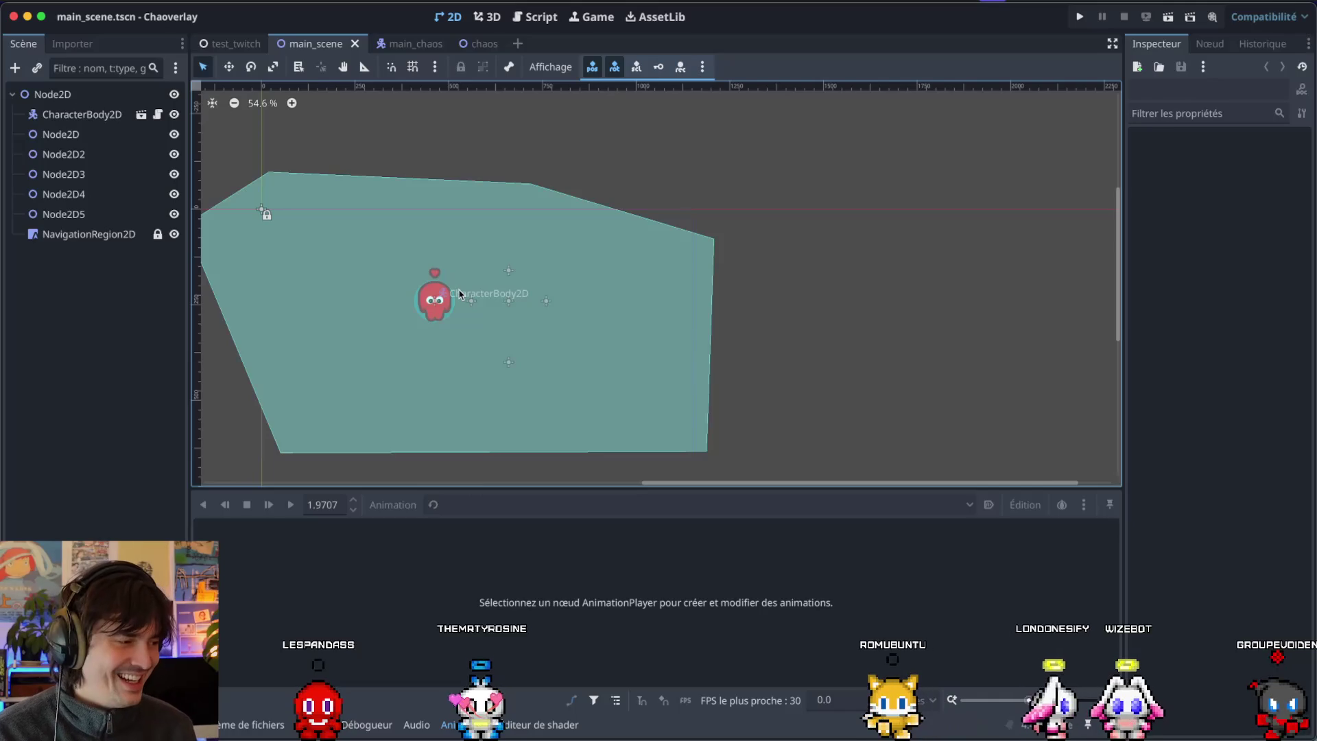
# Test-run Chaoverlay, close its window, and switch to ChaosBehaviour.gd in VS Code.
pyautogui.press('super+r')
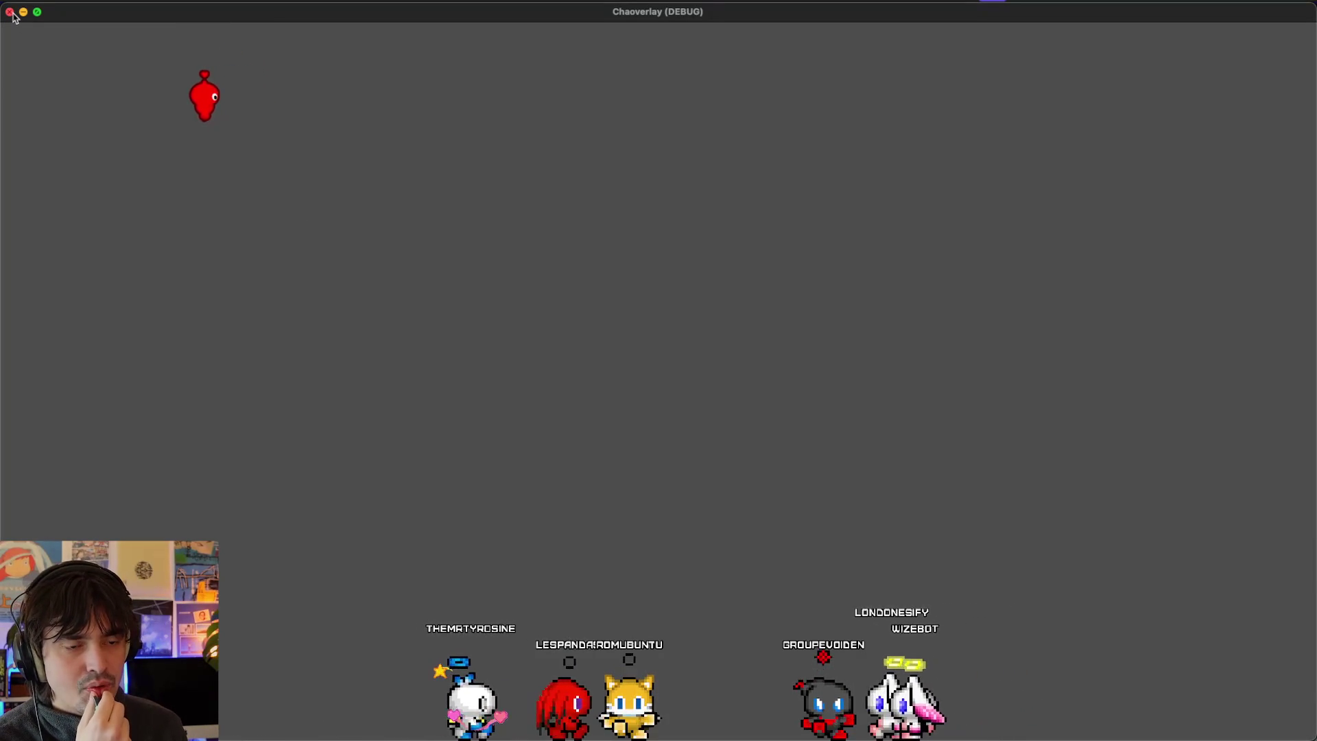
pyautogui.click(10, 13)
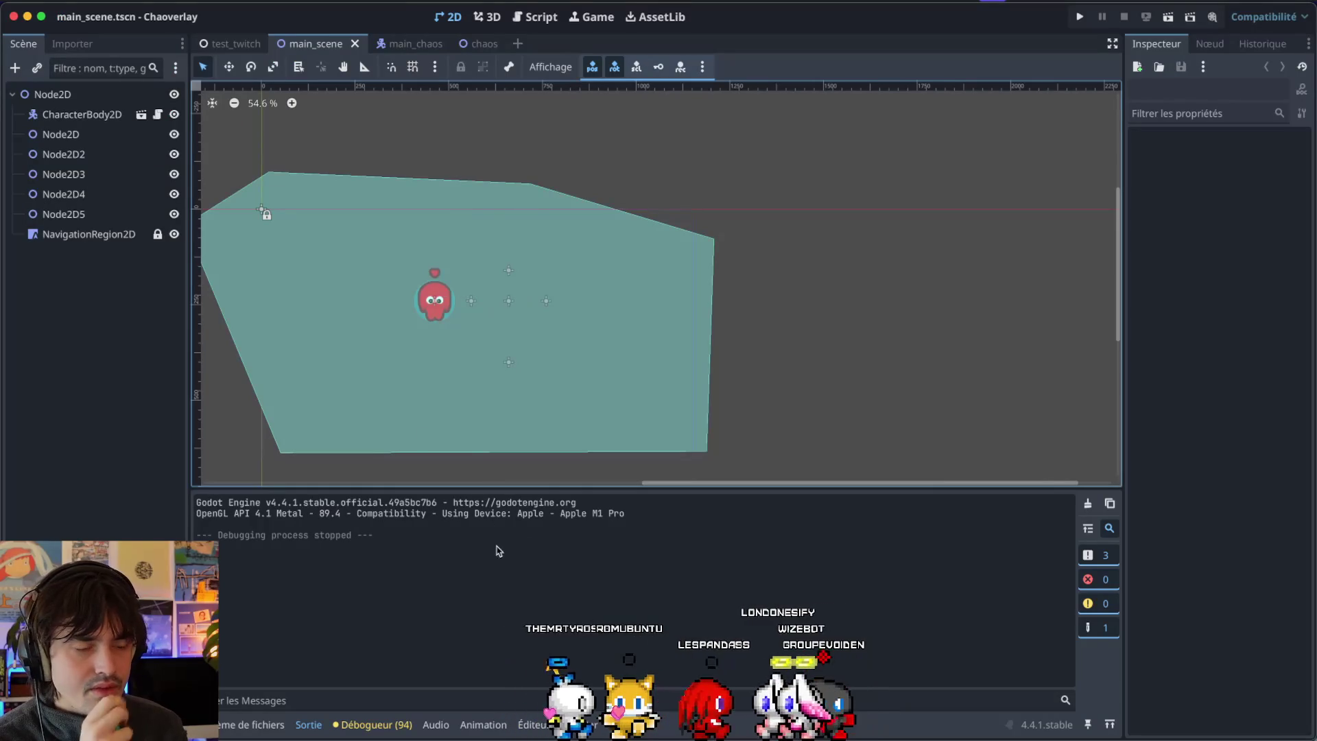
pyautogui.press('super+Tab')
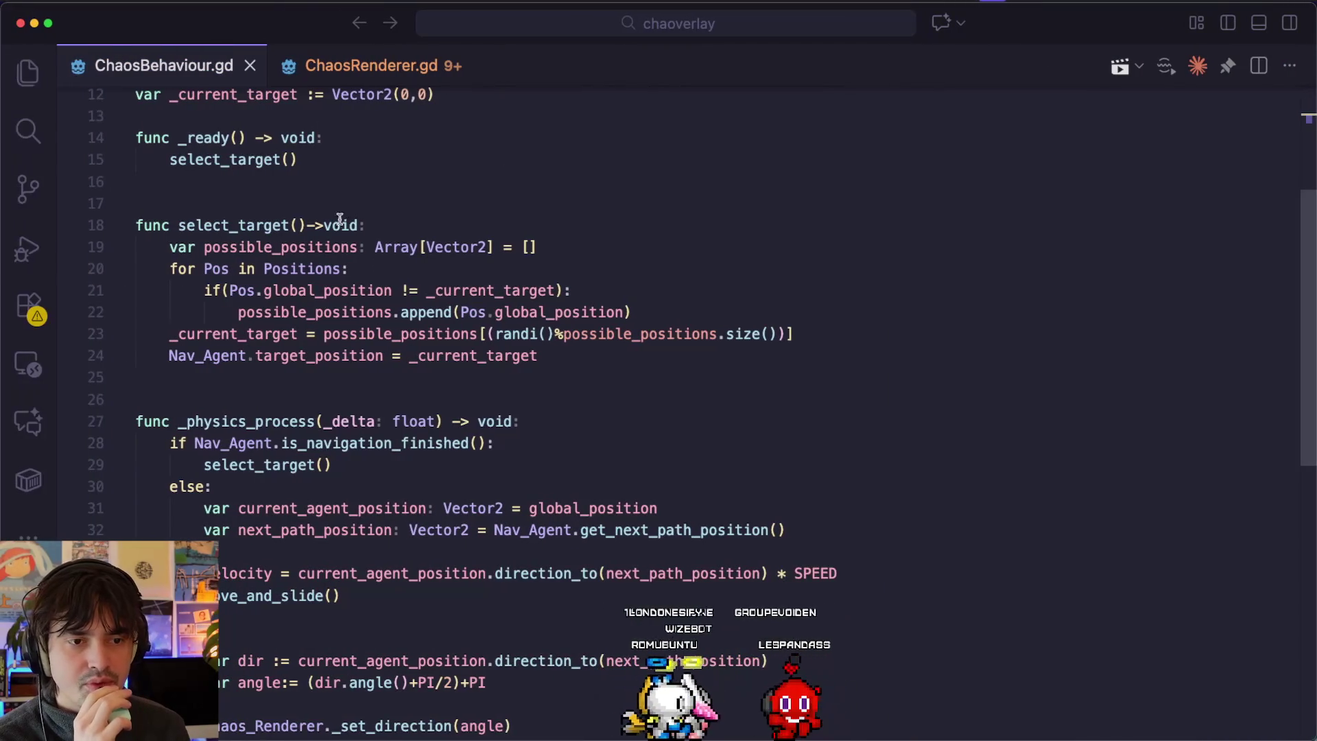
# Check where current_agent_position, direction_to and dir are used in the script.
pyautogui.scroll(-2, 314, 270)
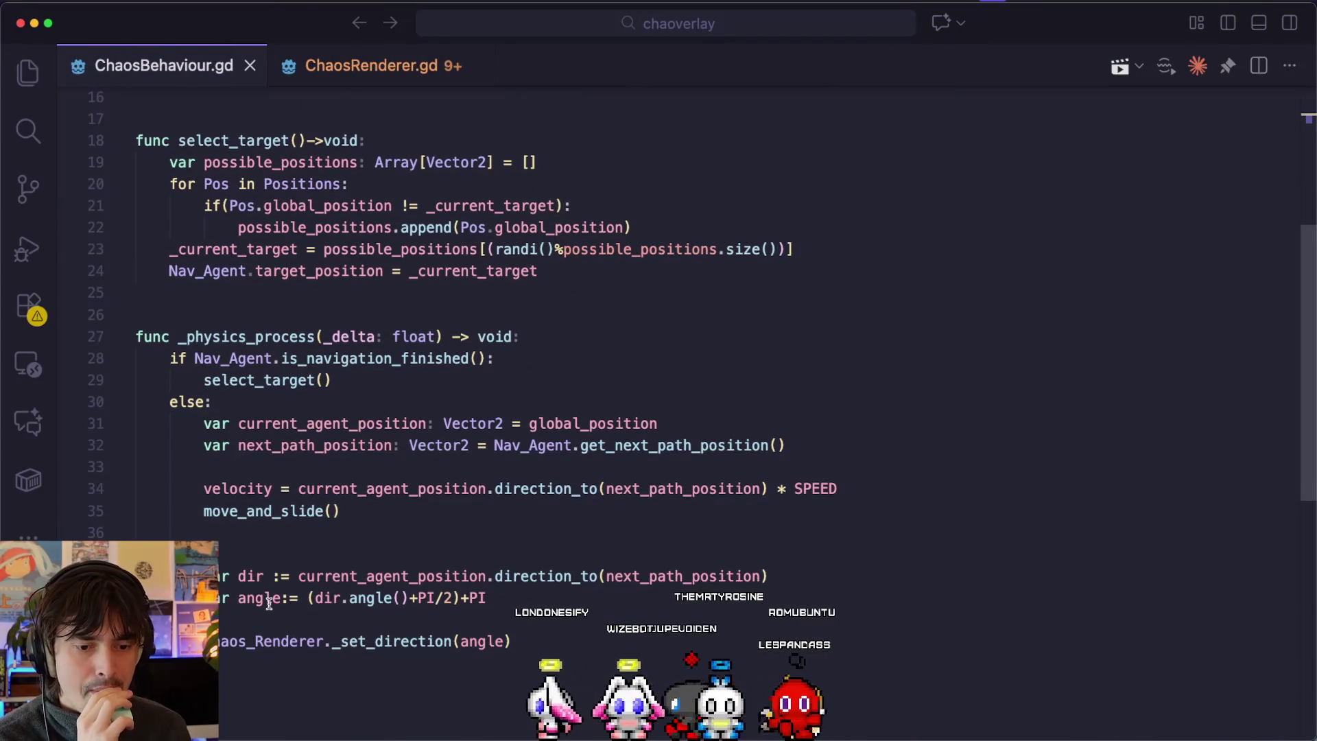
pyautogui.doubleClick(311, 584)
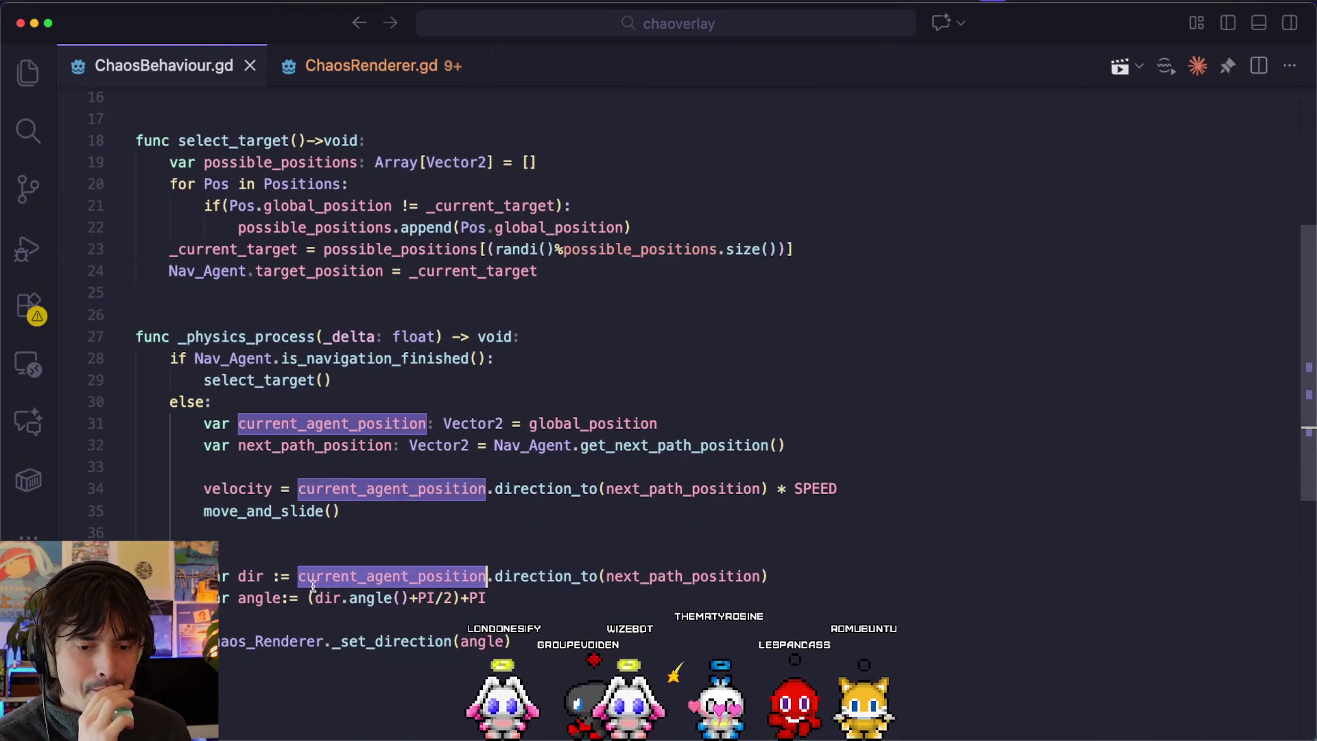
pyautogui.doubleClick(559, 567)
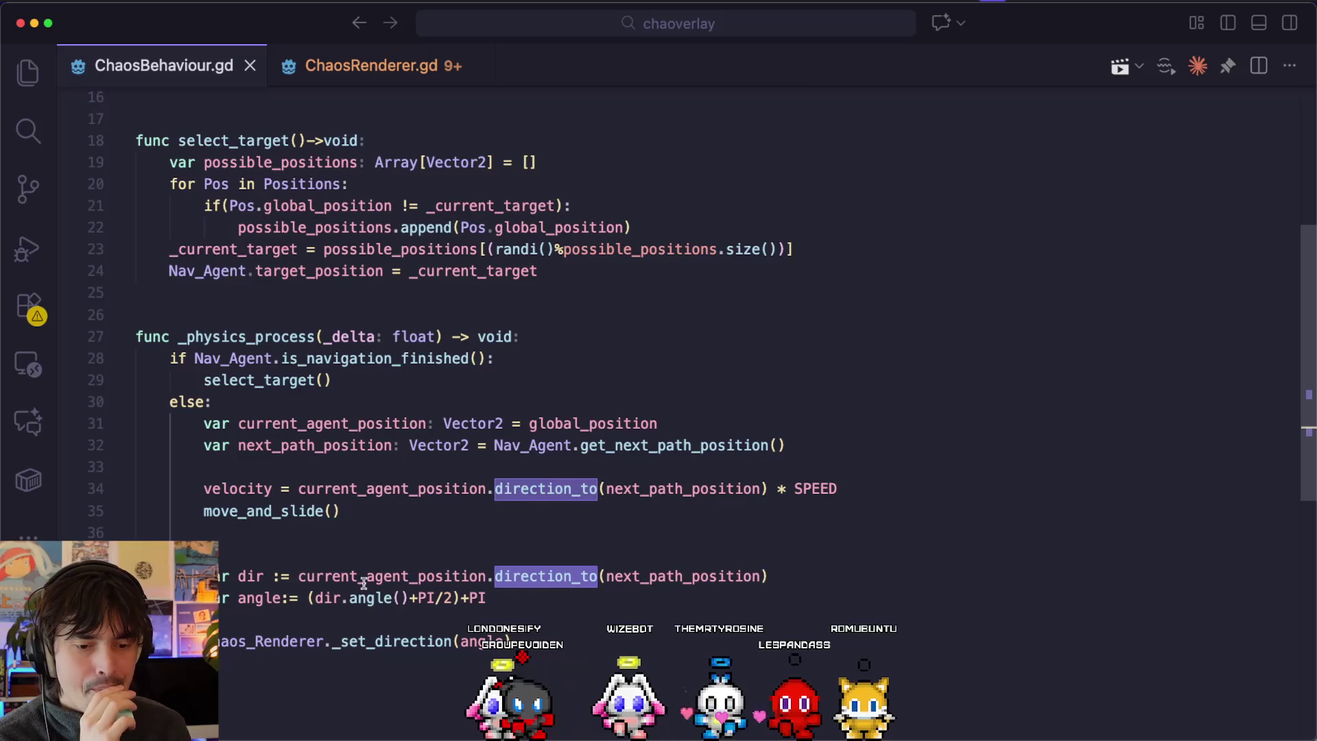
pyautogui.doubleClick(250, 576)
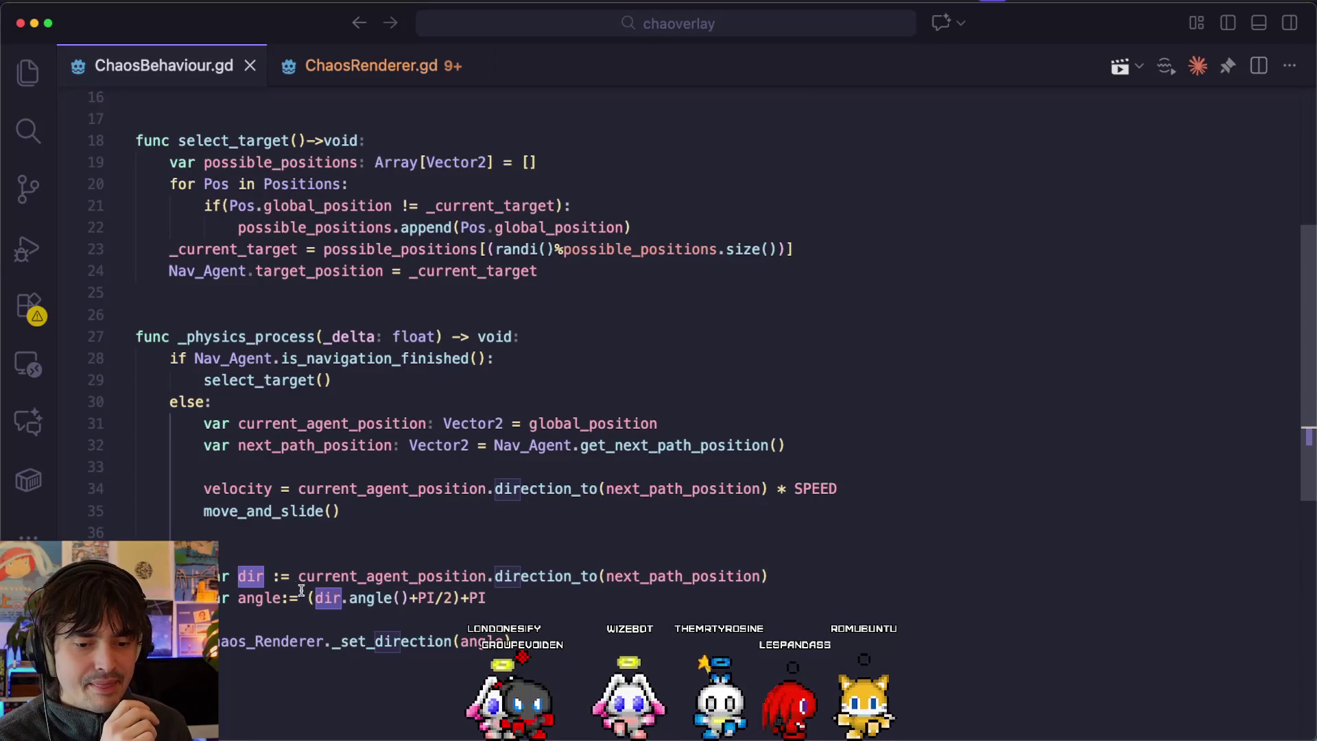
pyautogui.moveTo(532, 577)
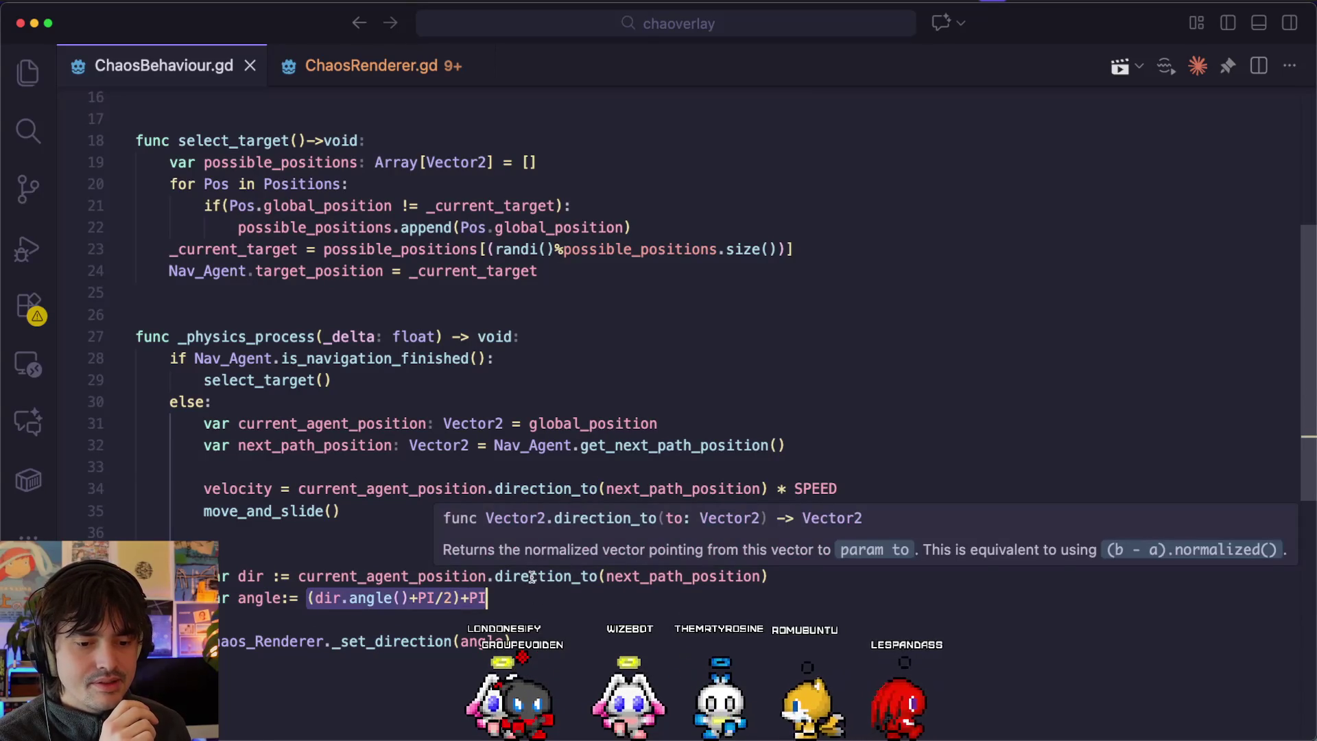
pyautogui.scroll(5, 532, 577)
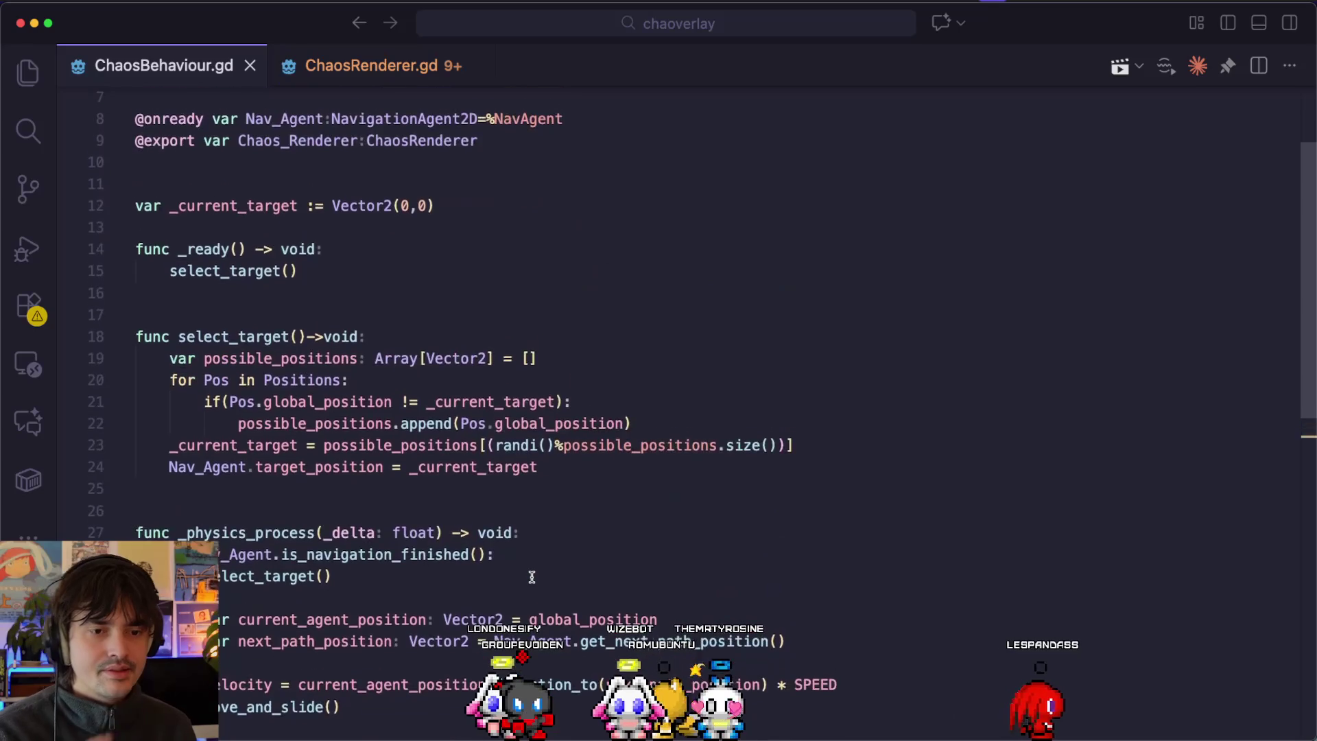
pyautogui.scroll(-6, 532, 577)
pyautogui.scroll(5, 397, 406)
# Add 'var _current_angle := 0' on a new line below _current_target.
pyautogui.click(377, 271)
pyautogui.press('Return')
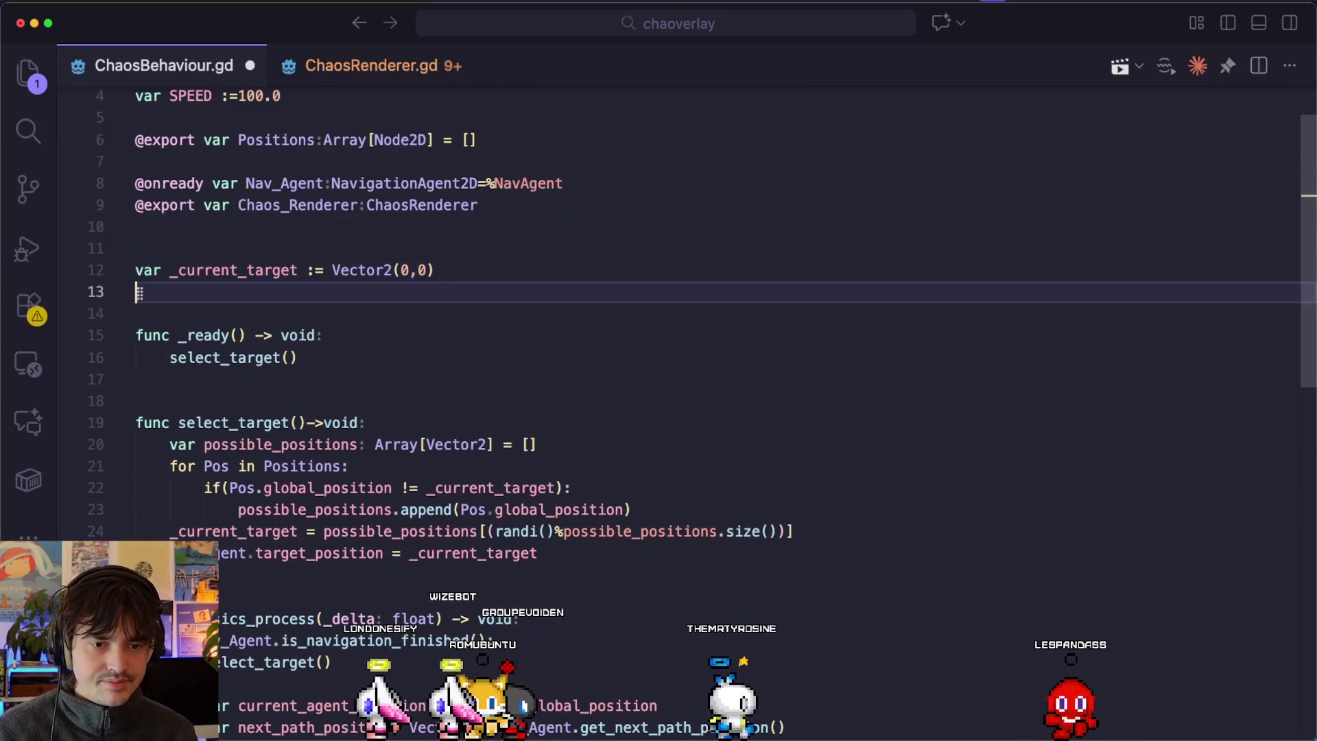
pyautogui.write('var _current_angle')
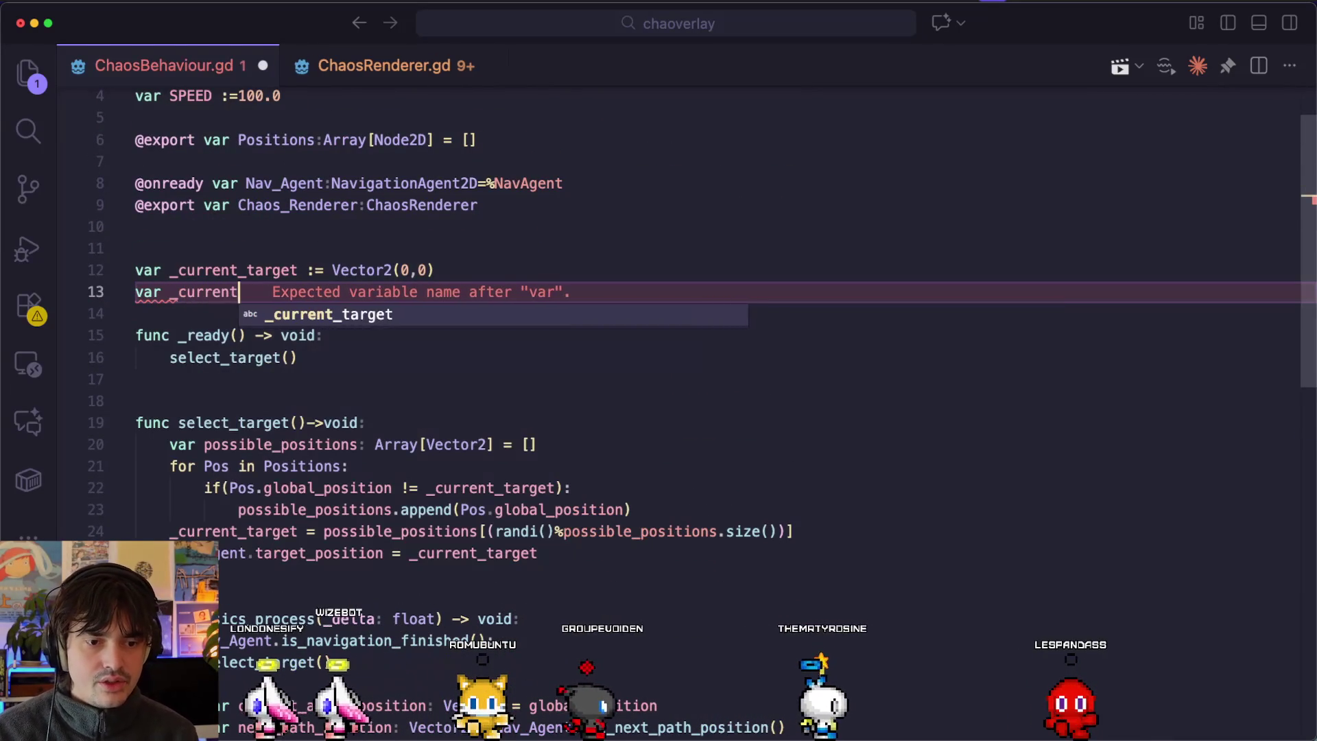
pyautogui.write(' :=')
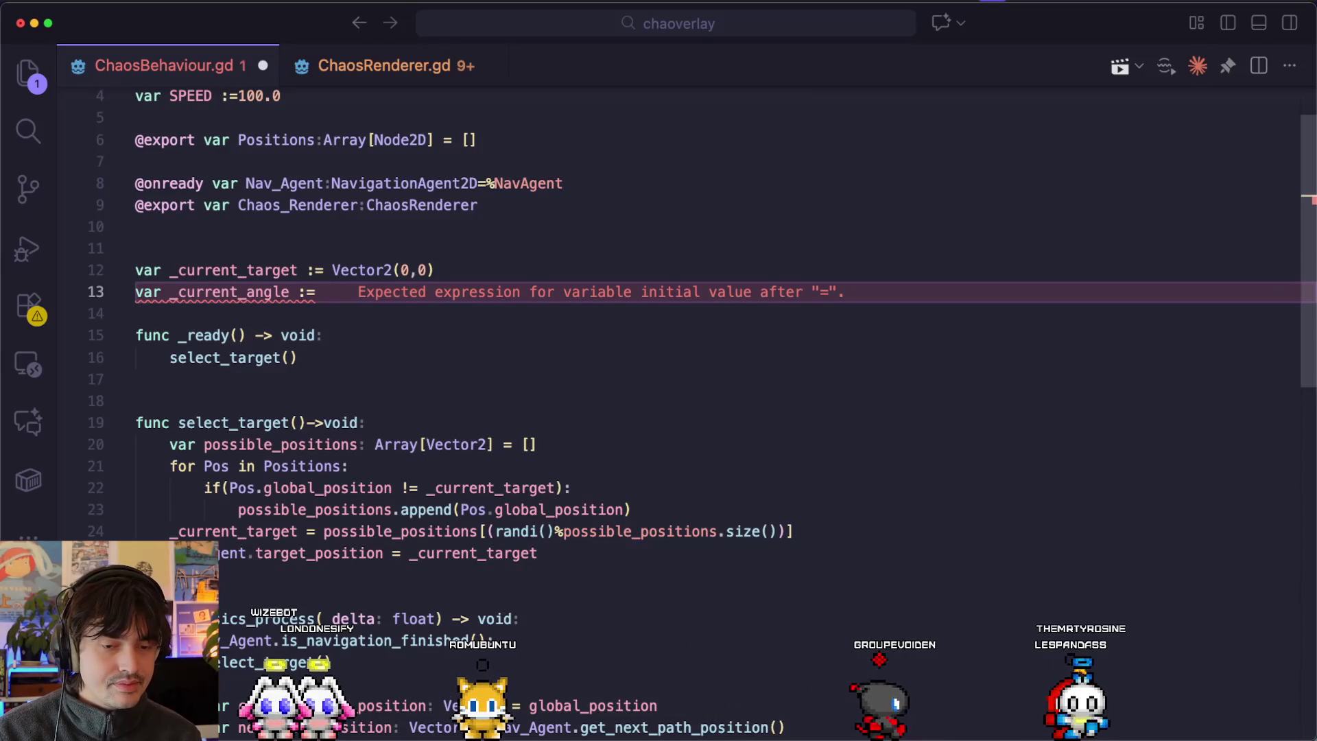
pyautogui.write('0')
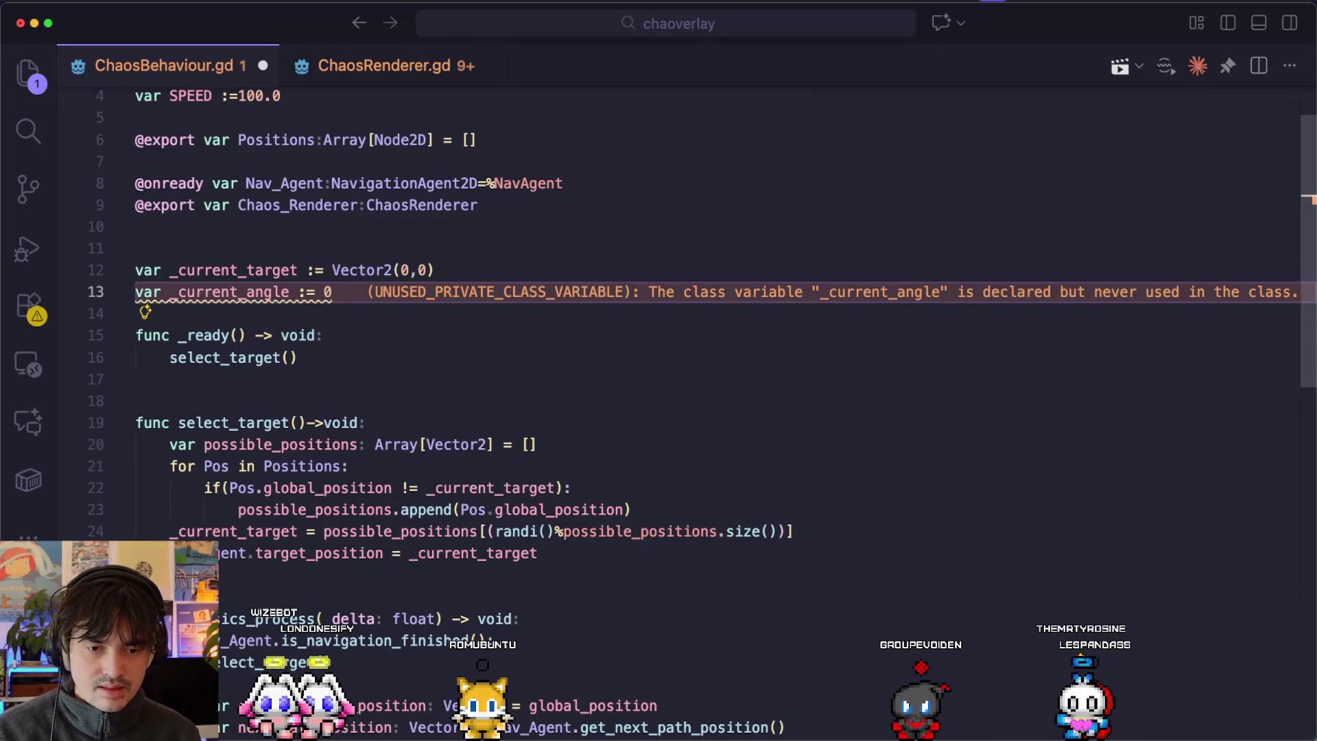
# Move to the angle line in _physics_process and make its assignment ':='.
pyautogui.scroll(-5, 686, 411)
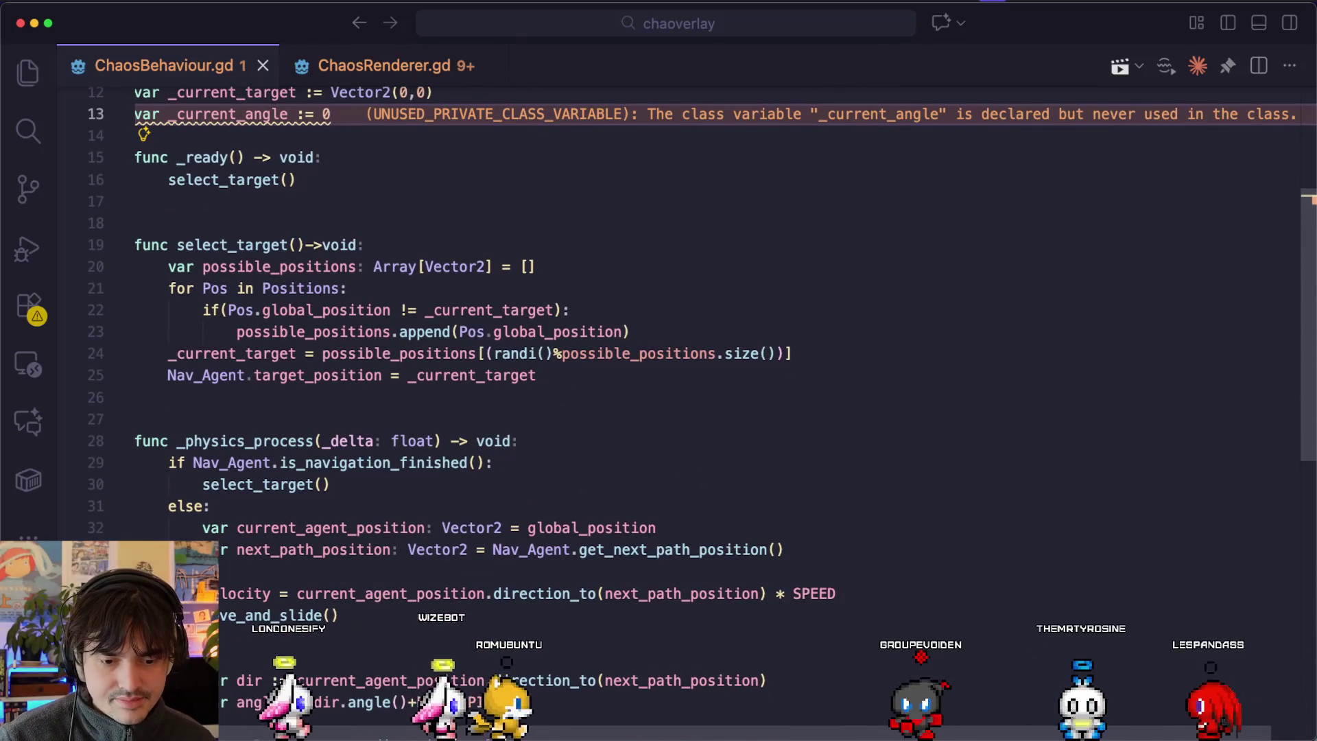
pyautogui.scroll(-3, 520, 385)
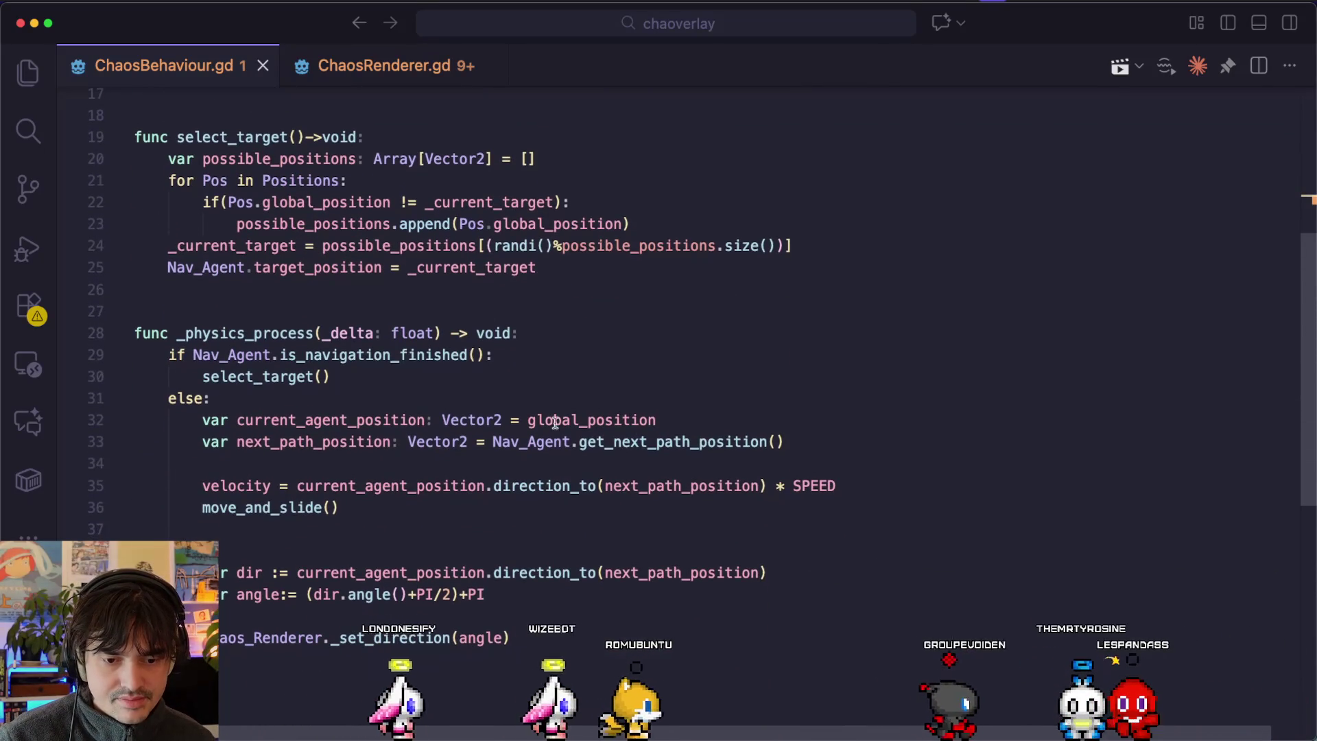
pyautogui.click(849, 590)
pyautogui.click(855, 577)
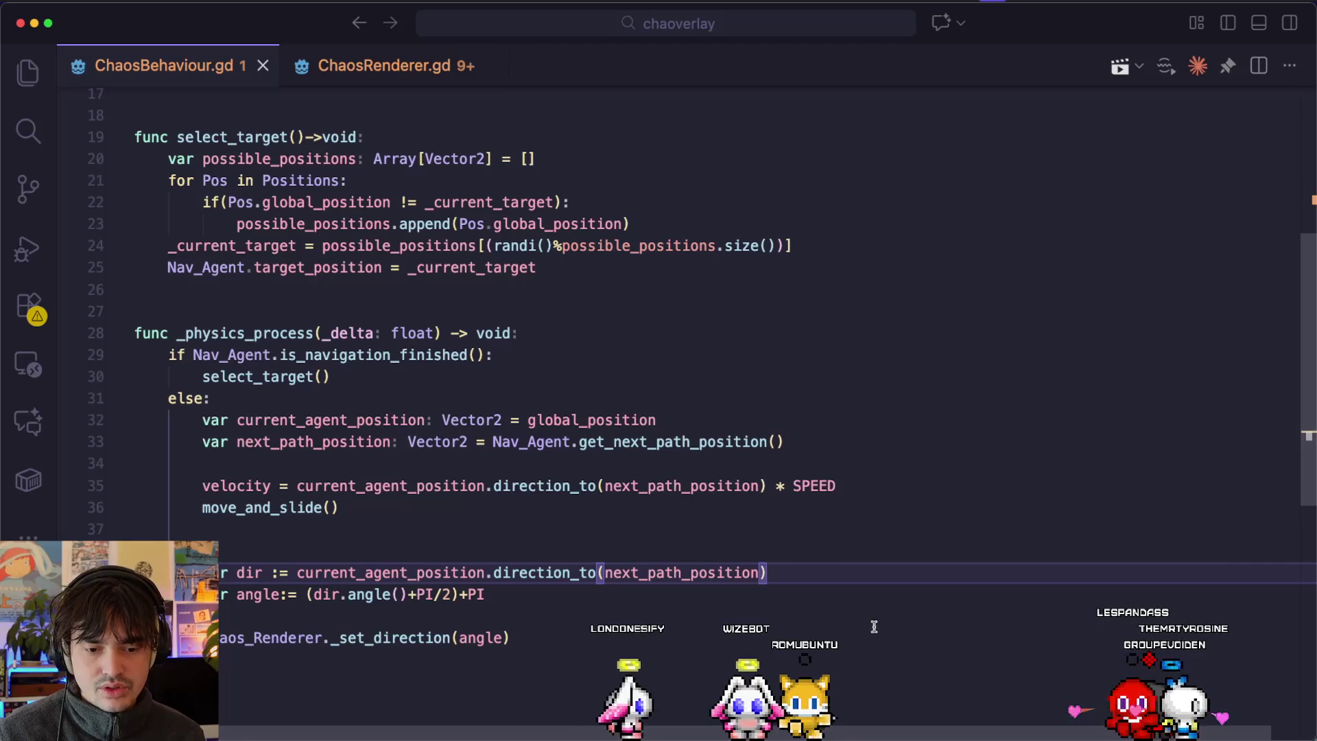
pyautogui.click(293, 593)
pyautogui.write('=')
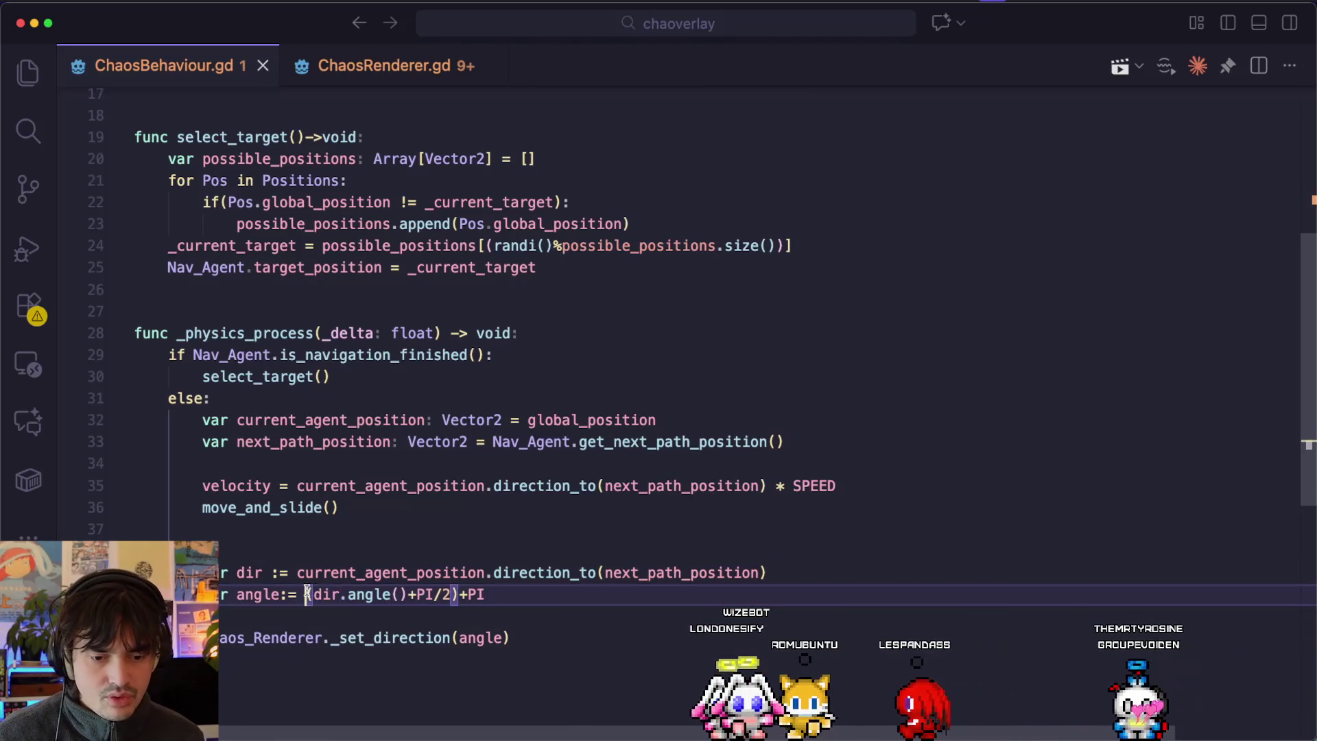
# Try the lerp completion on a new line, read its docs, then remove it and rejoin the line.
pyautogui.press('Return')
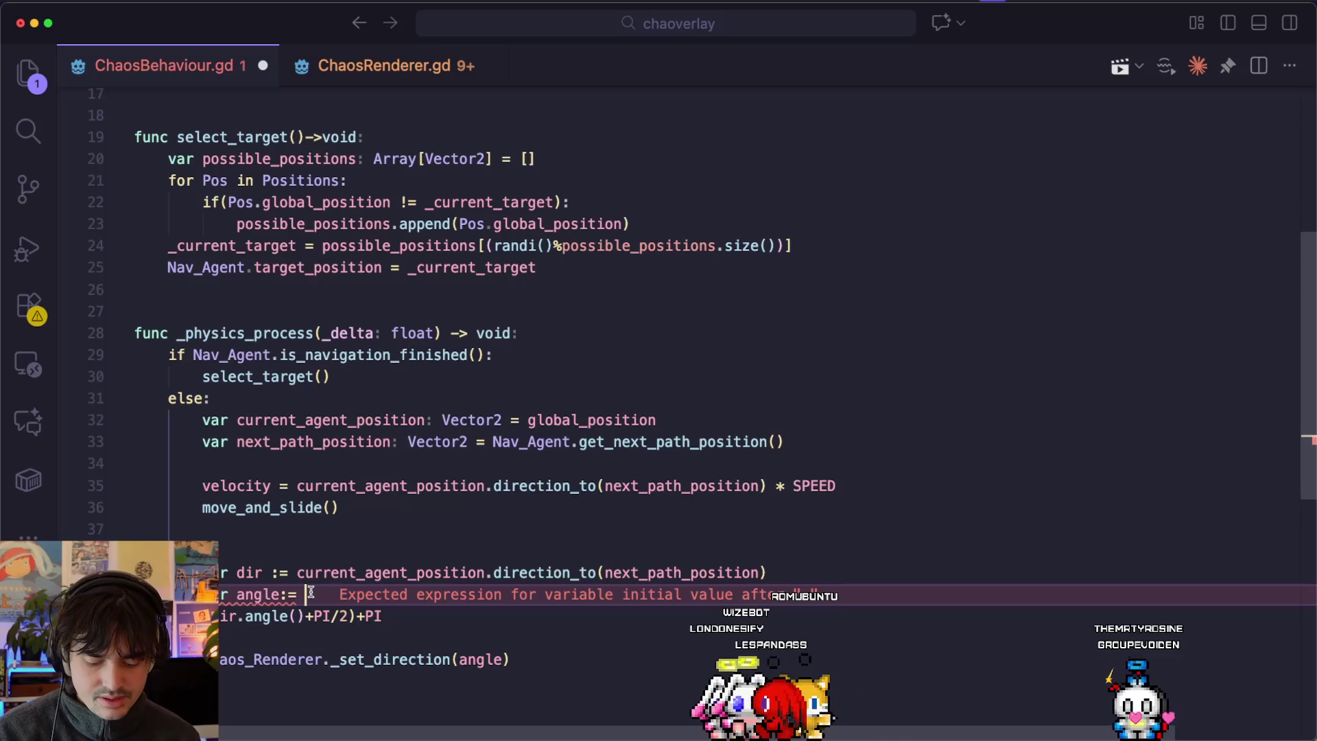
pyautogui.write('ler')
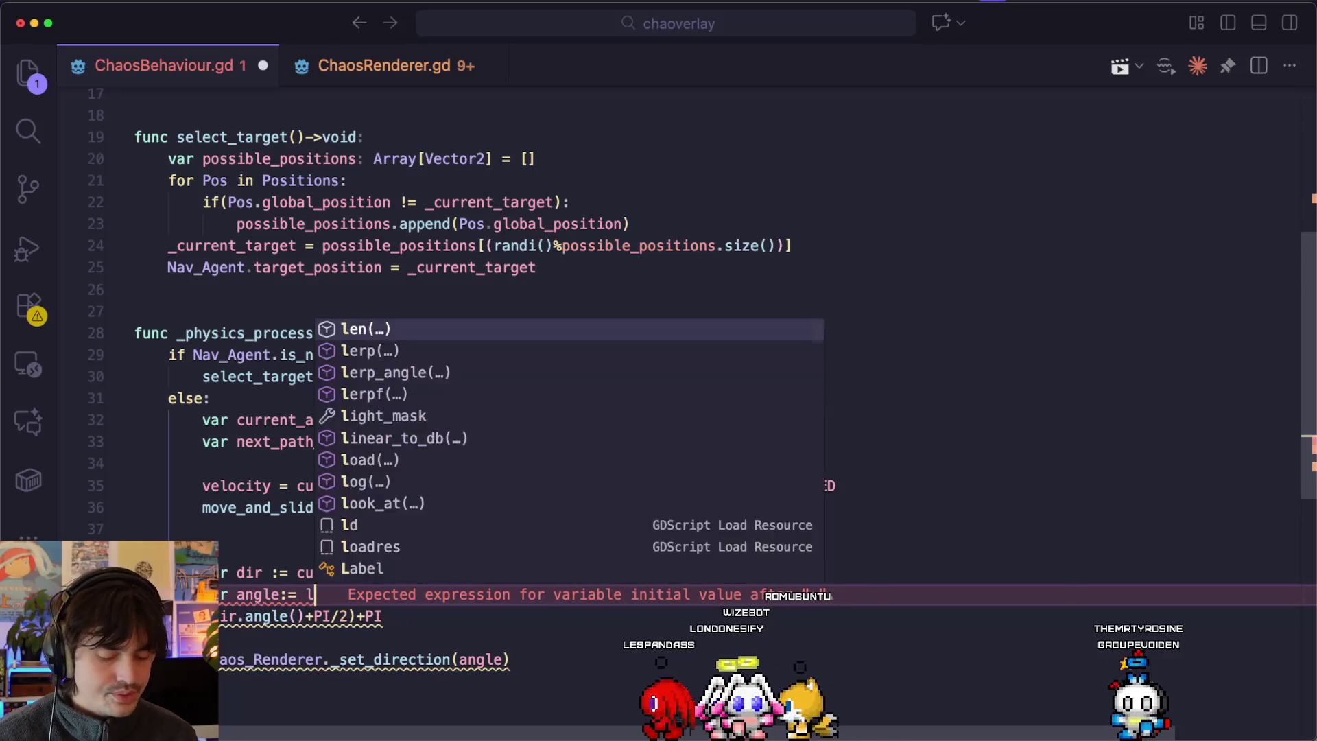
pyautogui.press('Return')
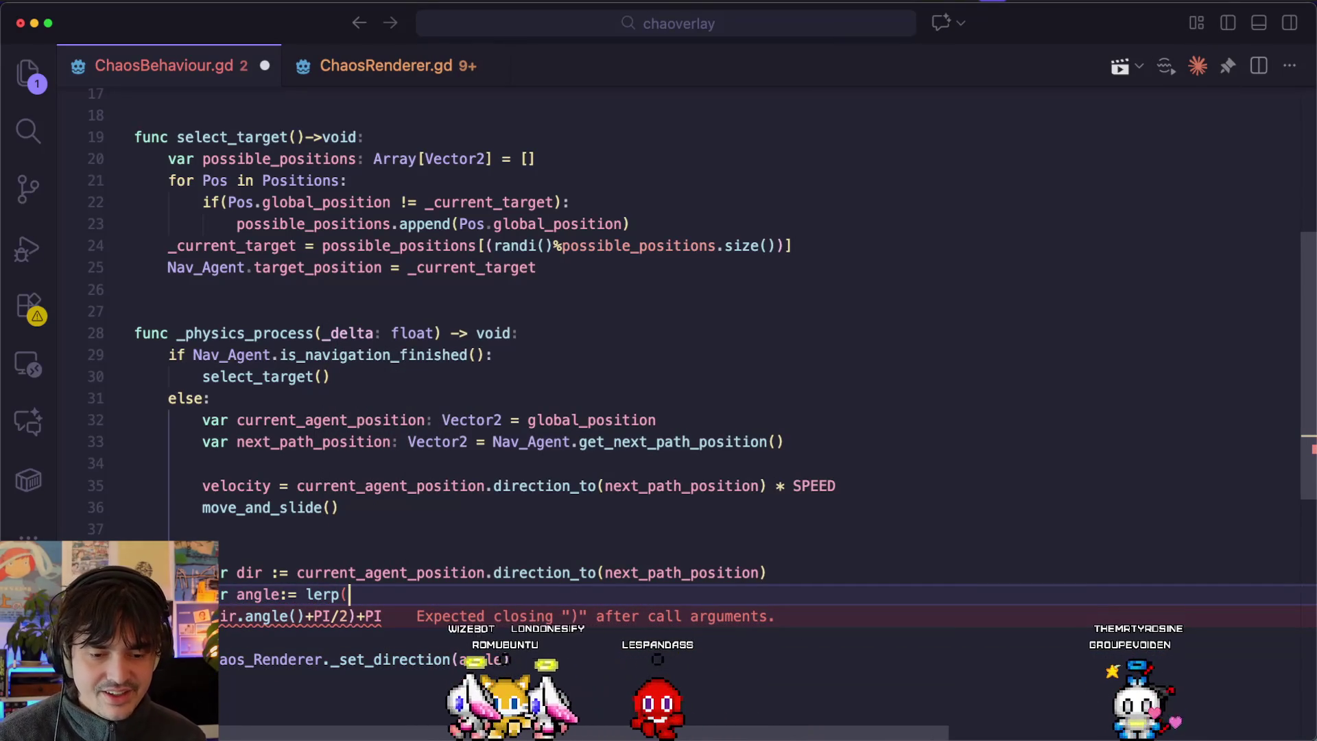
pyautogui.moveTo(319, 594)
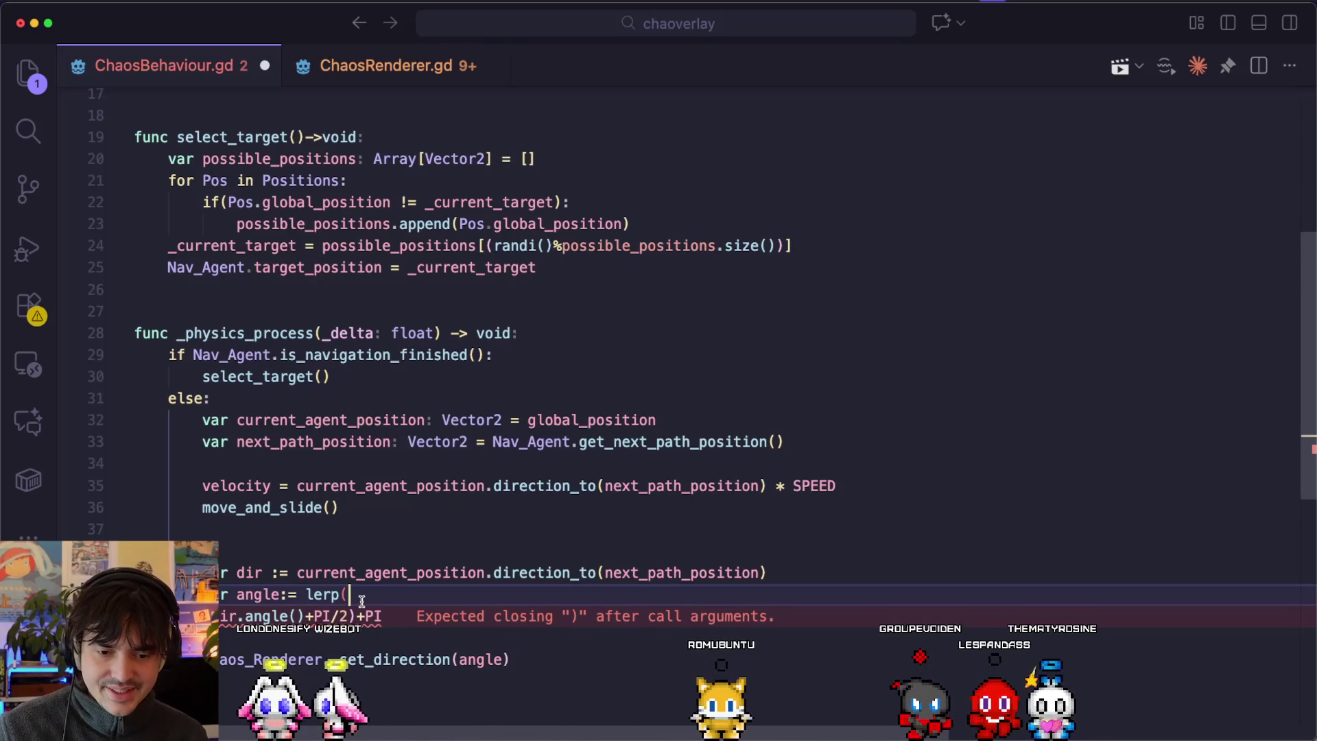
pyautogui.press('BackSpace')
pyautogui.hotkey('alt', 'shift', 'Left')
pyautogui.press('BackSpace')
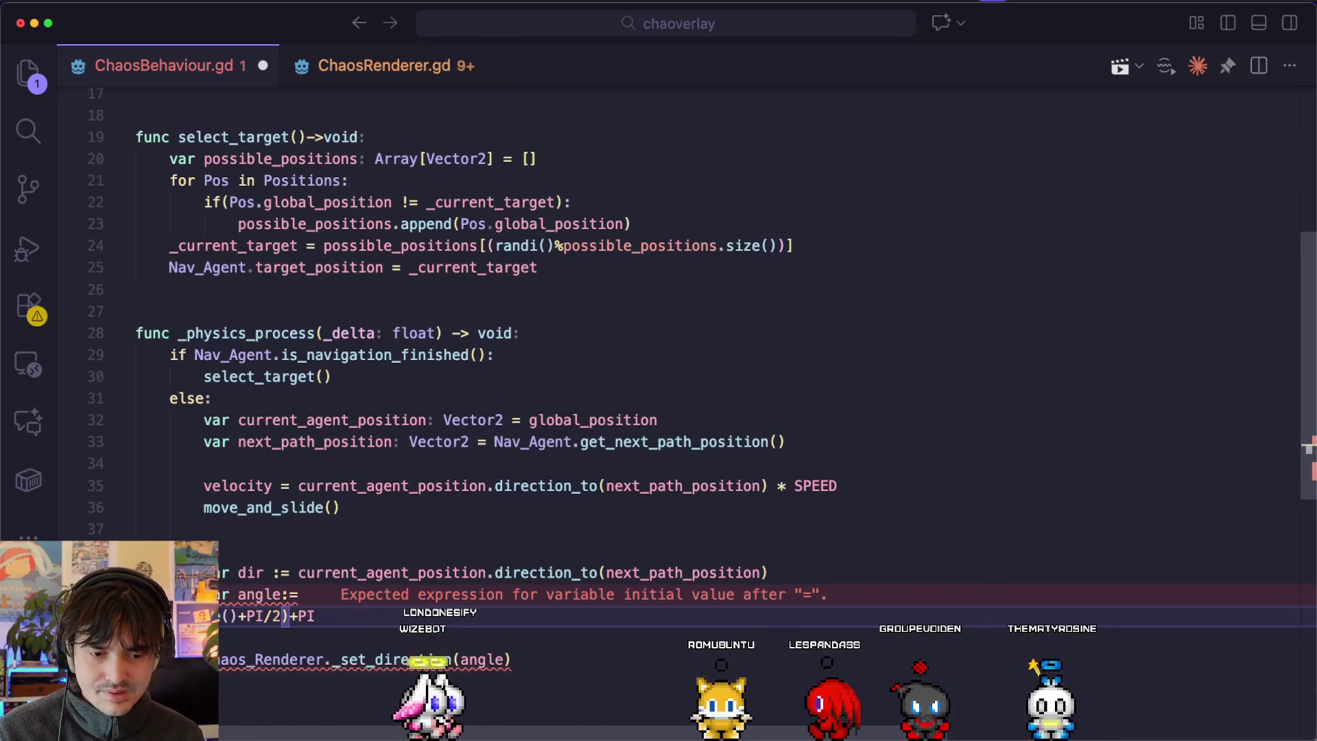
pyautogui.press('Delete')
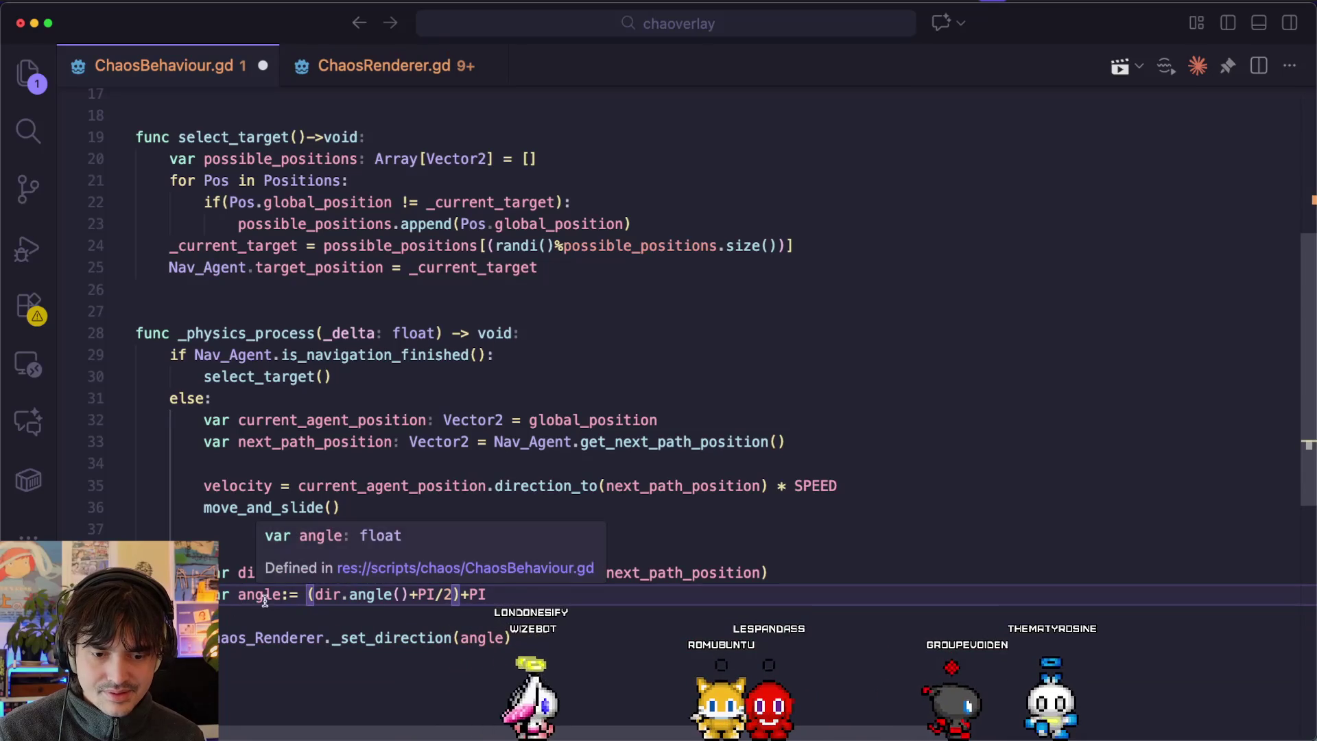
# Wrap the angle expression in lerp(_current_angle, …) and inspect the Variant-type warning.
pyautogui.click(296, 595)
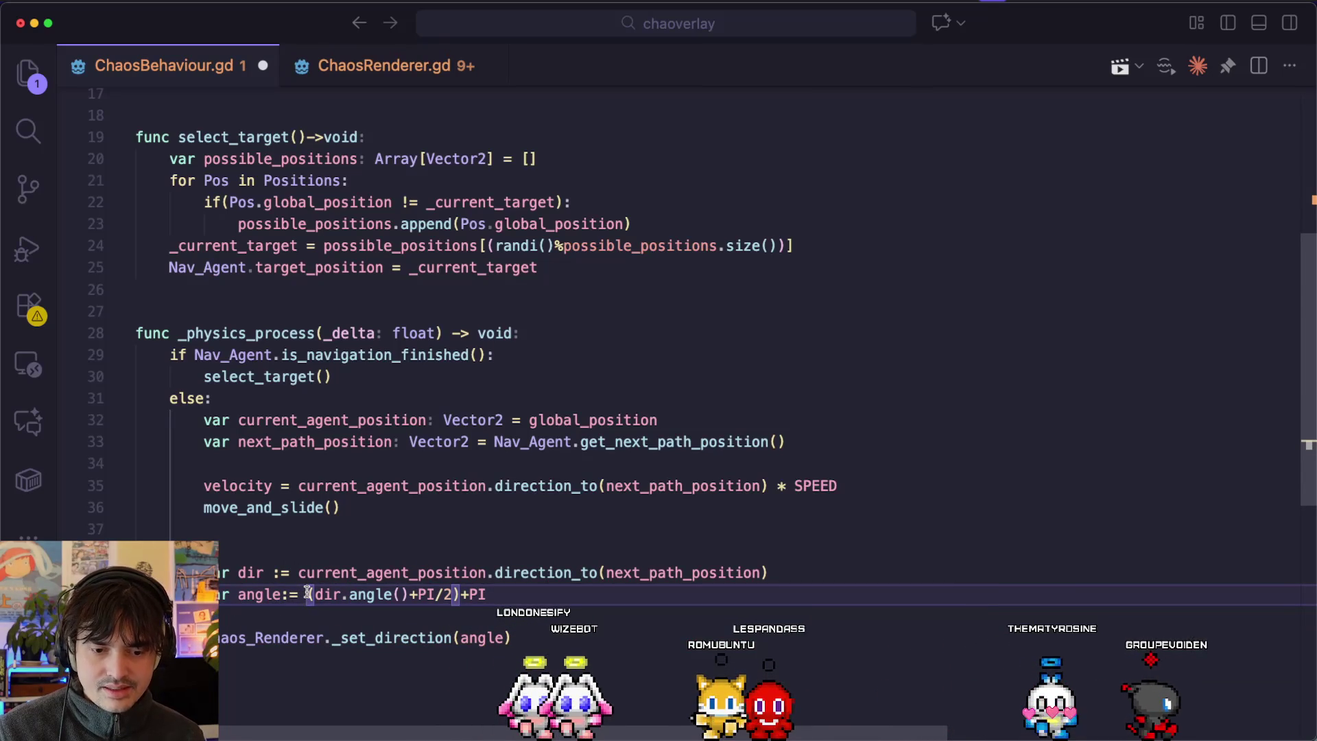
pyautogui.write('lerp(')
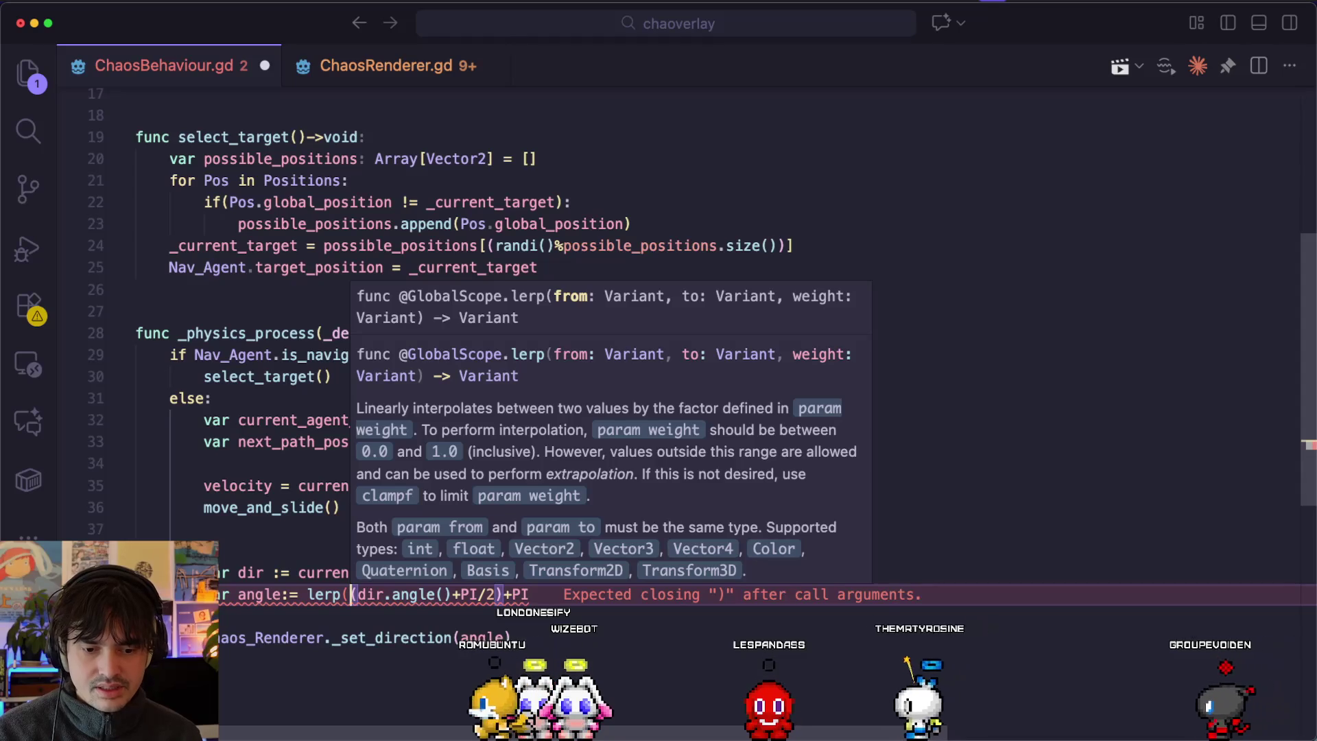
pyautogui.write('_current')
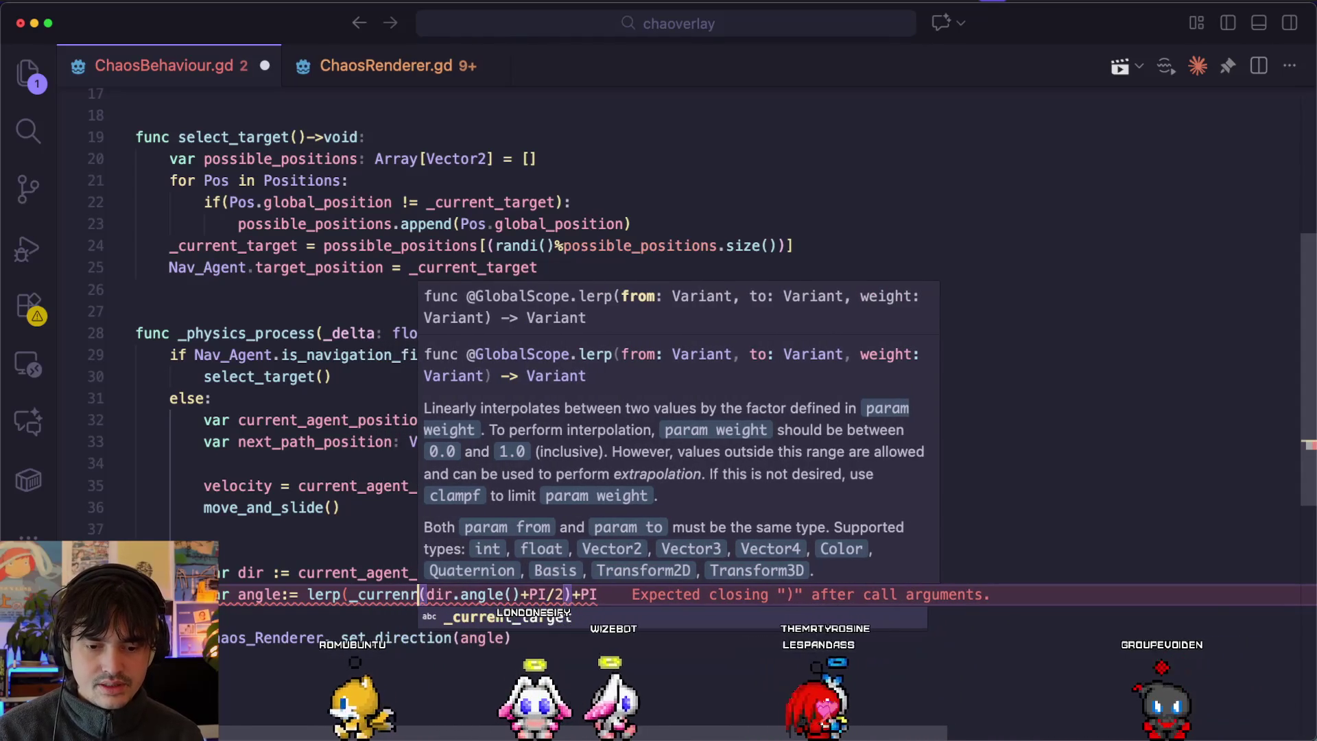
pyautogui.write('_angle,')
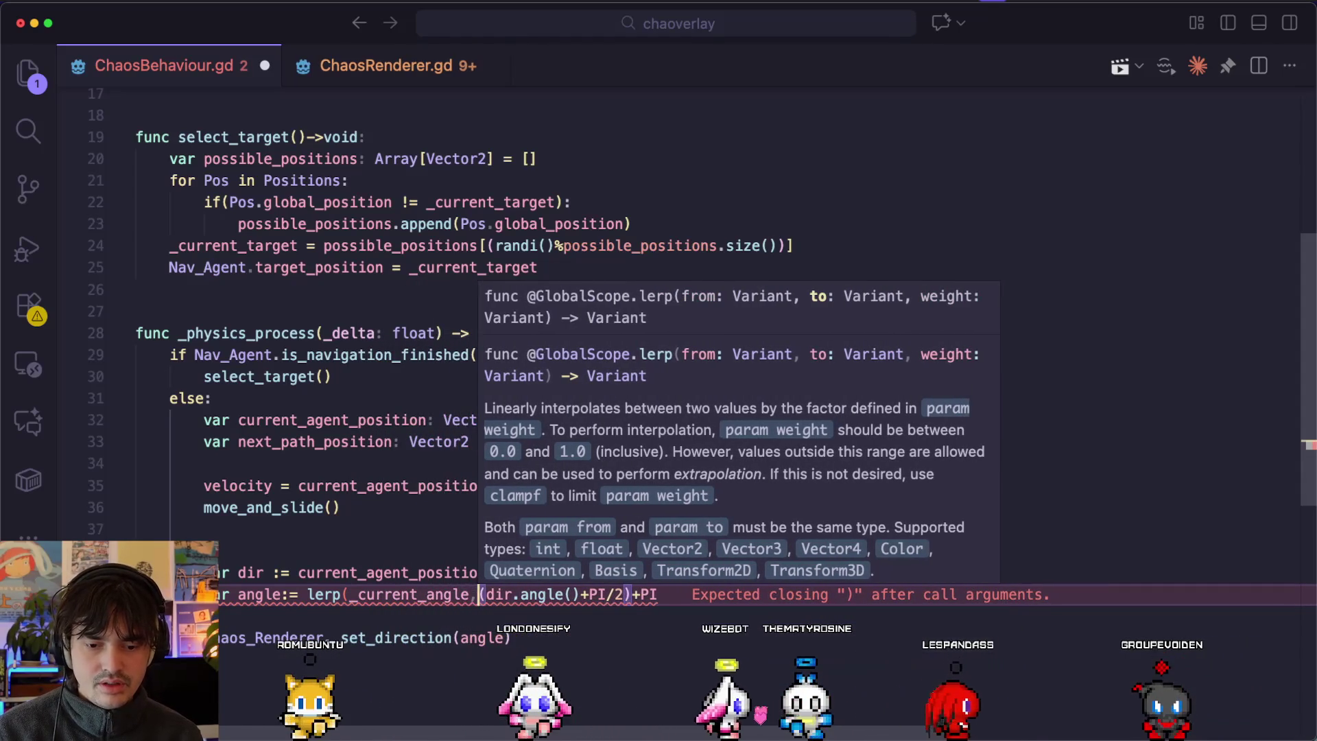
pyautogui.click(664, 594)
pyautogui.write(',')
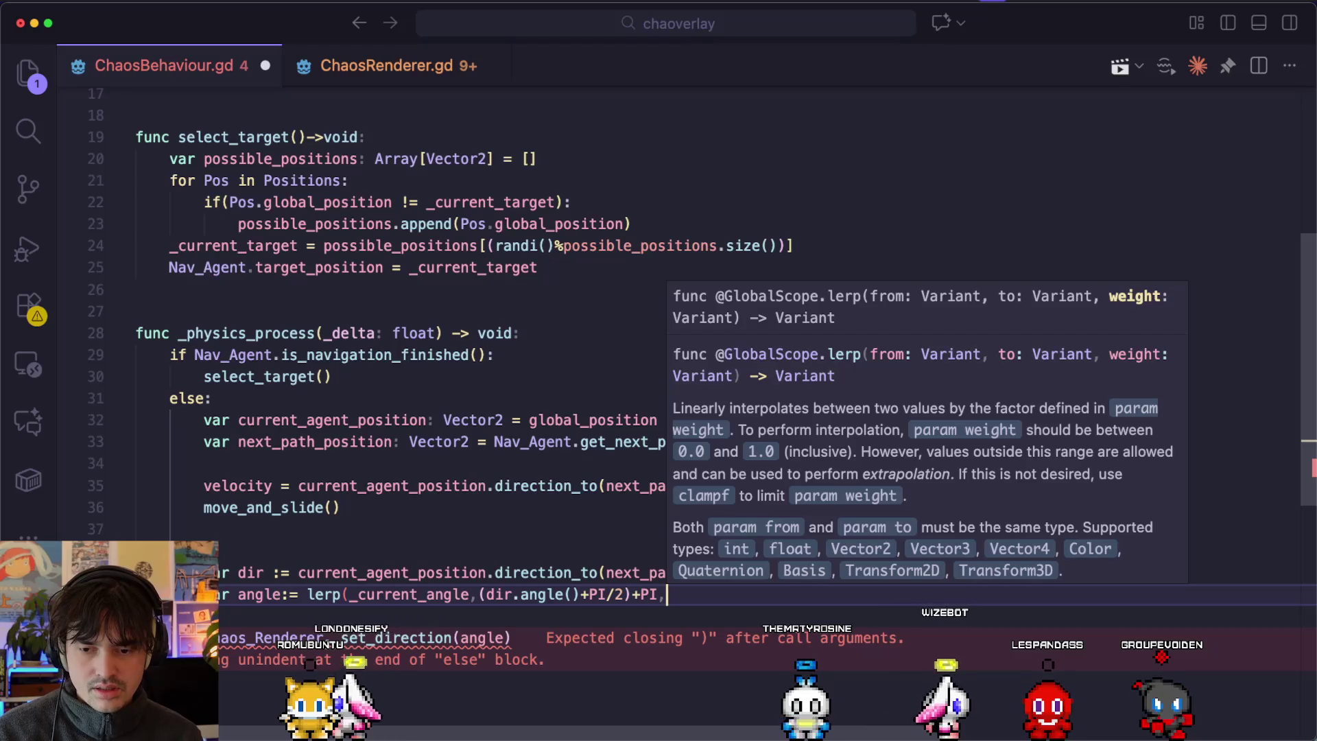
pyautogui.press('Escape')
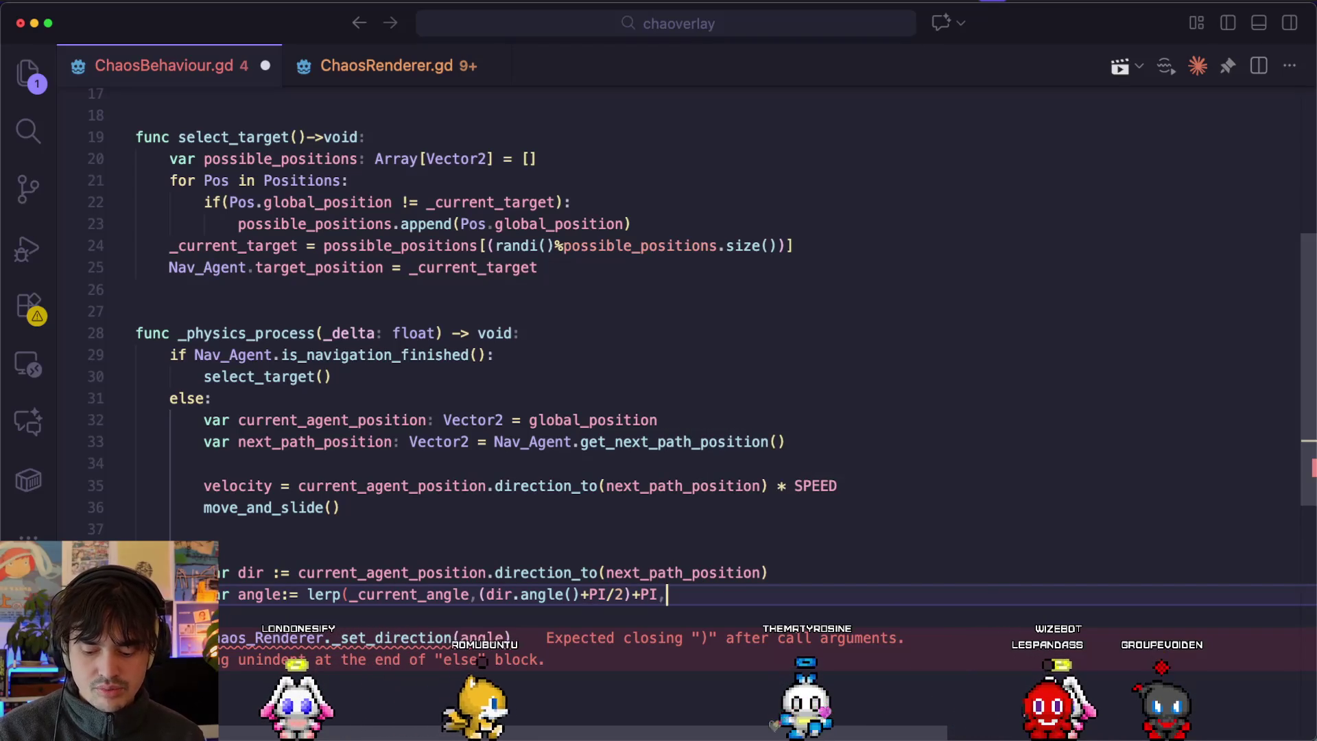
pyautogui.write('0)')
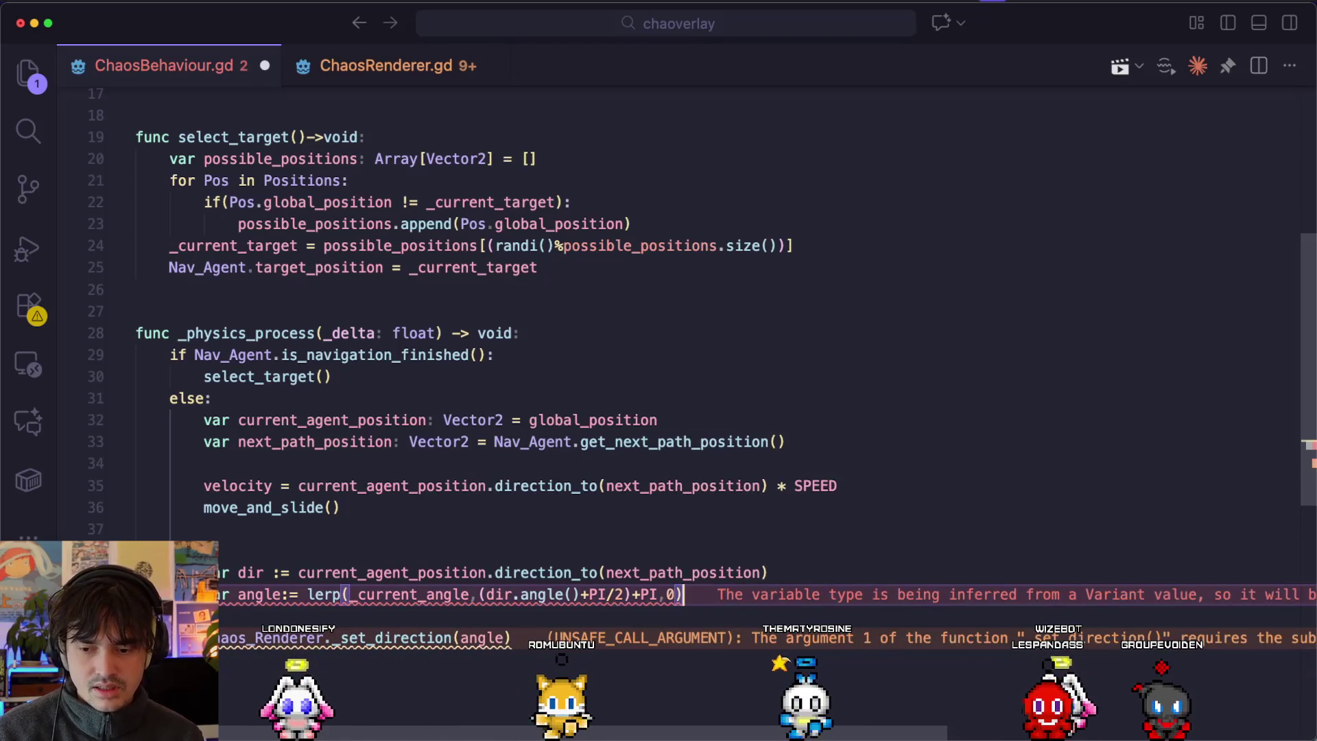
pyautogui.scroll(-2, 696, 581)
pyautogui.hscroll(10, 695, 581)
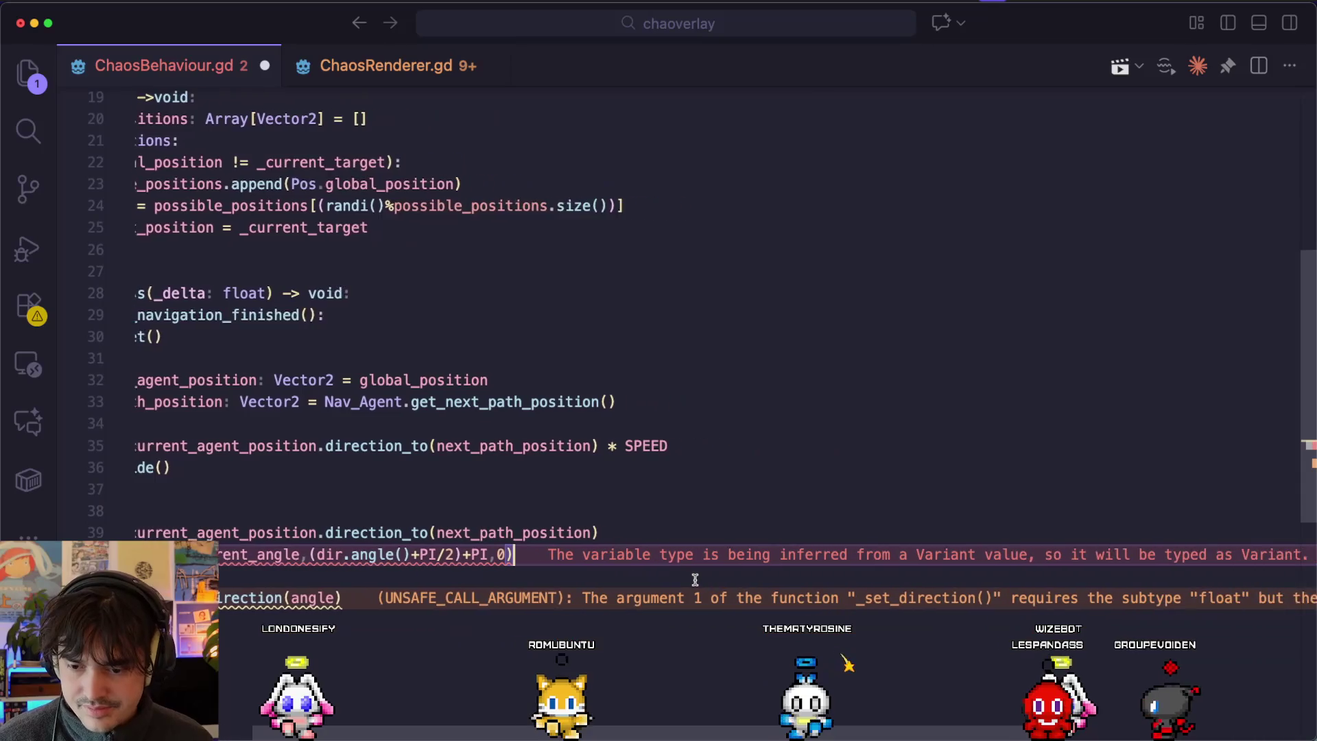
pyautogui.hscroll(-10, 695, 581)
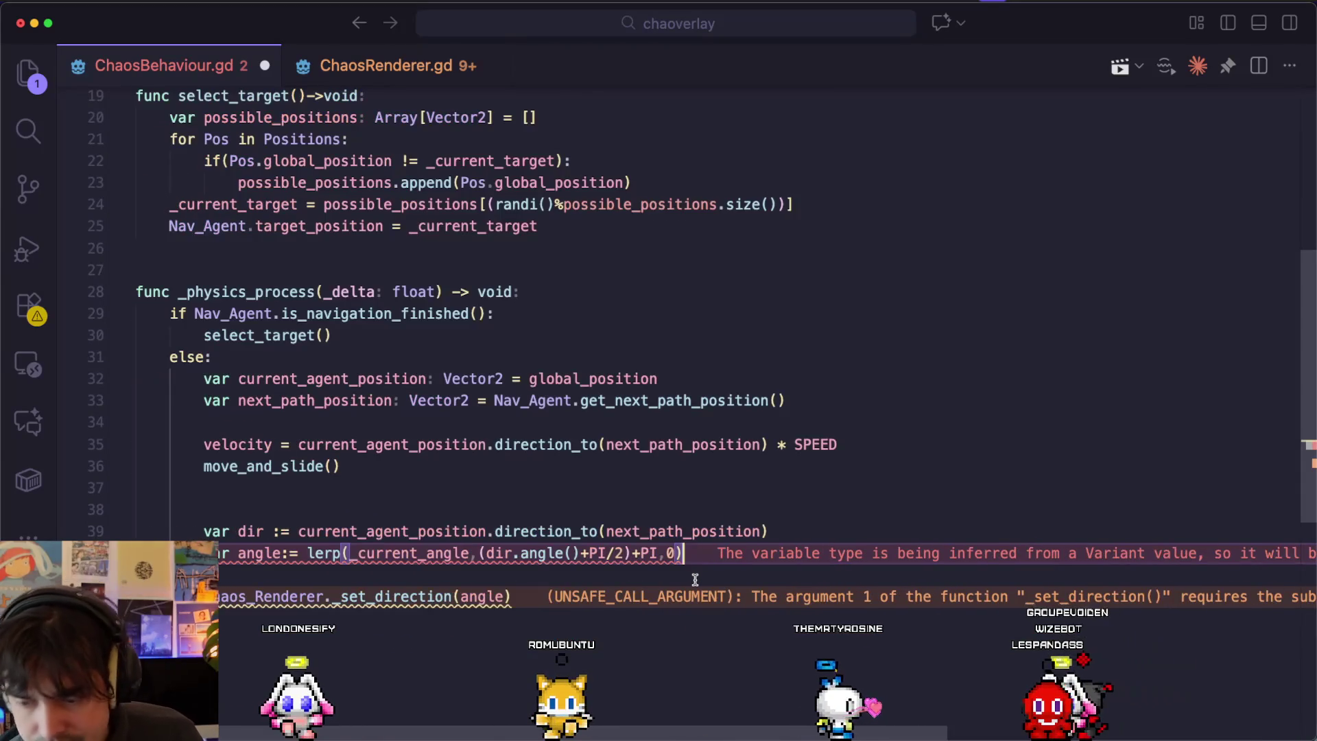
pyautogui.click(689, 552)
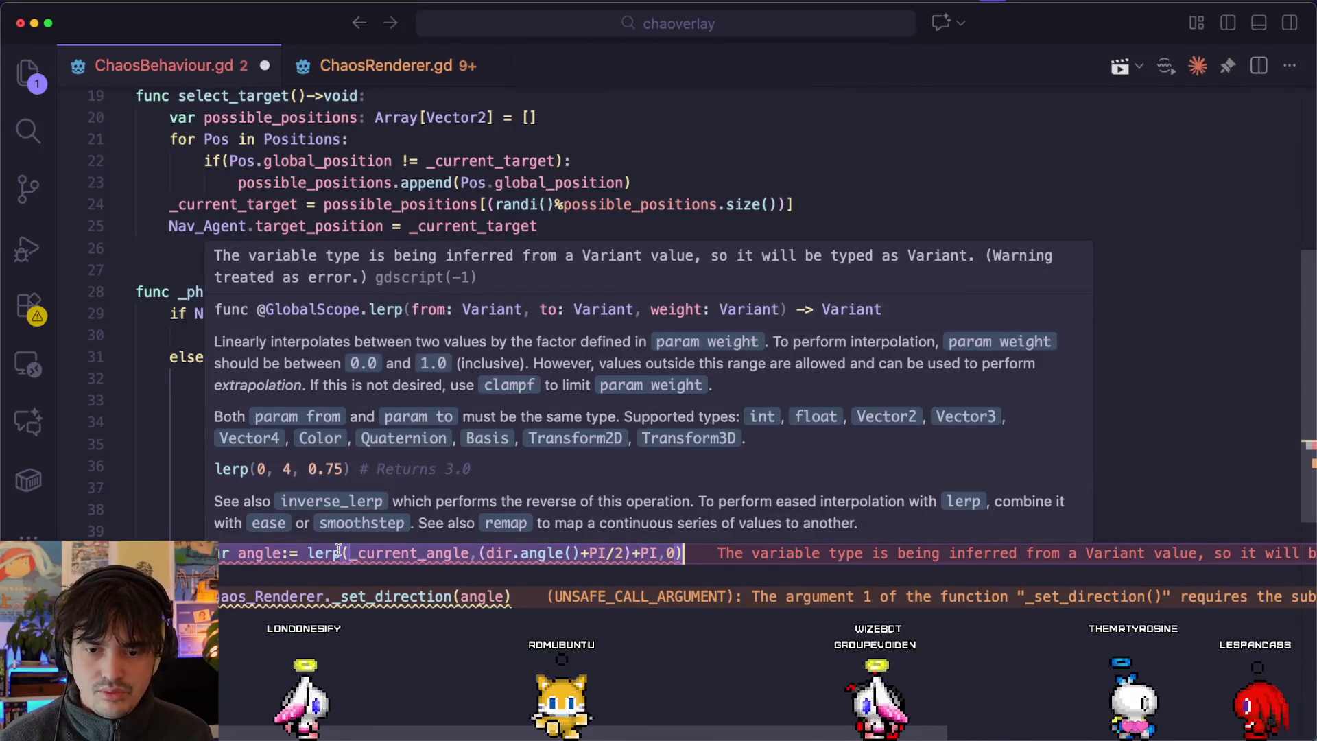
# Select lerp and the _current_angle argument on the angle line to inspect them.
pyautogui.click(345, 553)
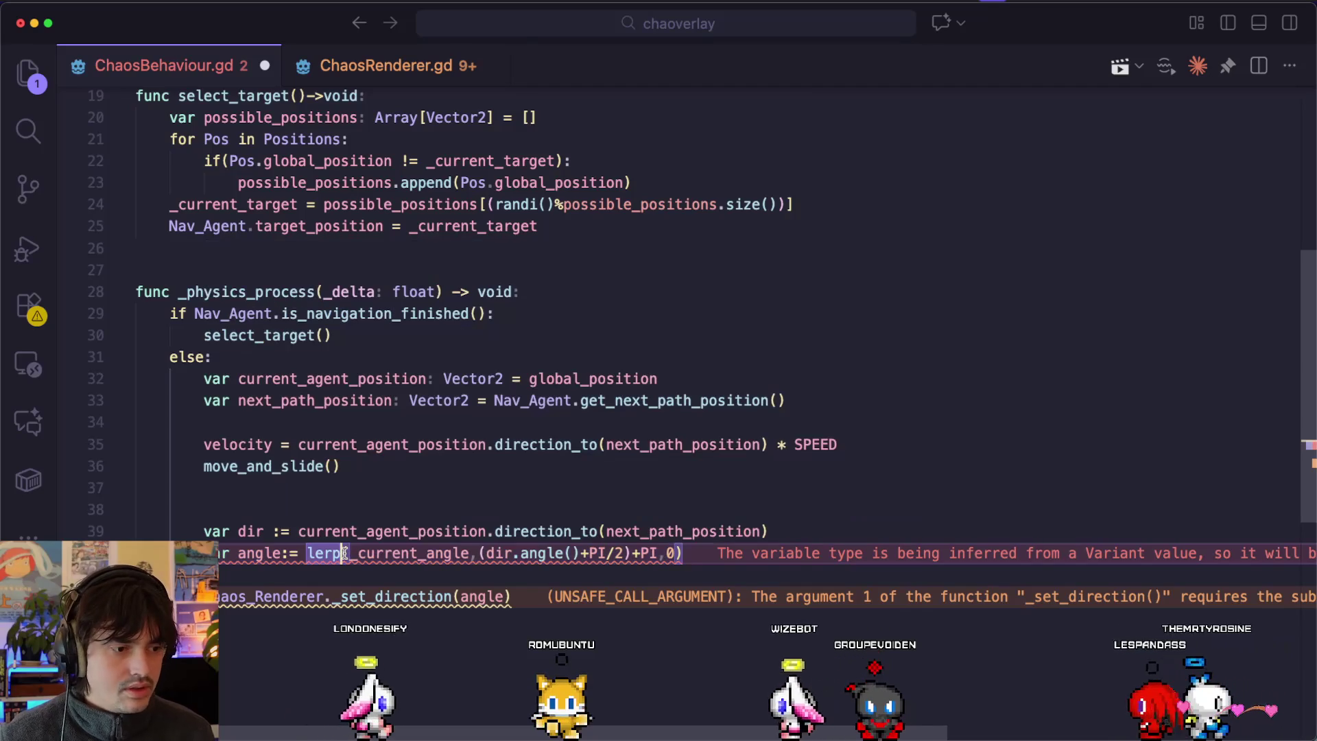
pyautogui.doubleClick(415, 553)
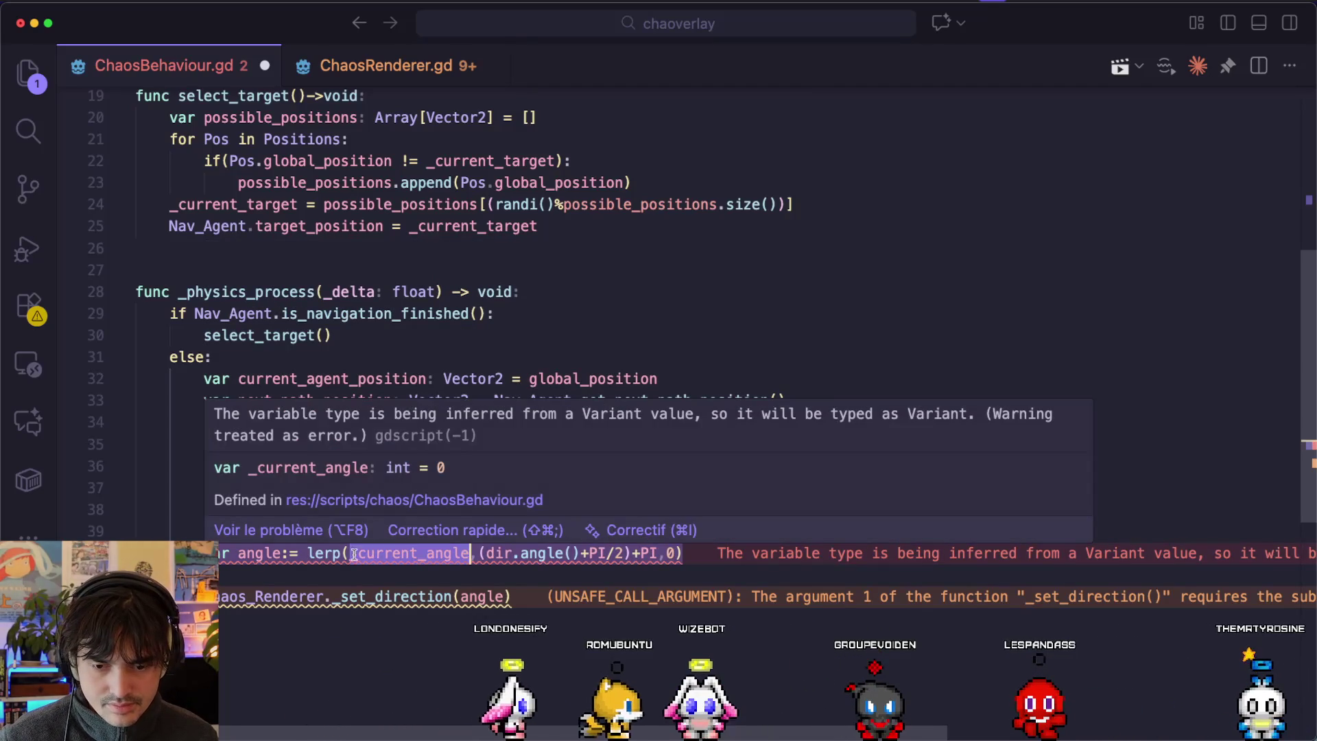
pyautogui.moveTo(382, 556)
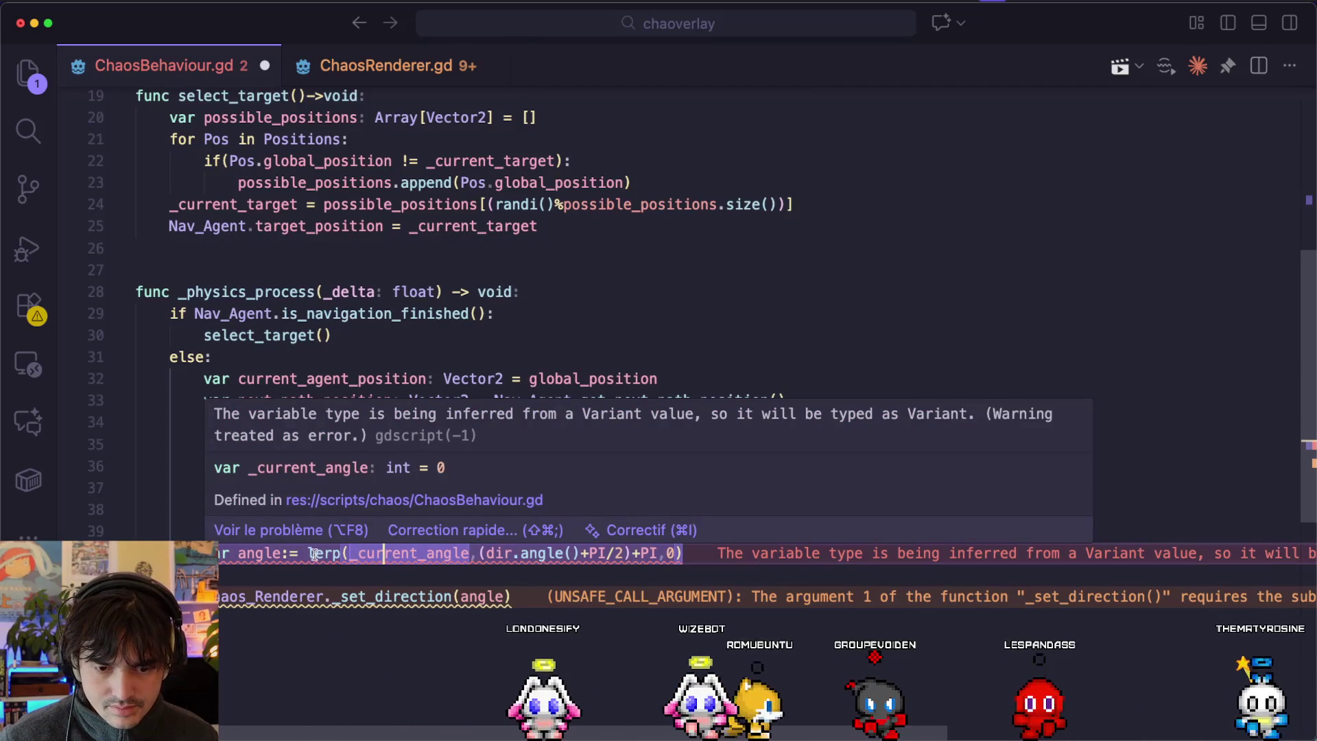
pyautogui.moveTo(311, 554)
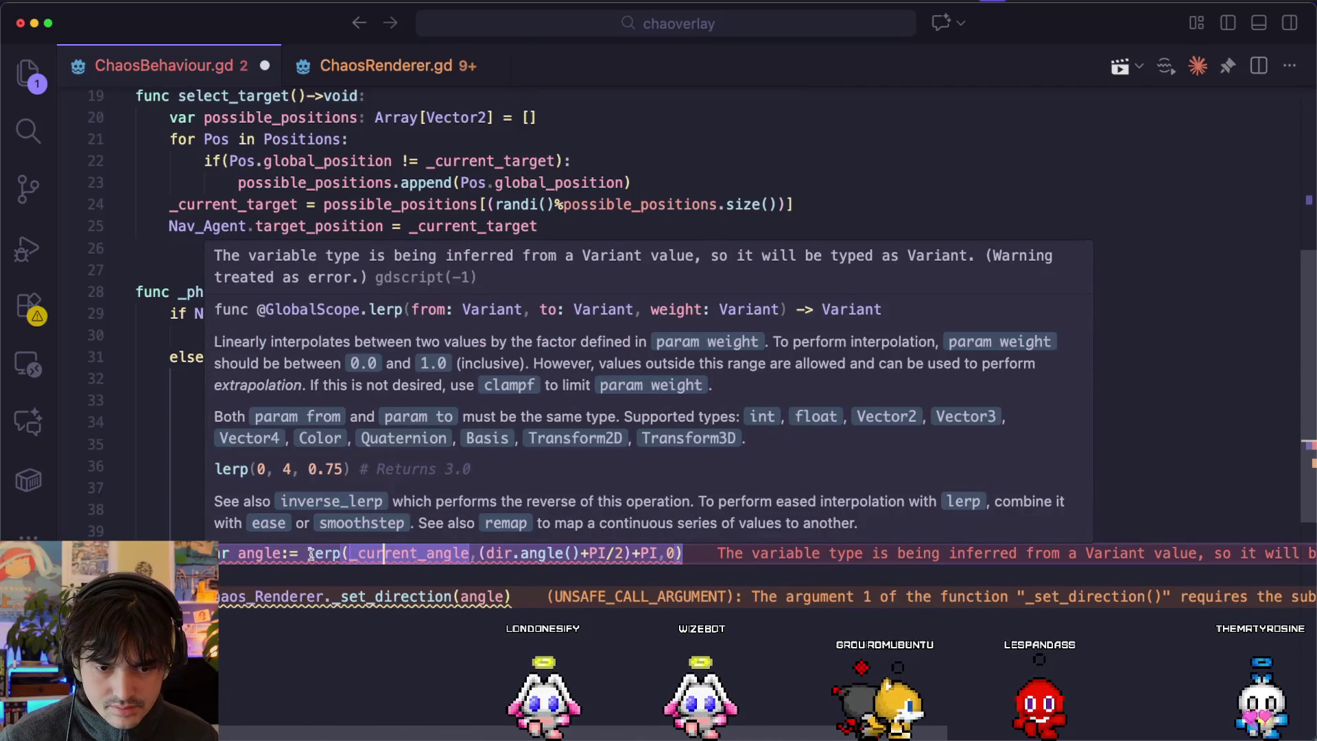
pyautogui.doubleClick(312, 554)
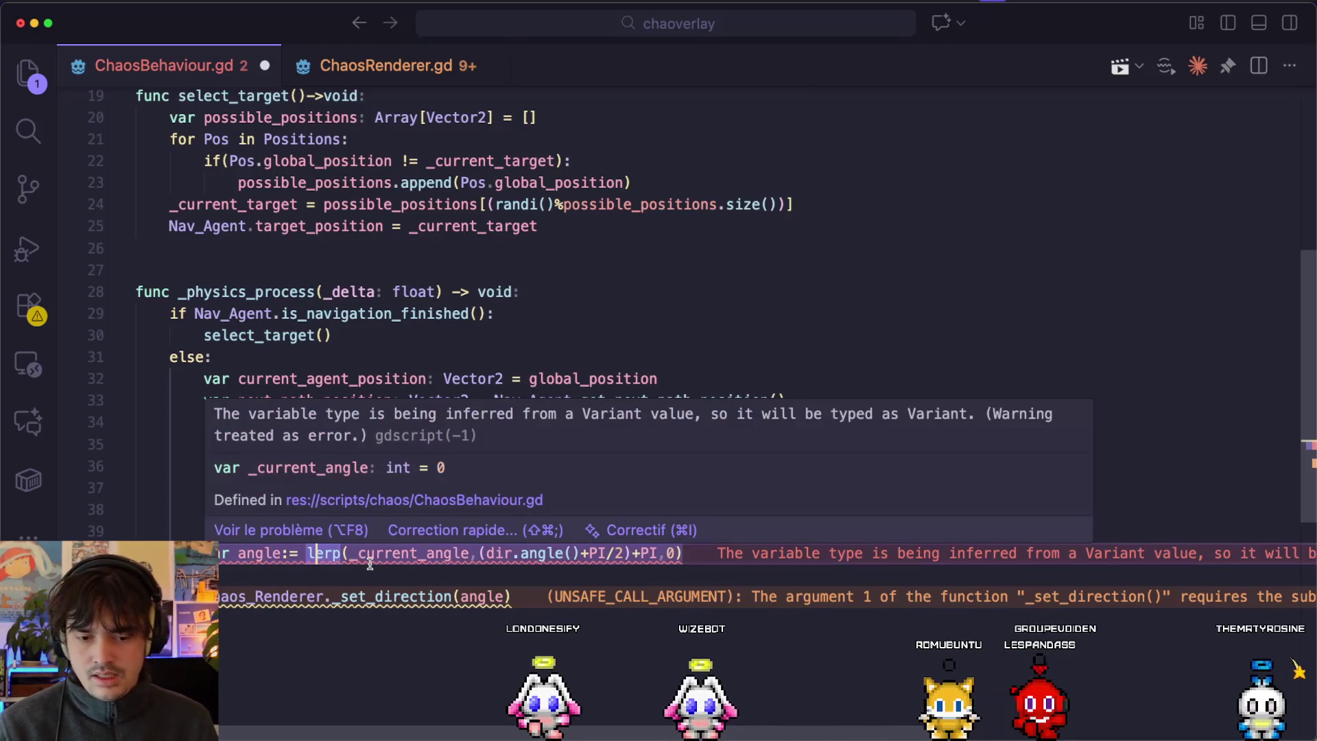
pyautogui.doubleClick(370, 563)
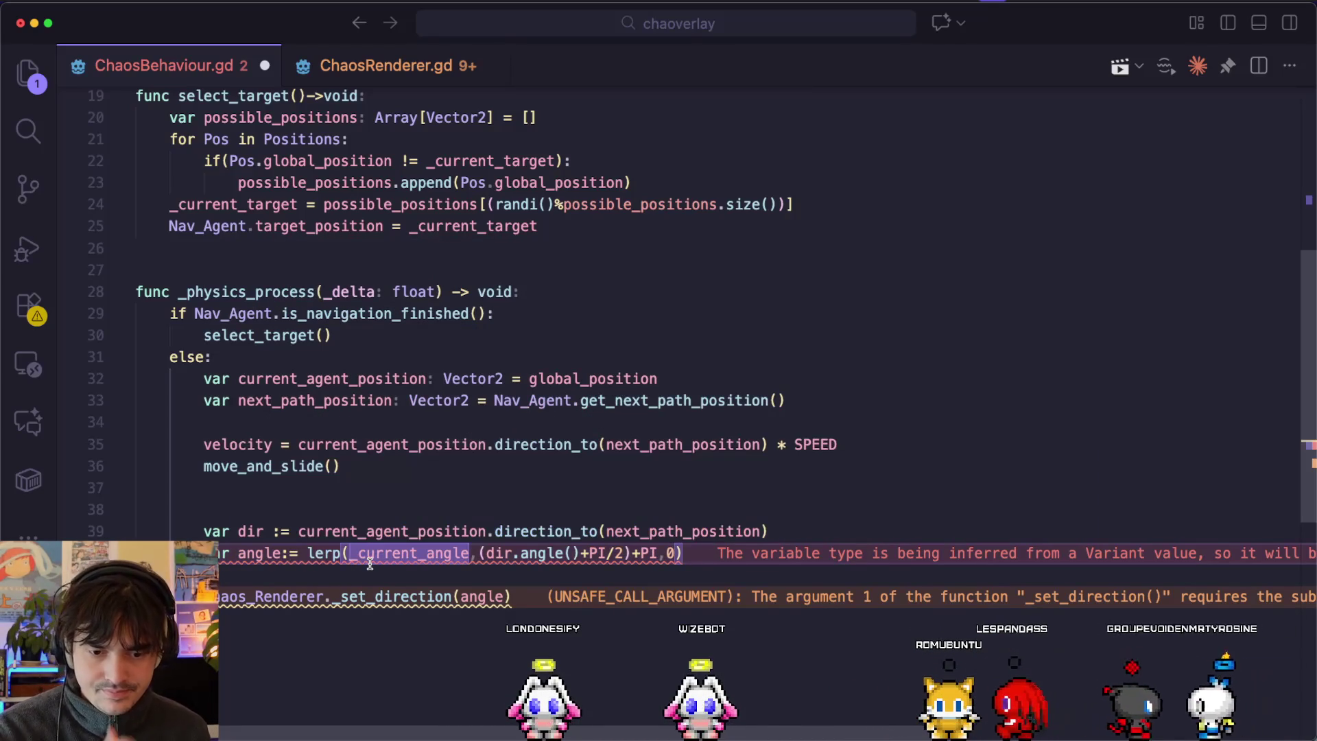
# Start a var line below line 39, abandon it, and save the script.
pyautogui.click(799, 536)
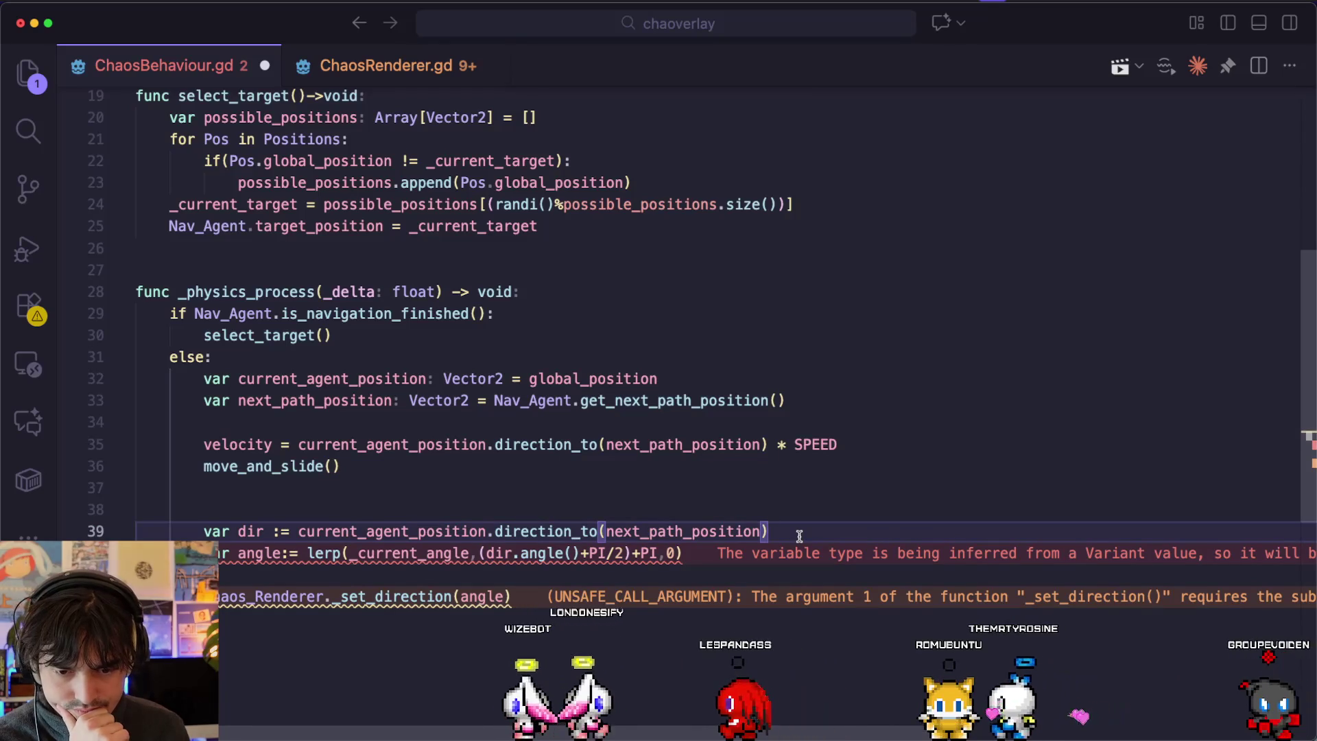
pyautogui.press('Return')
pyautogui.write('var')
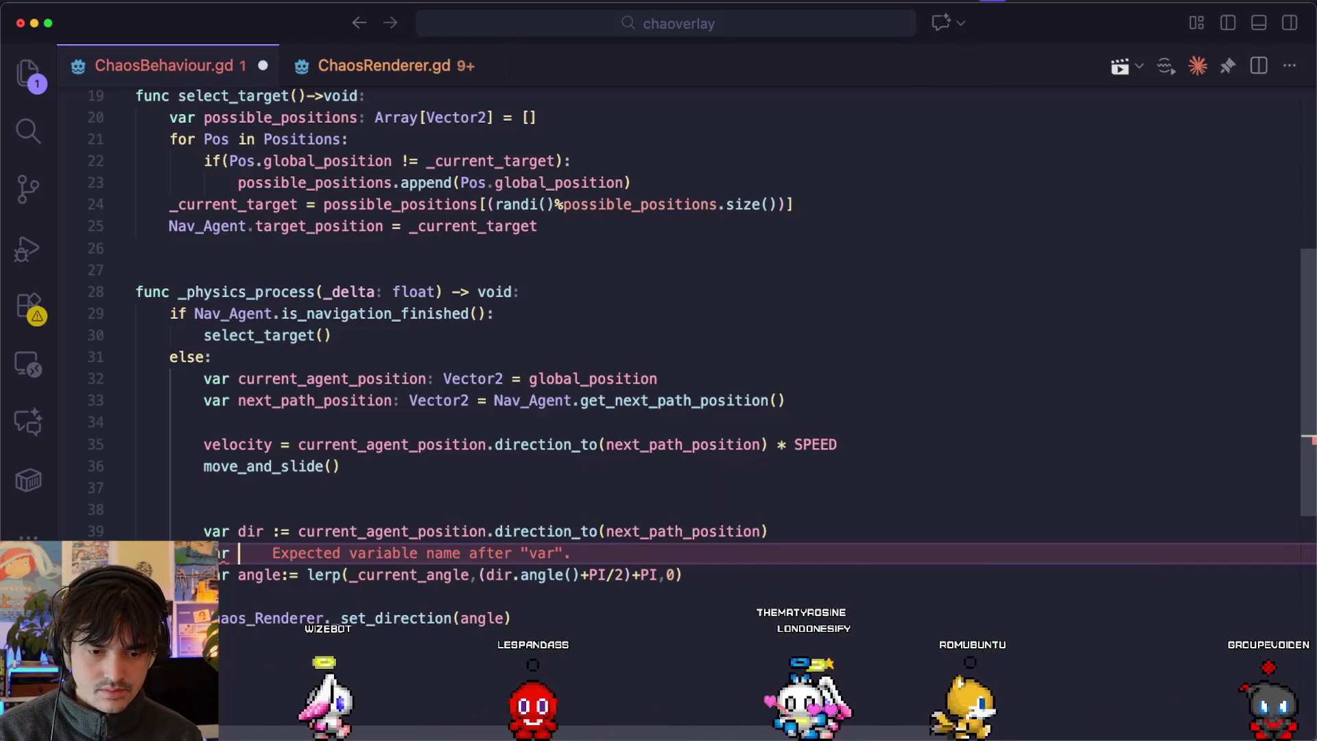
pyautogui.press('BackSpace')
pyautogui.press('BackSpace')
pyautogui.press('BackSpace')
pyautogui.press('super+s')
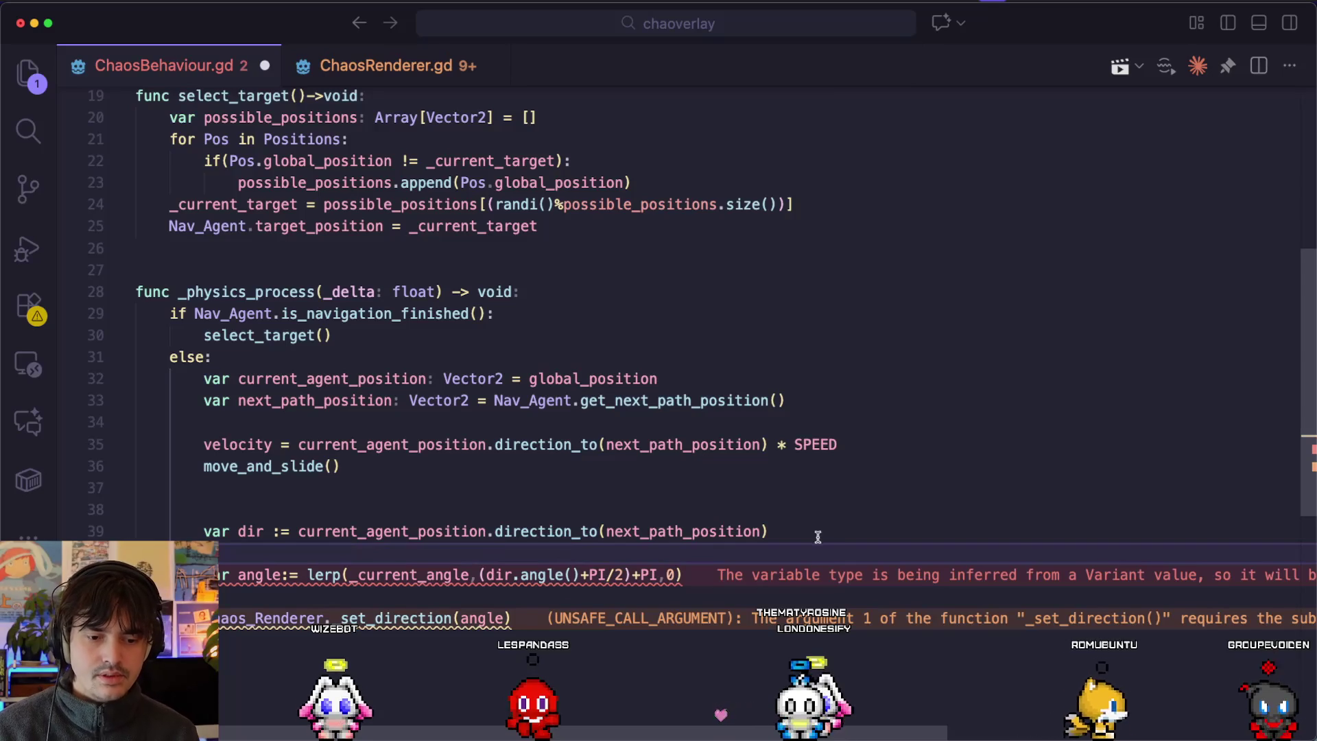
pyautogui.press('BackSpace')
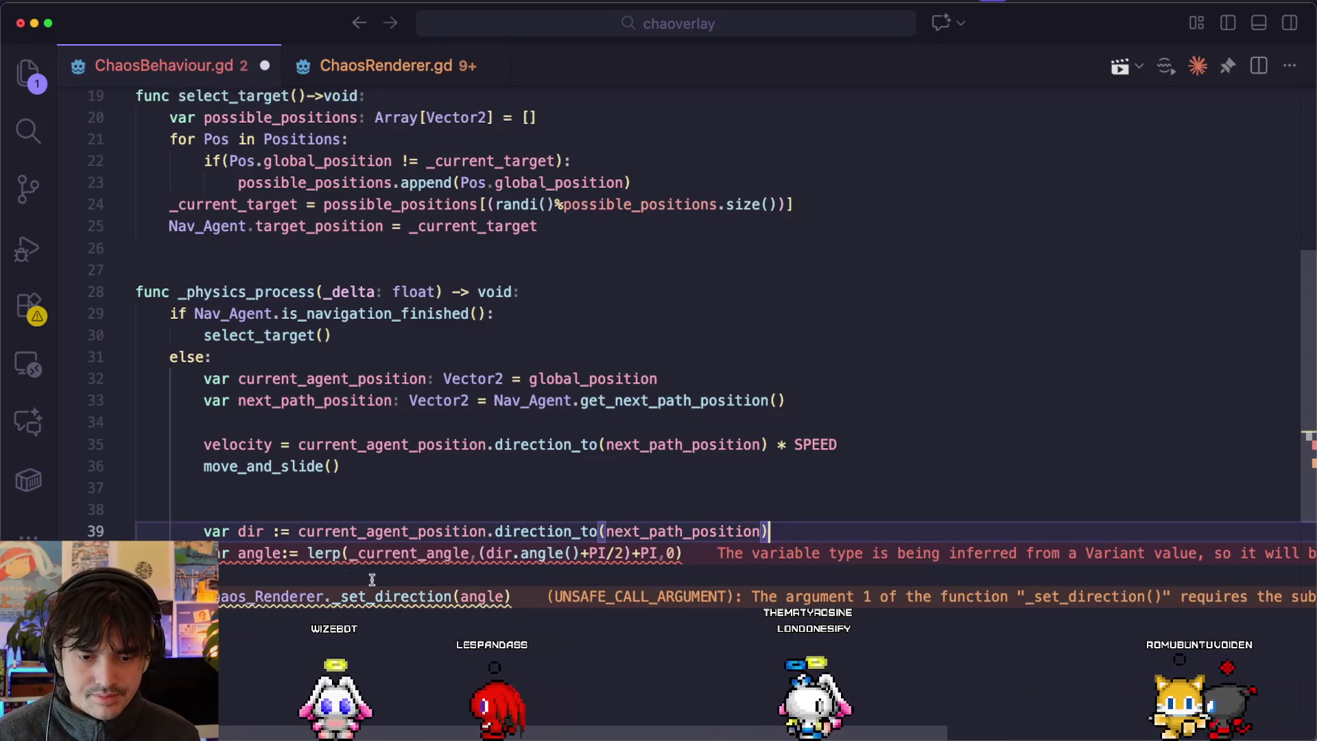
# Strip the lerp wrapper from the angle line, undo a retyped lerp, and return to Godot.
pyautogui.click(308, 553)
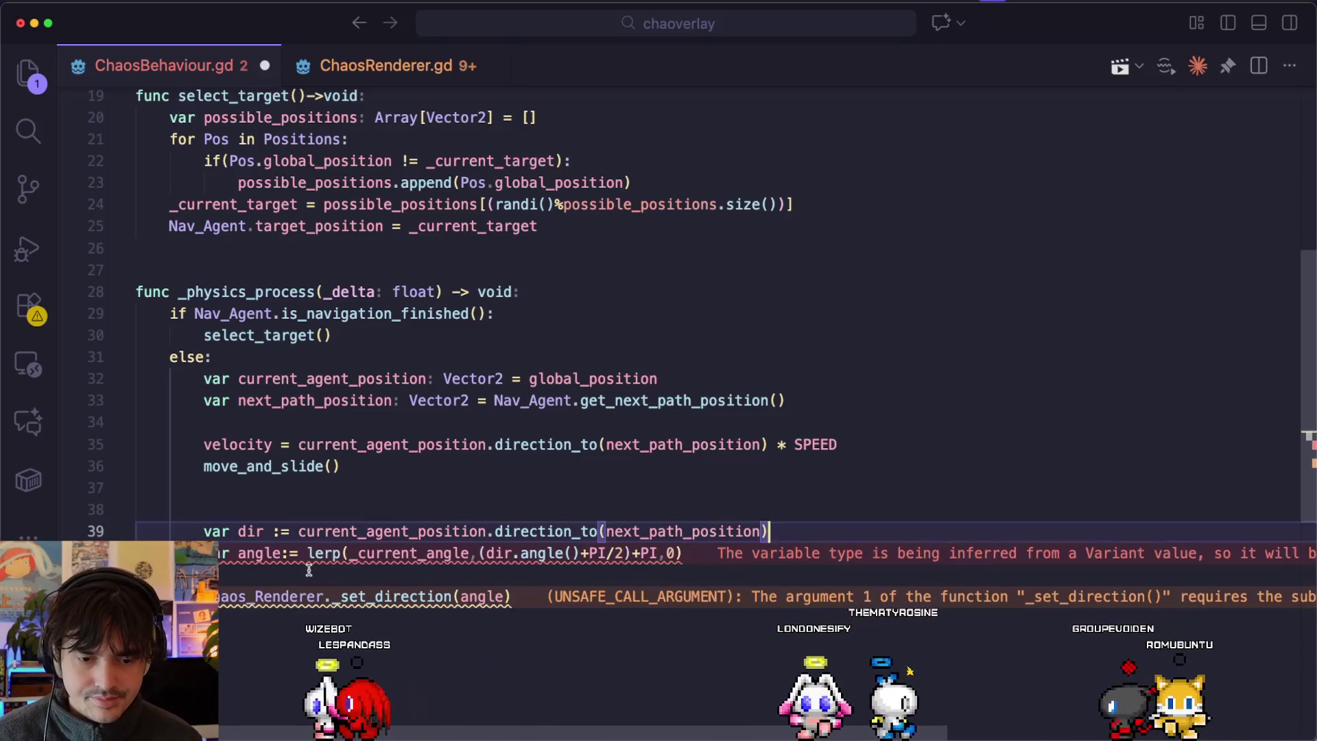
pyautogui.press('Delete')
pyautogui.press('Delete')
pyautogui.press('Delete')
pyautogui.press('Return')
pyautogui.write('lerp(')
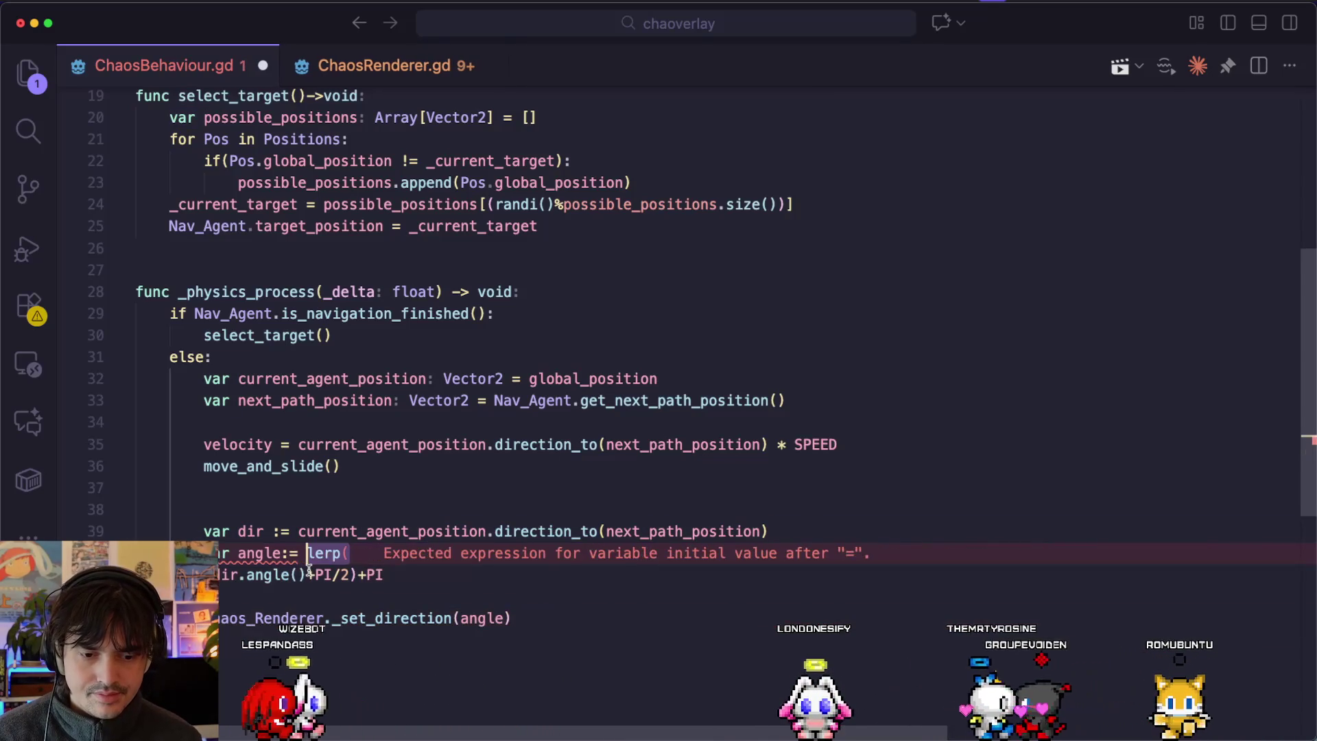
pyautogui.press('super+z')
pyautogui.press('super+z')
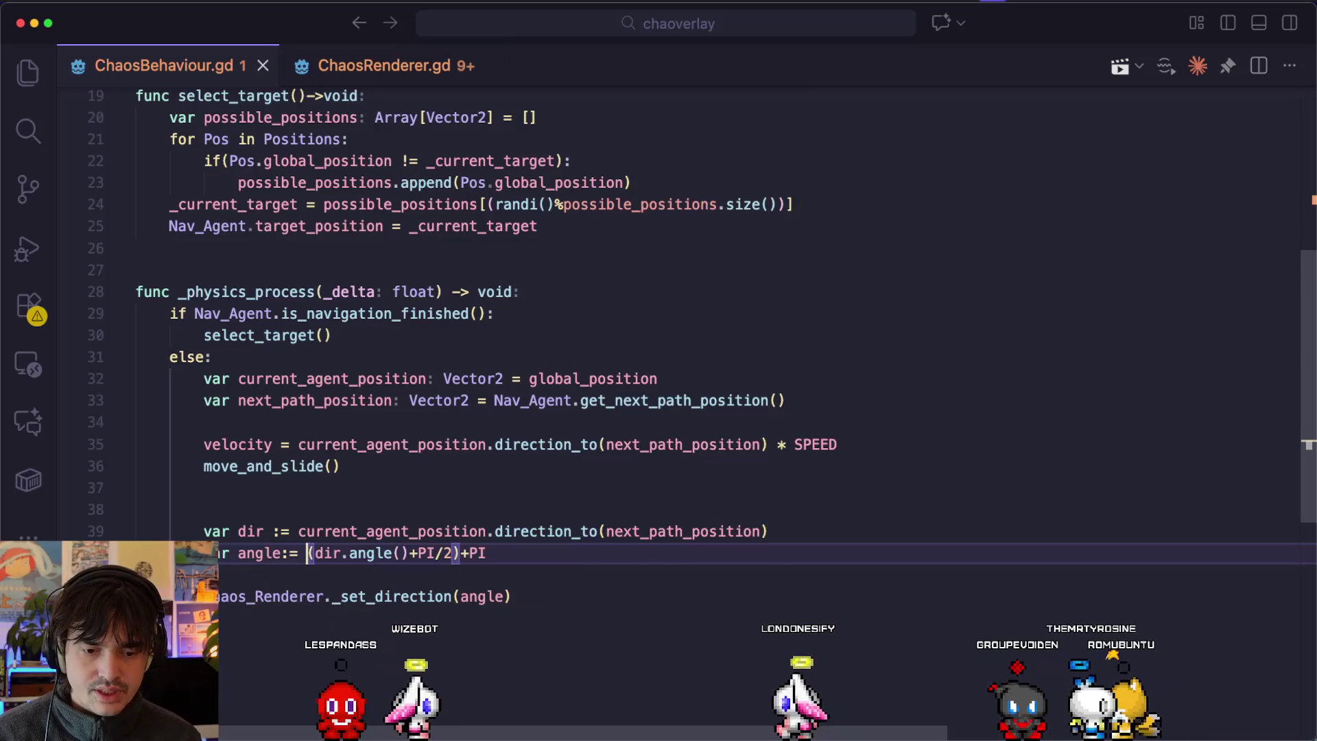
pyautogui.press('super+Tab')
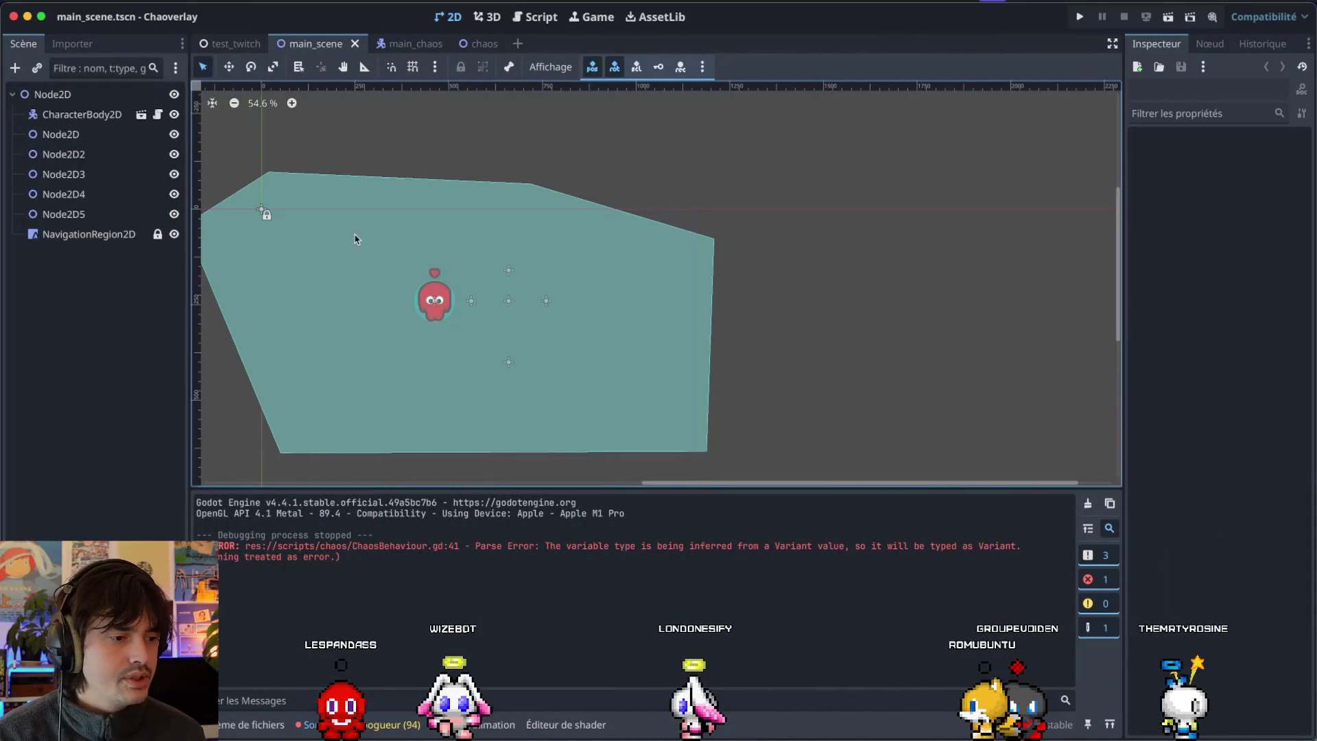
# Switch between the chaos and main_chaos scene tabs, ending back on chaos.tscn.
pyautogui.click(461, 43)
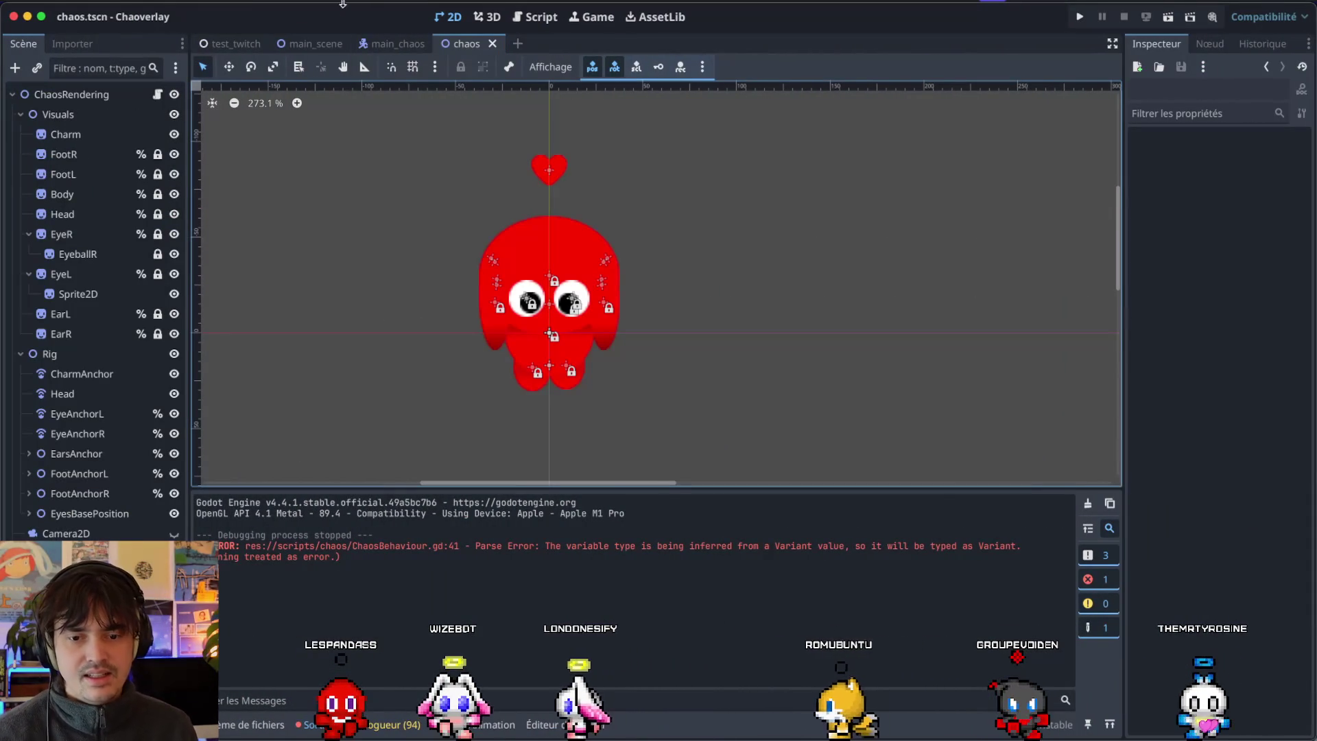
pyautogui.click(373, 42)
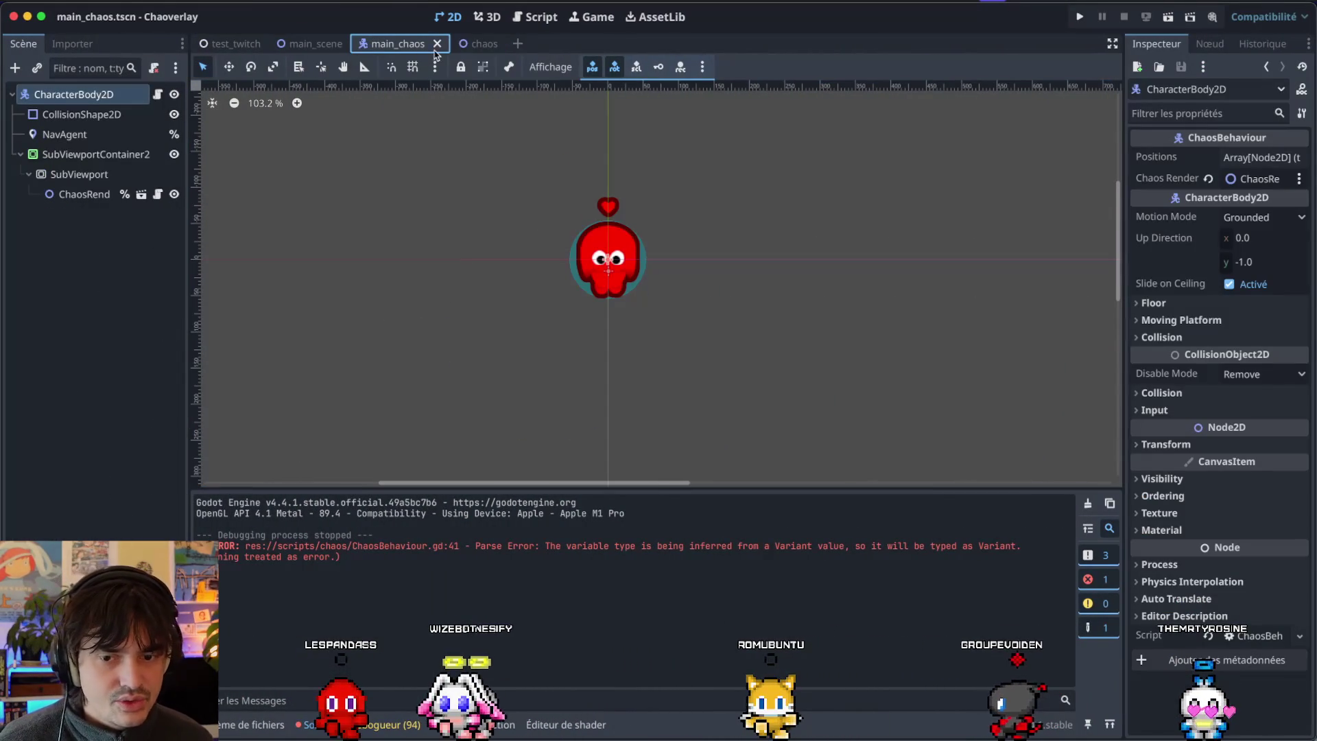
pyautogui.click(472, 43)
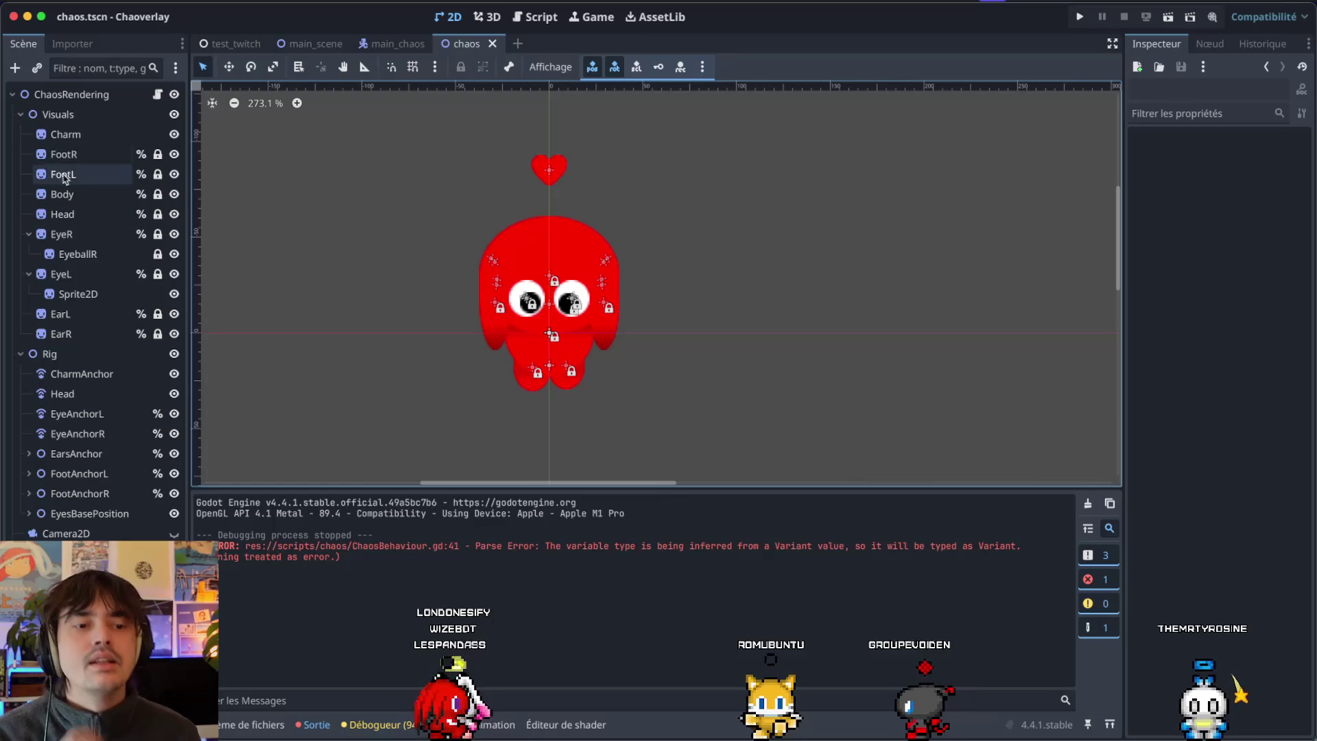
# Inspect CharmAnchor, EyeAnchorL and Head, then show the Animation panel for the AnimationPlayer.
pyautogui.click(72, 373)
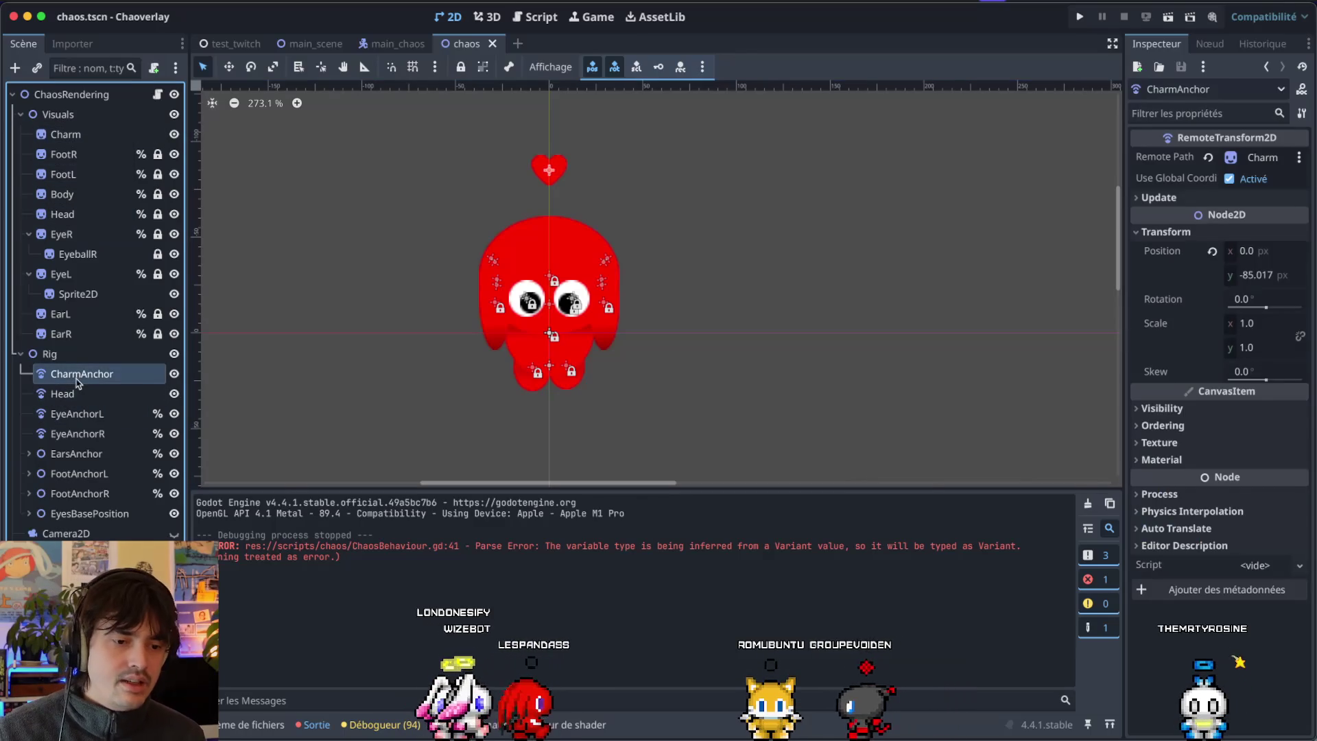
pyautogui.click(81, 413)
pyautogui.click(76, 393)
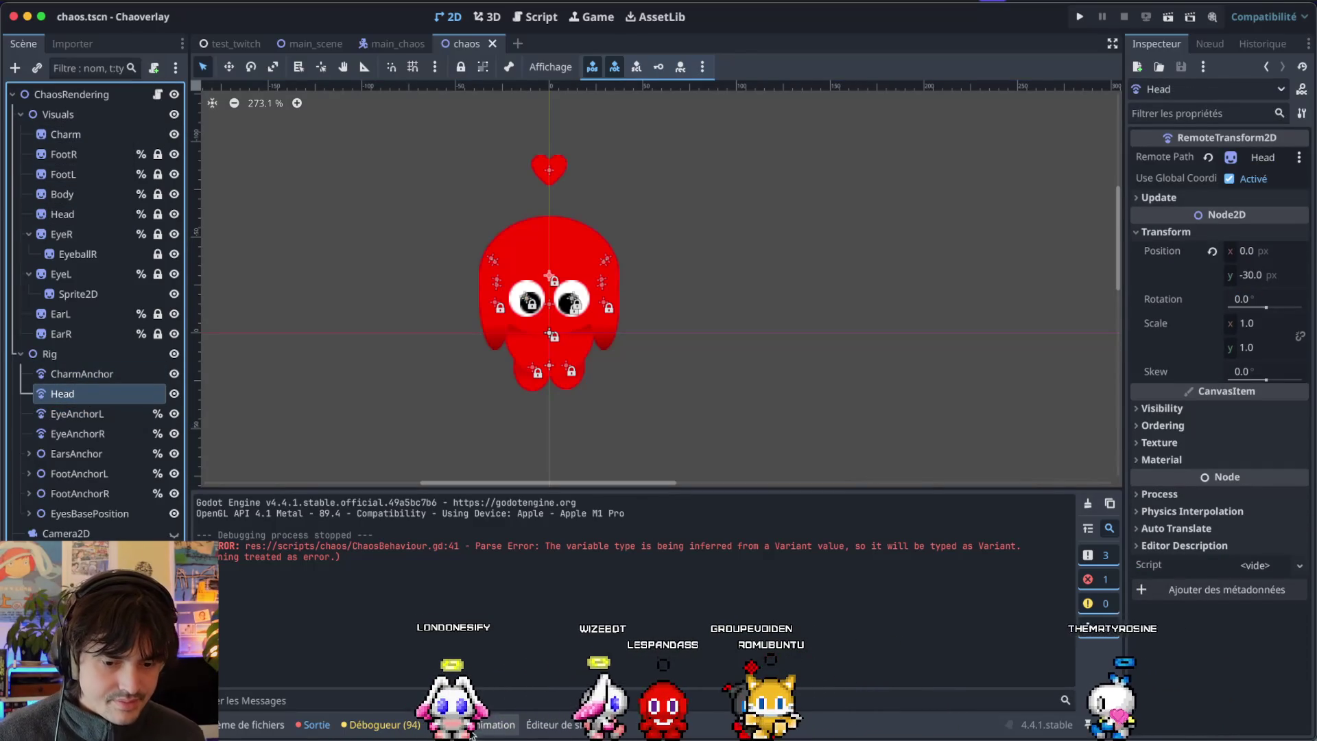
pyautogui.click(495, 724)
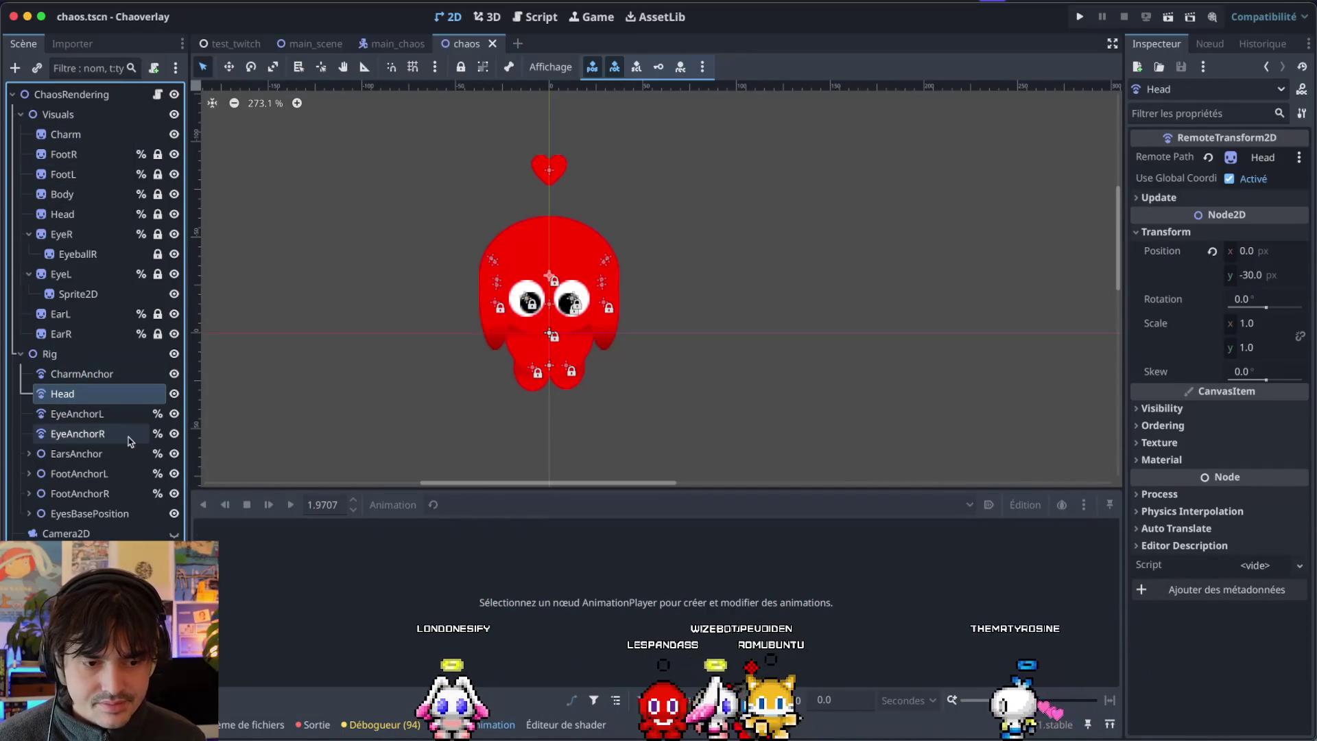
pyautogui.click(76, 553)
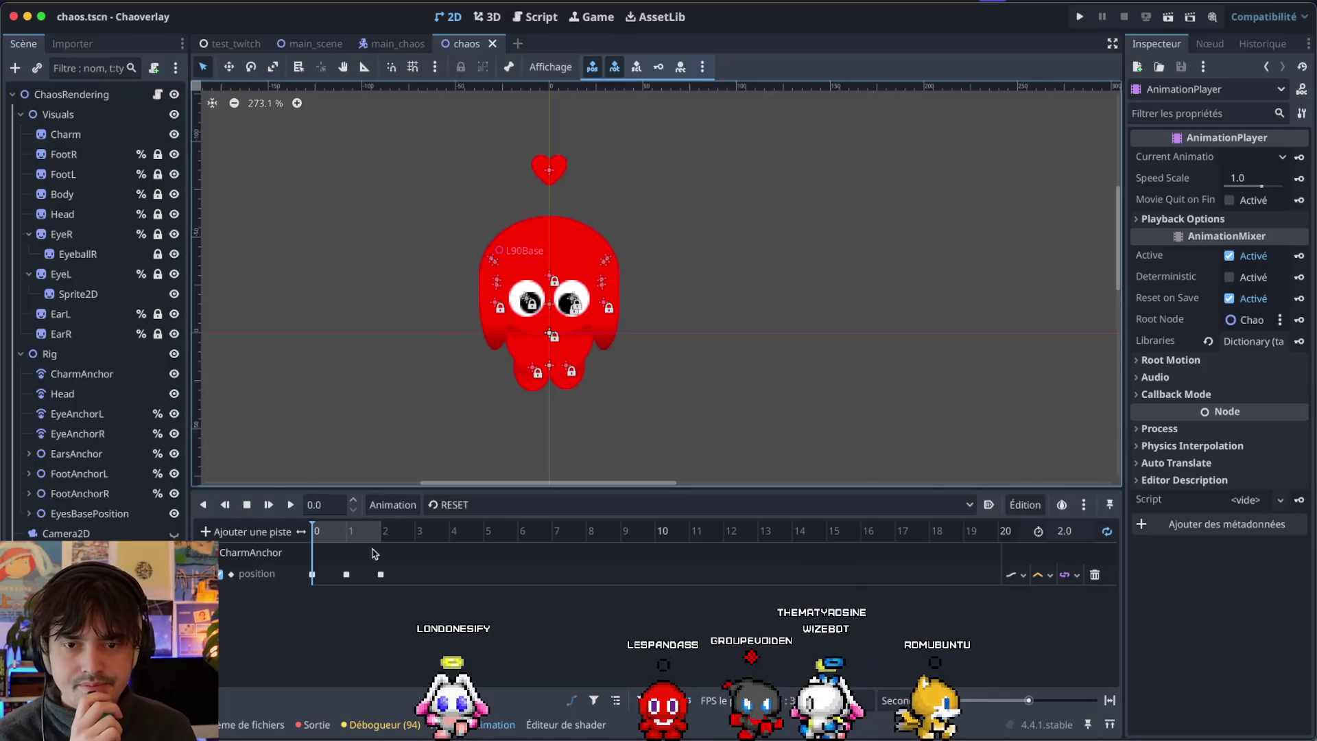
# Play RESET to watch CharmAnchor bob the heart from y -85 to -95, then stop and select its position track.
pyautogui.click(290, 504)
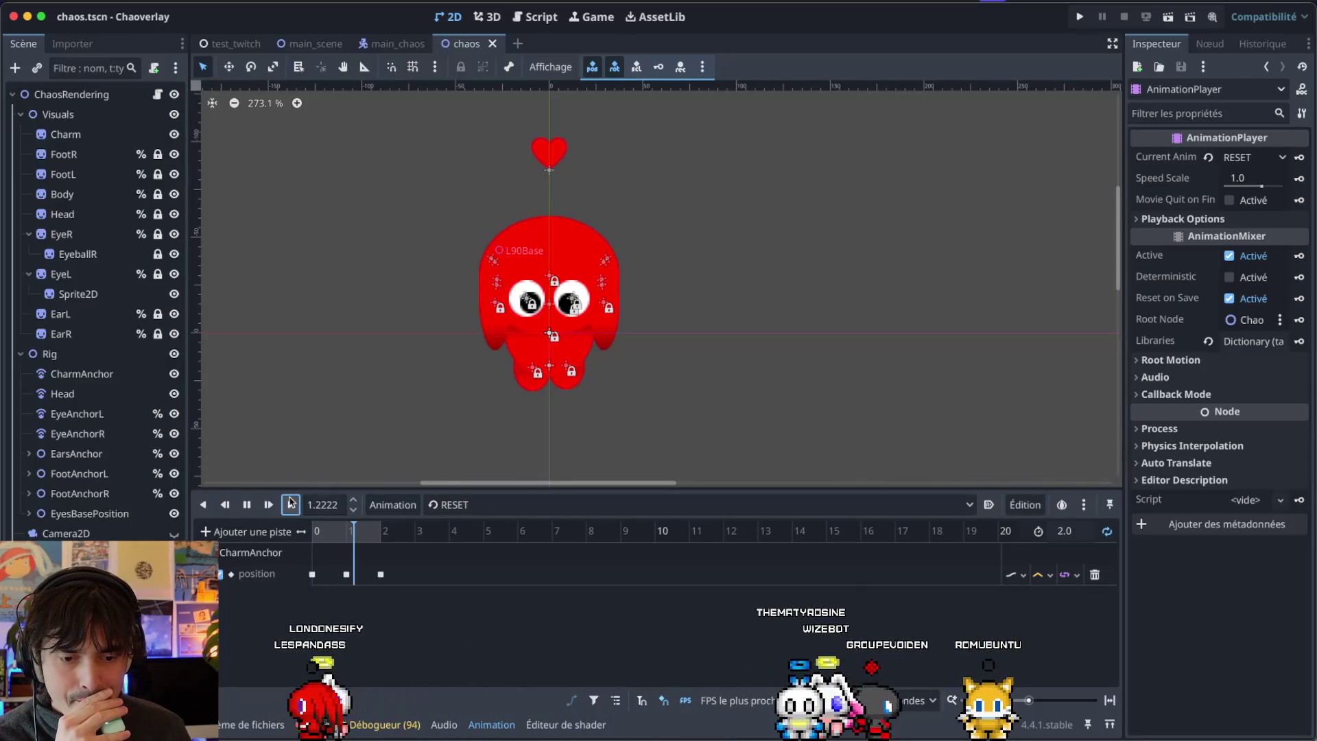
pyautogui.click(221, 553)
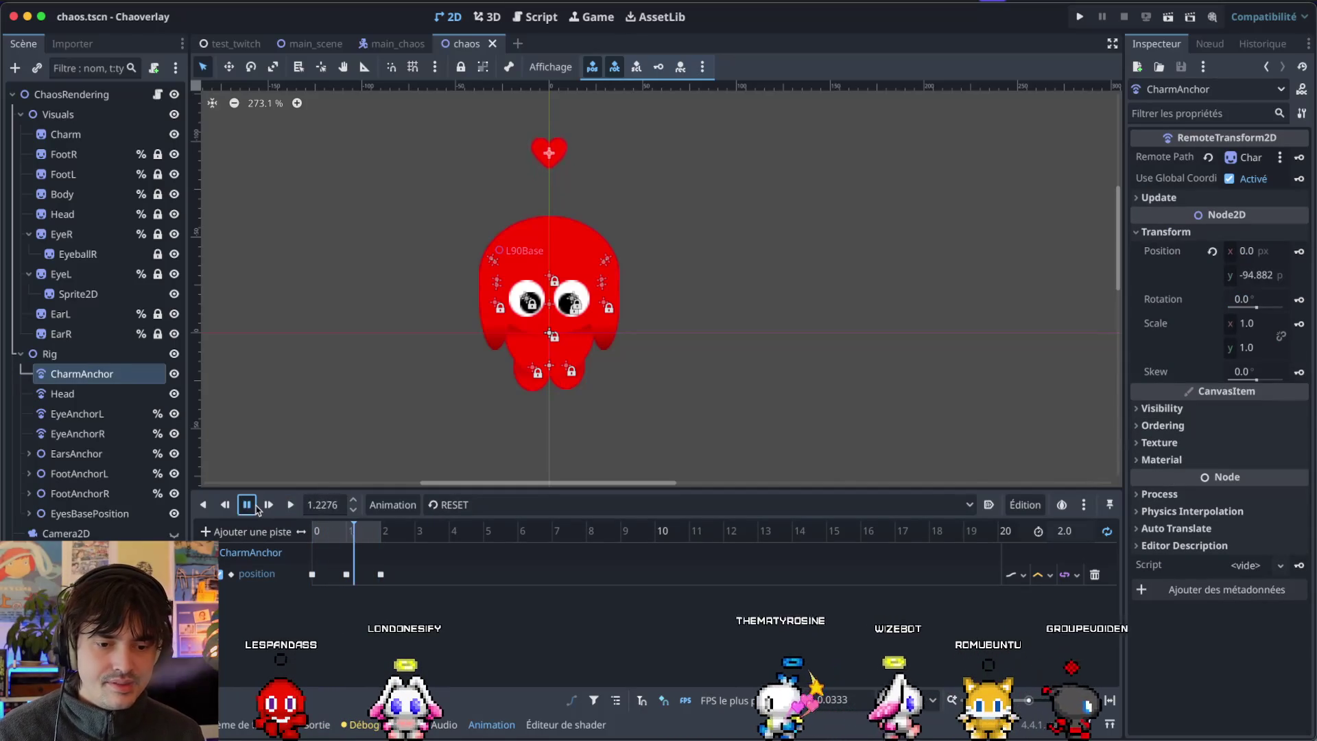
pyautogui.click(247, 504)
pyautogui.click(268, 574)
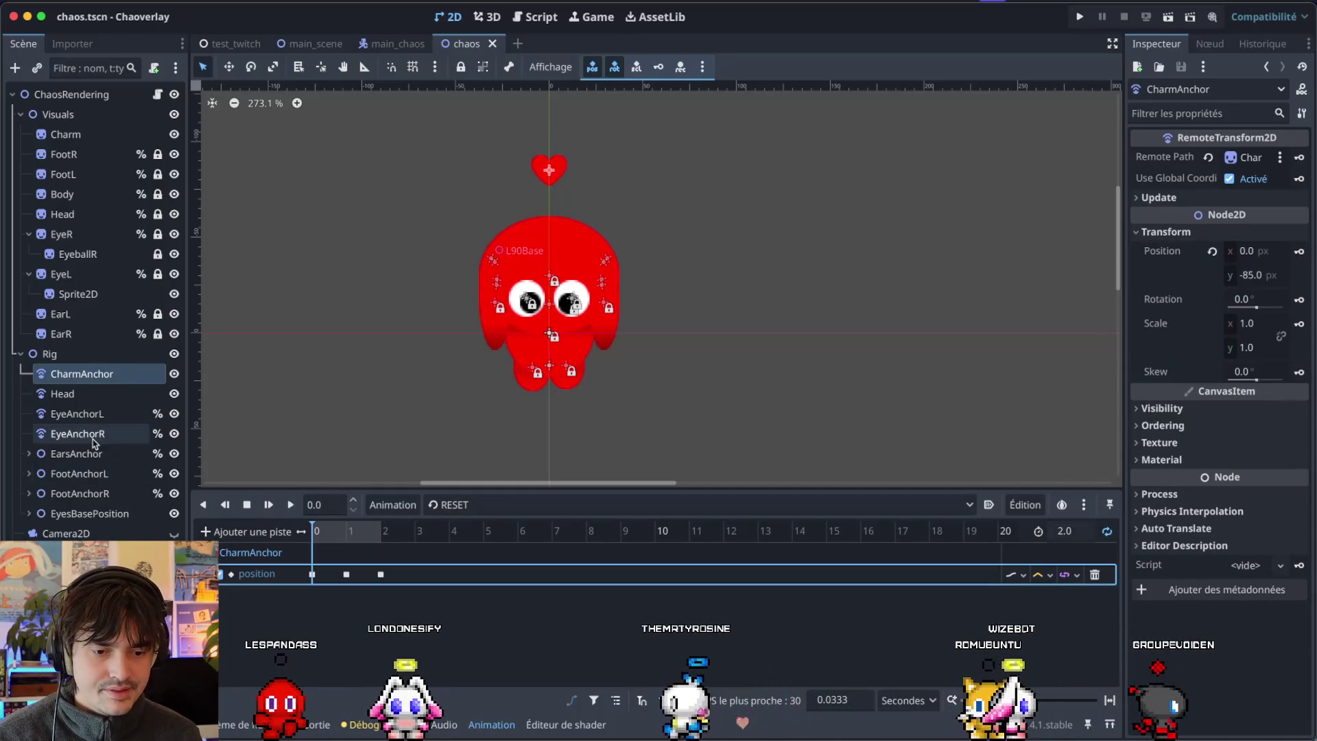
pyautogui.click(108, 396)
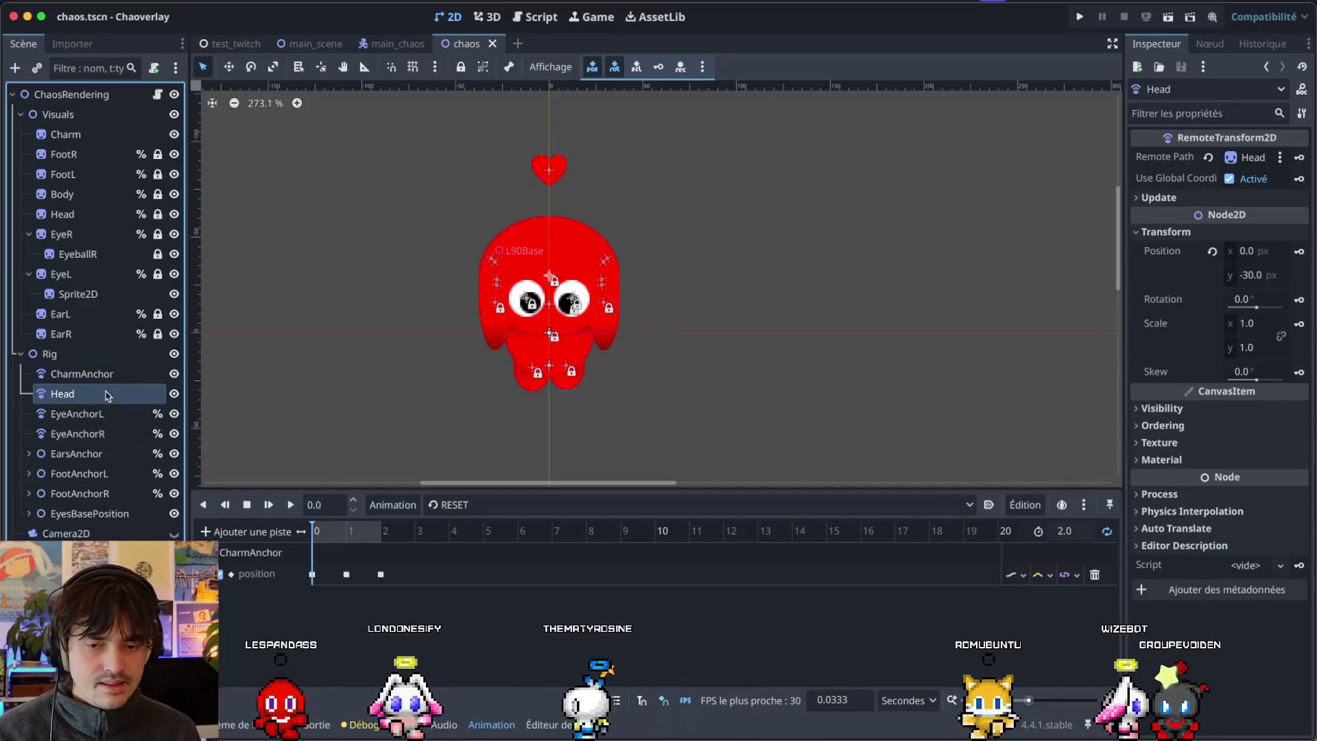
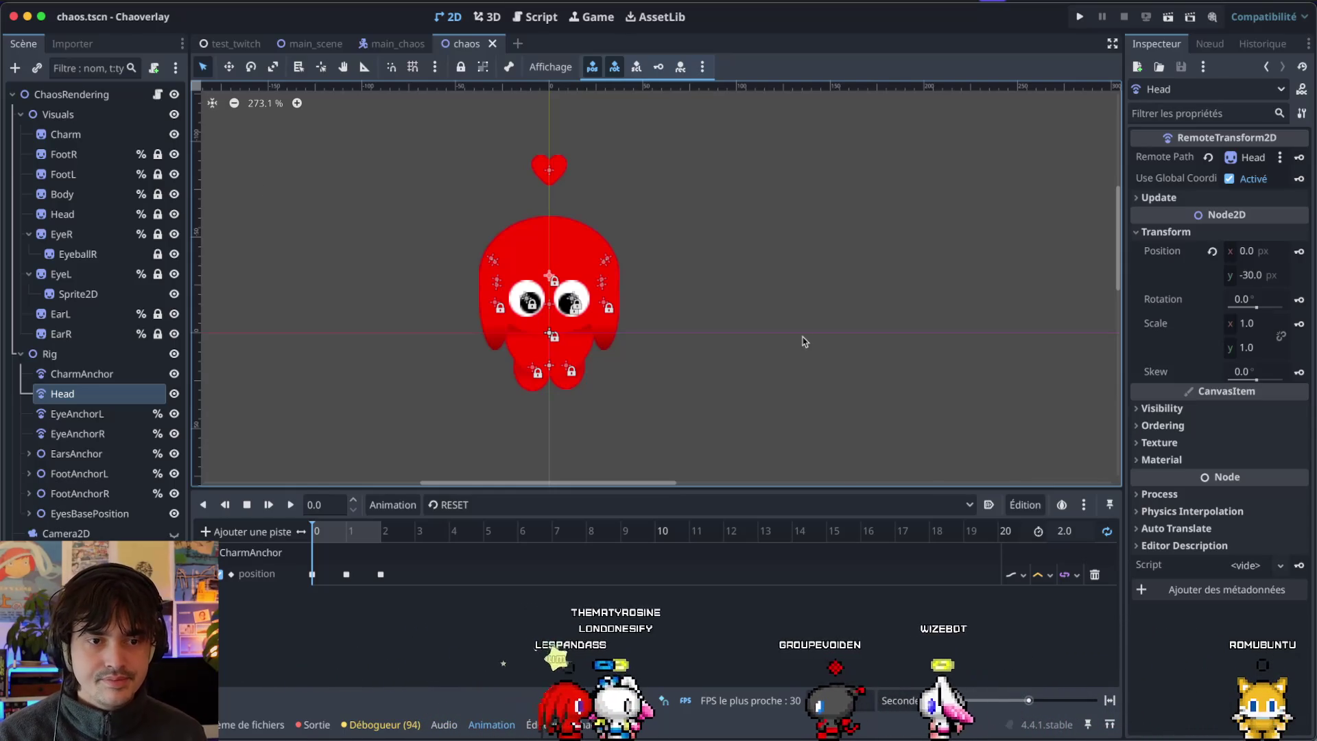
# Inspect the eye anchors, then move EyesBasePosition directly under ChaosRendering, above Visuals.
pyautogui.click(44, 413)
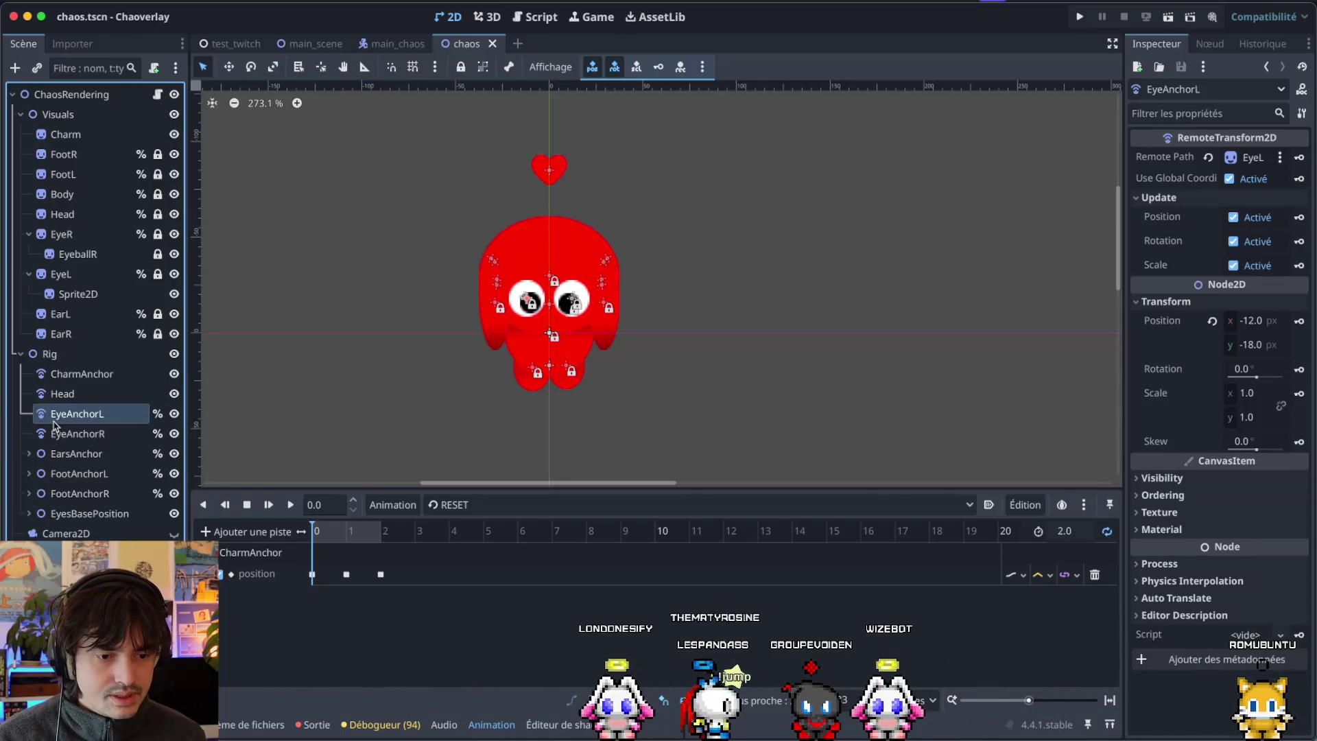
pyautogui.click(63, 435)
pyautogui.click(66, 516)
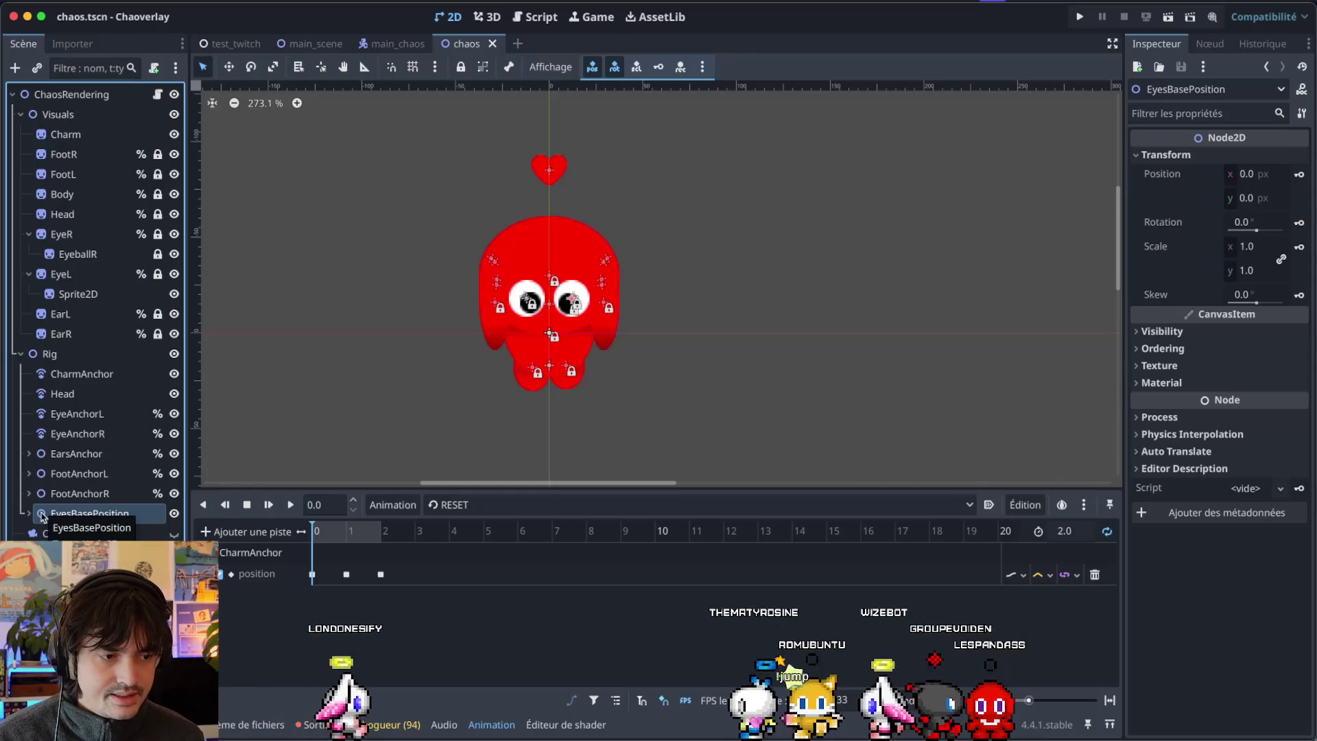
pyautogui.moveTo(48, 519); pyautogui.dragTo(79, 104)
# Collapse Visuals and inspect Rig, FootAnchorR and EarsAnchor, which sits at (0, -15).
pyautogui.click(20, 134)
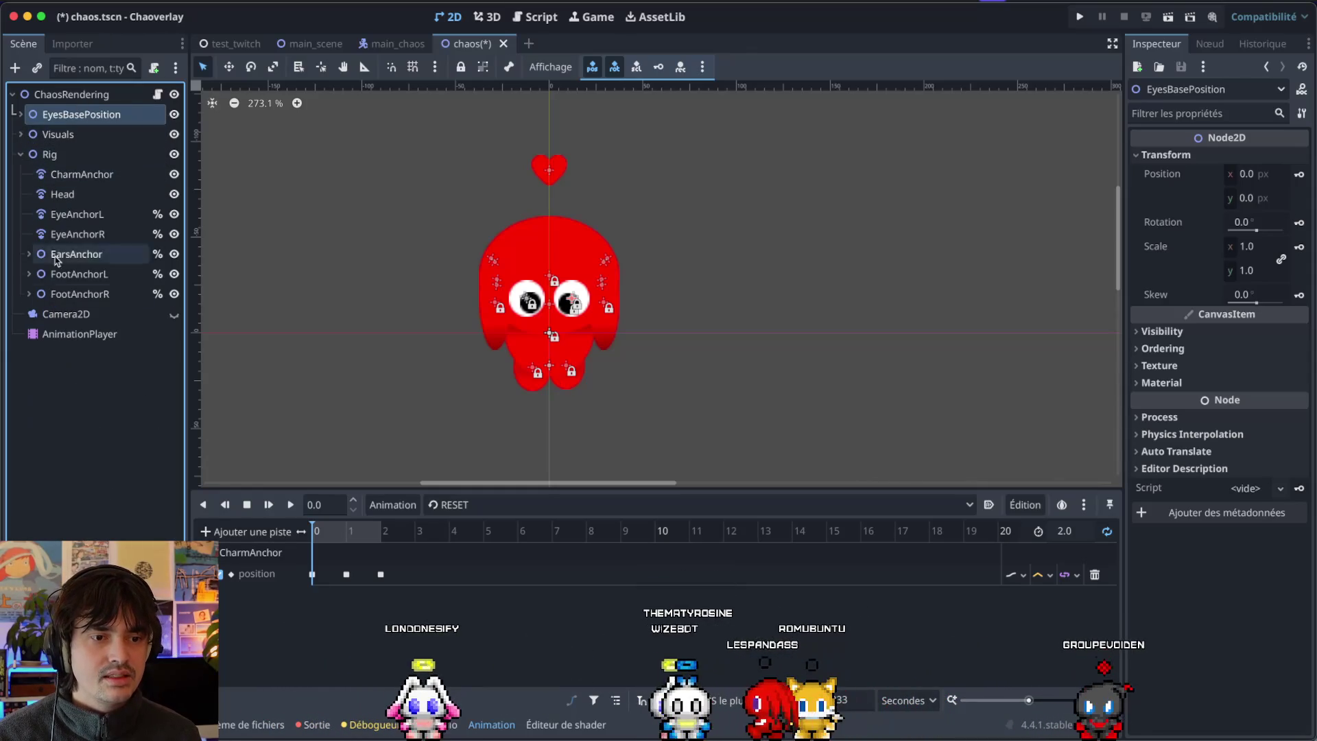
pyautogui.click(47, 137)
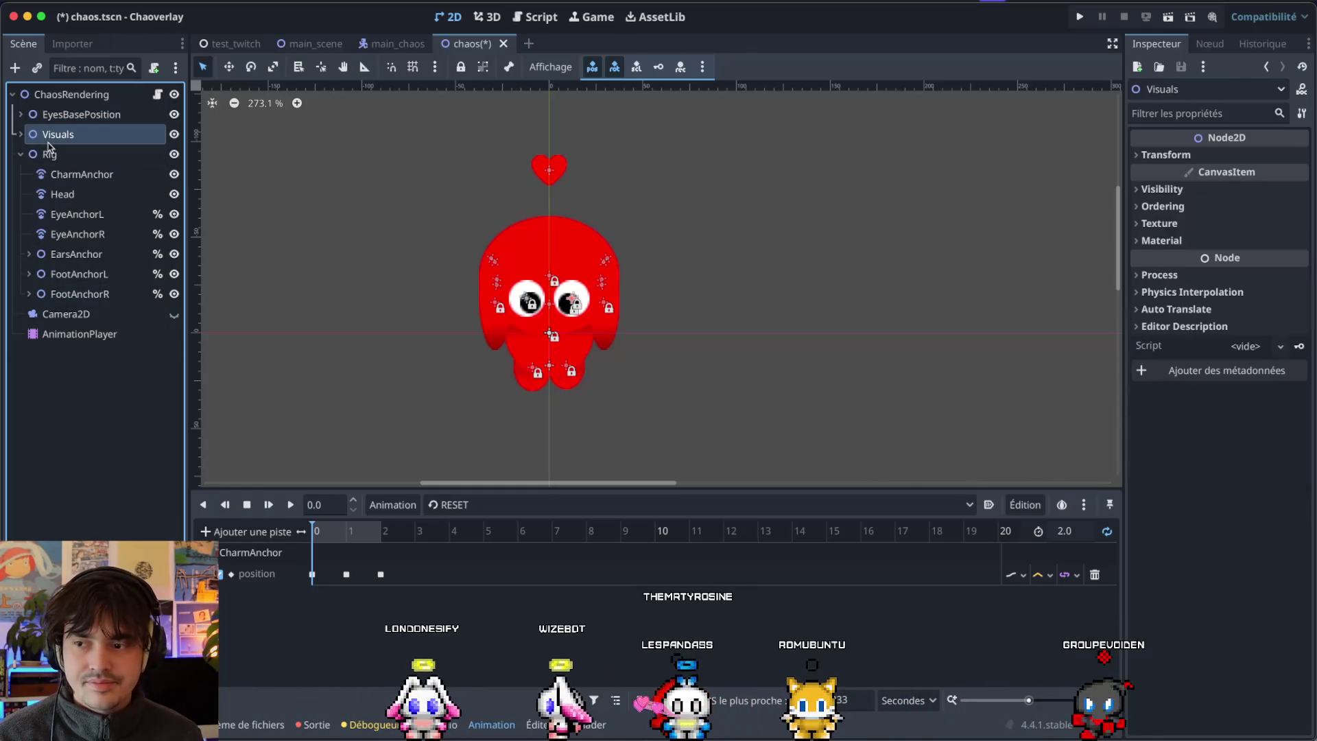
pyautogui.click(43, 146)
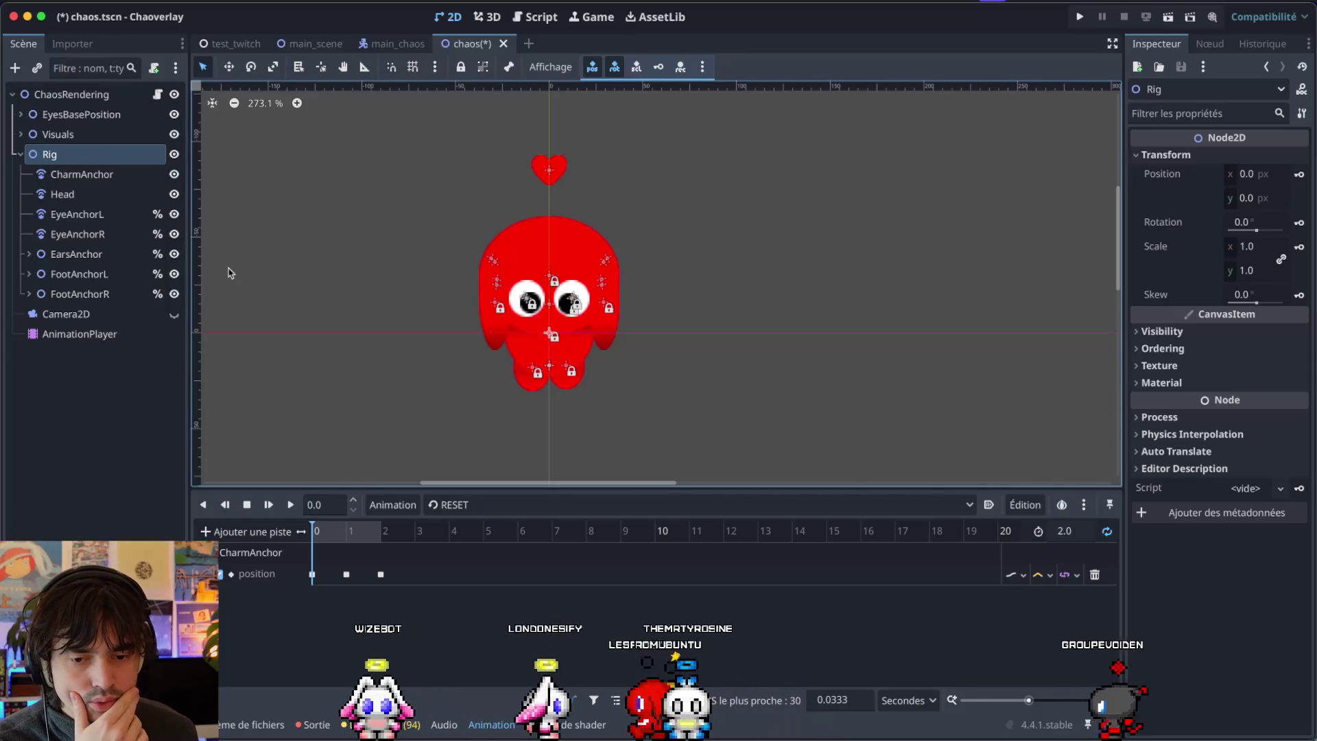
pyautogui.click(48, 297)
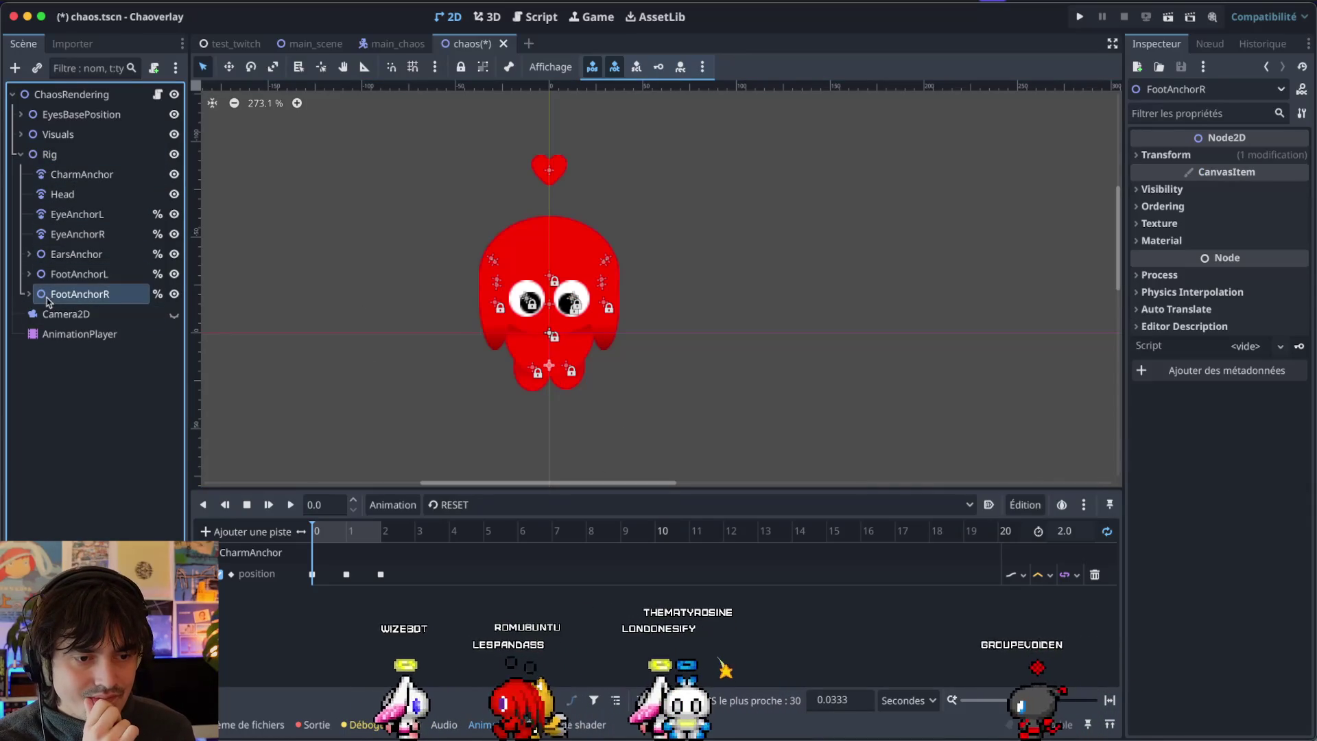
pyautogui.click(55, 256)
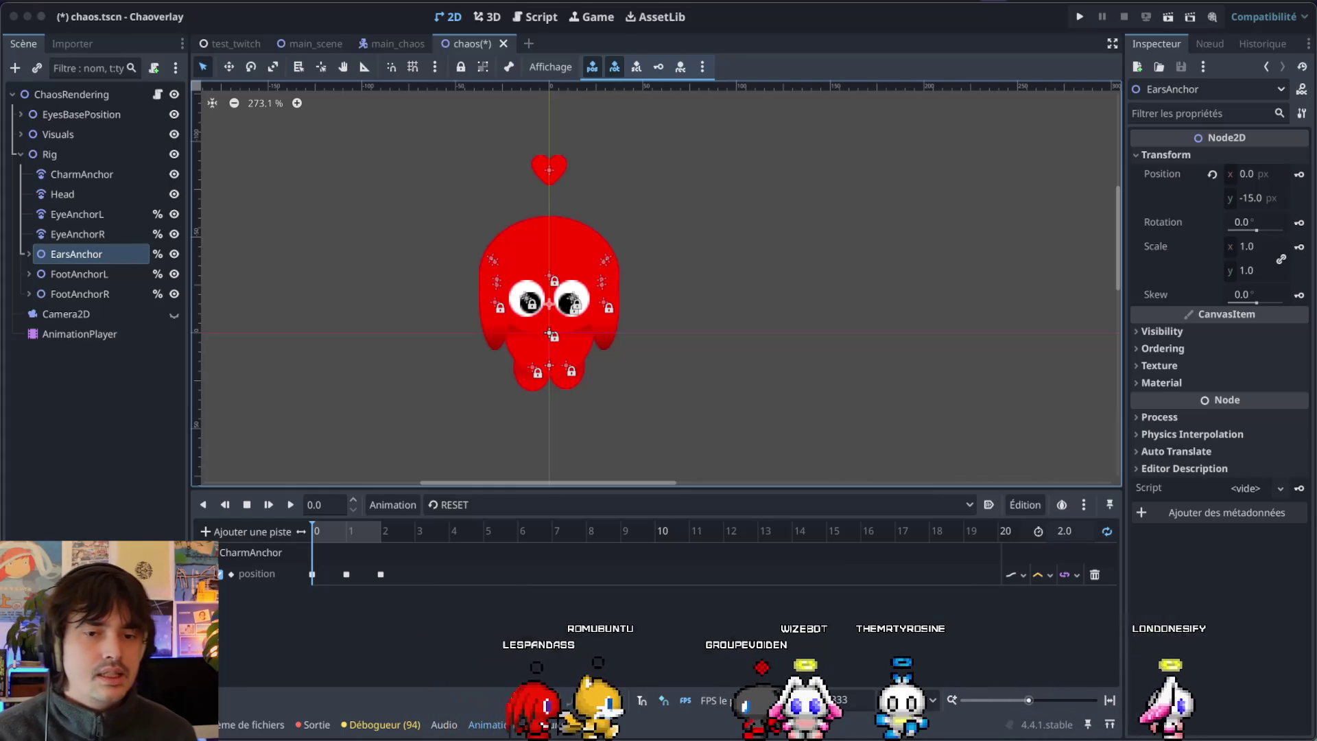
pyautogui.press('super+Tab')
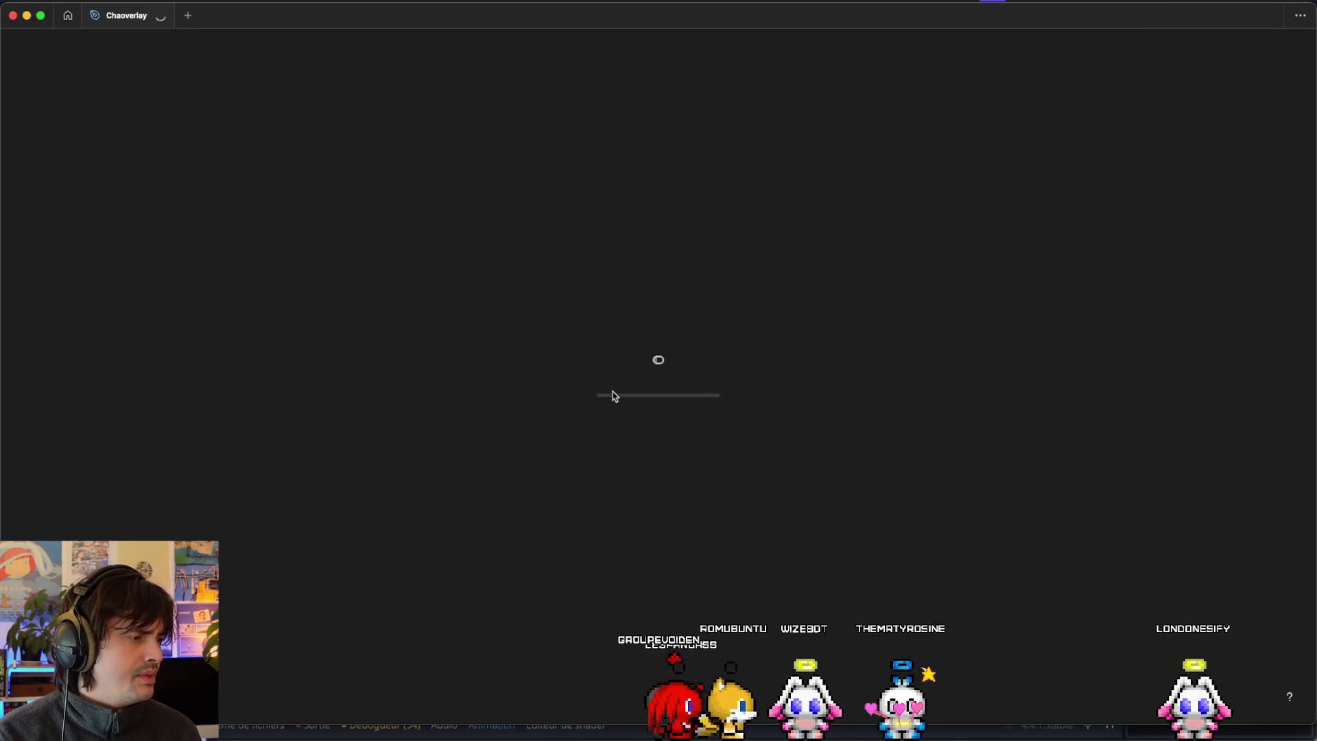
# Zoom and pan the Chaoverlay Chaos page to Frame 24 and select the red chao.
pyautogui.scroll(10, 612, 396)
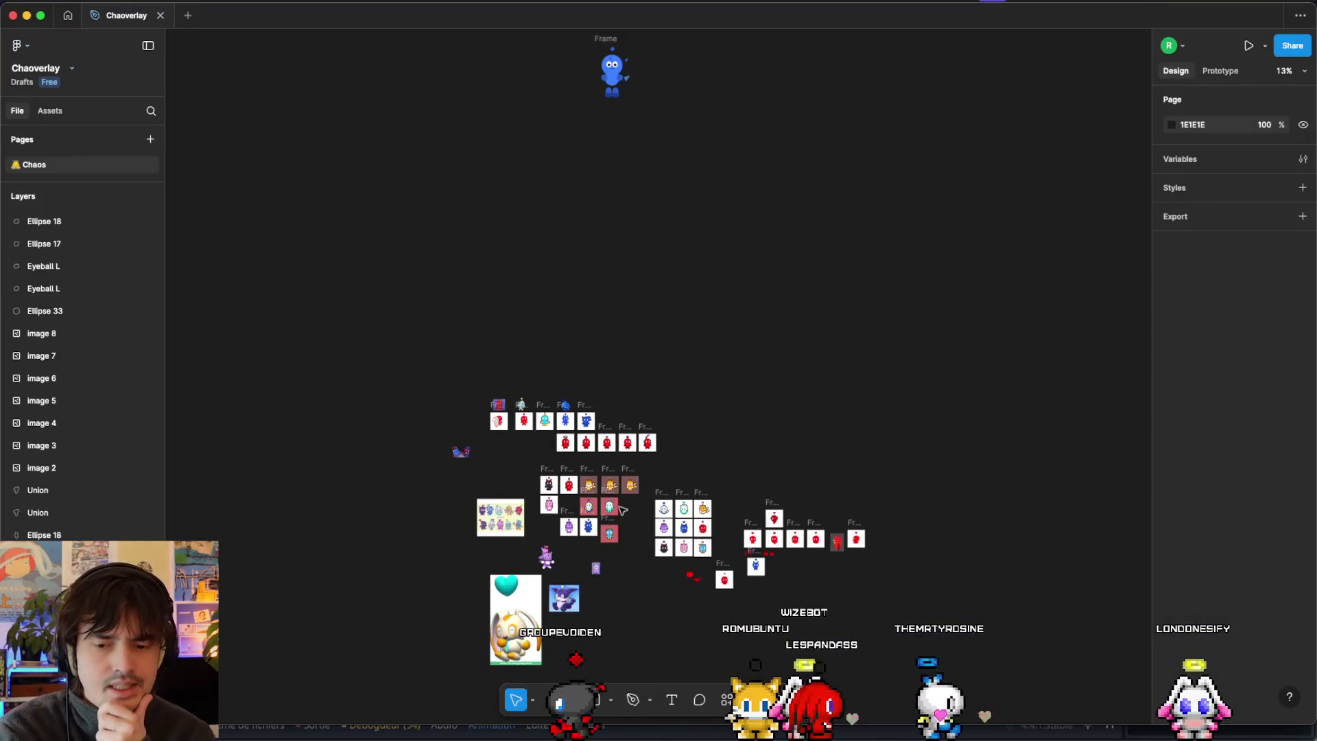
pyautogui.scroll(10, 591, 433)
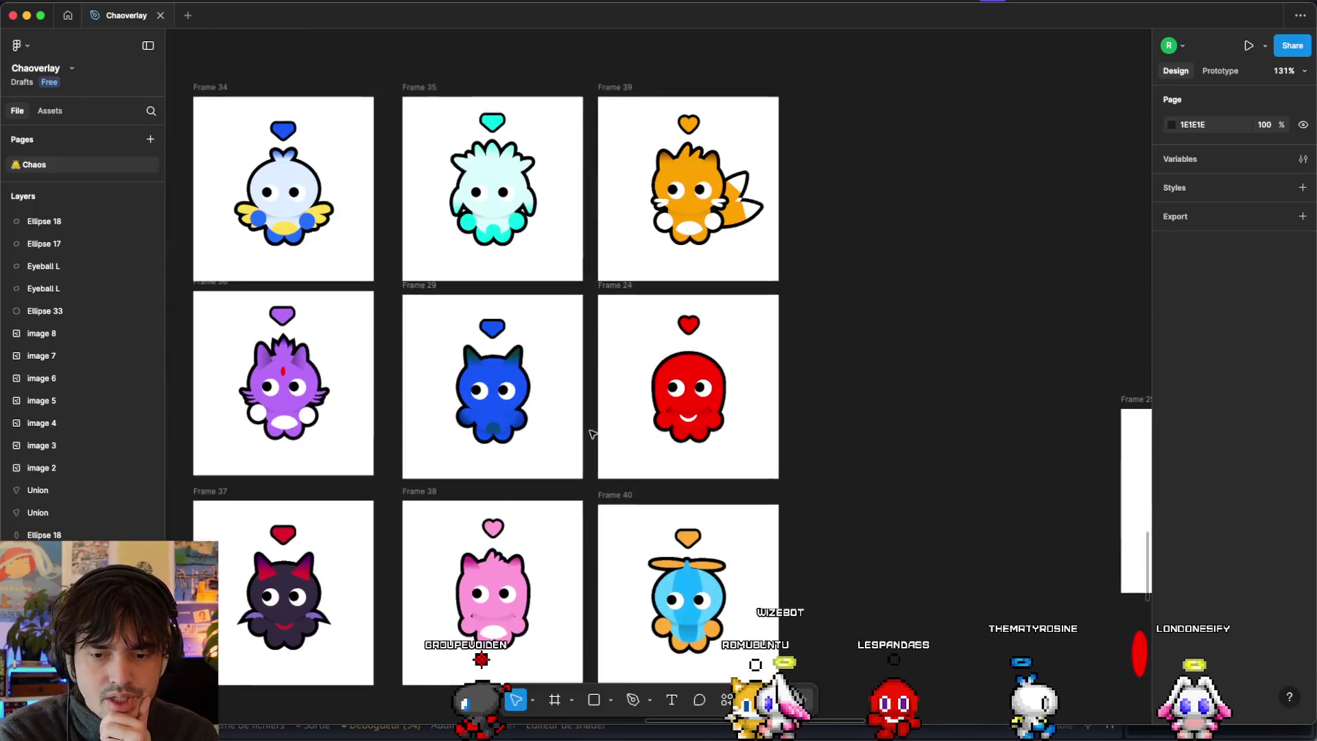
pyautogui.scroll(5, 591, 433)
pyautogui.hscroll(-10, 591, 433)
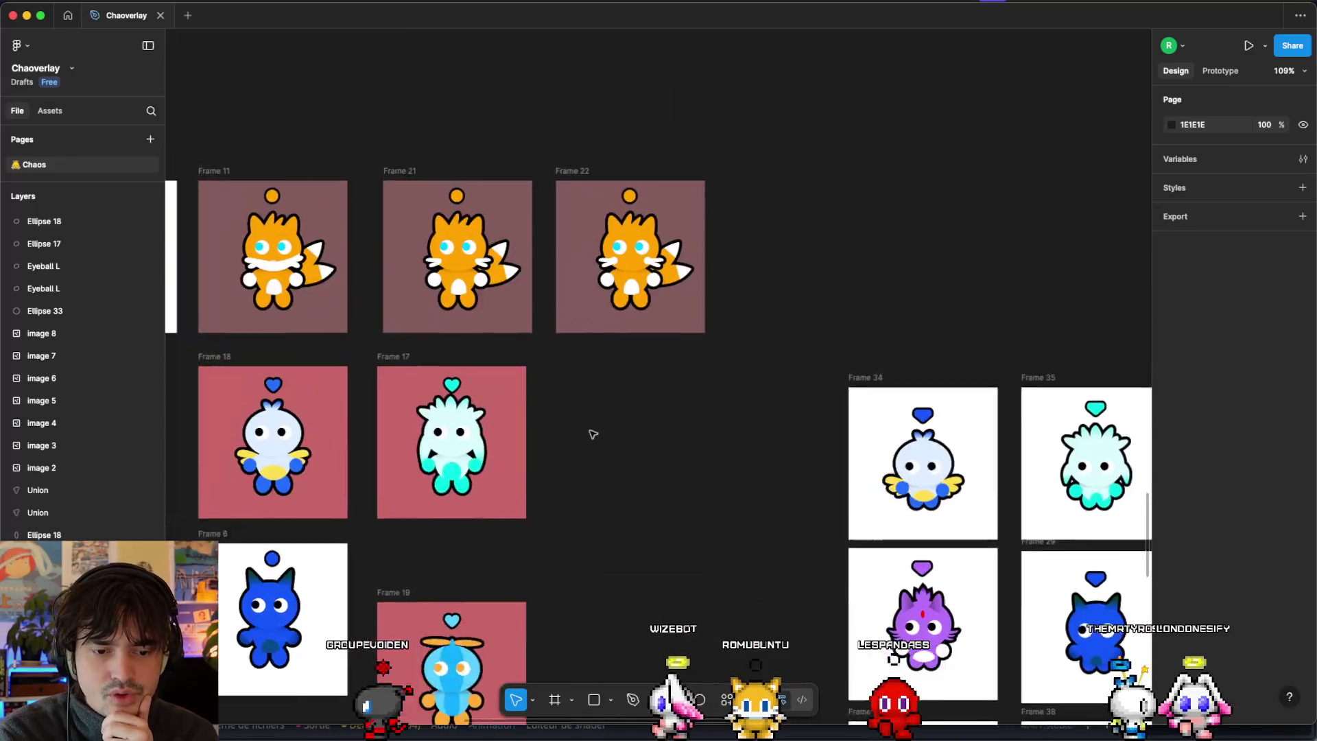
pyautogui.hscroll(10, 593, 433)
pyautogui.scroll(-3, 593, 433)
pyautogui.scroll(4, 593, 434)
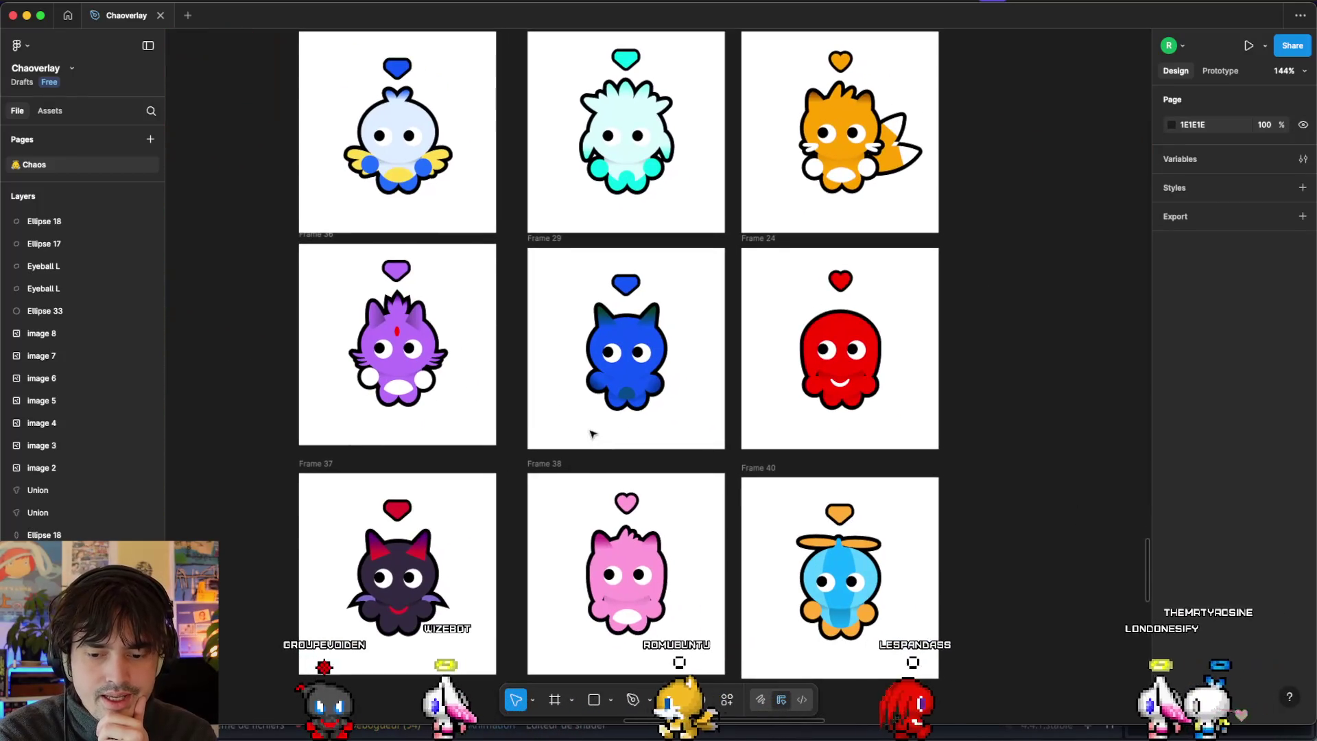
pyautogui.scroll(2, 593, 433)
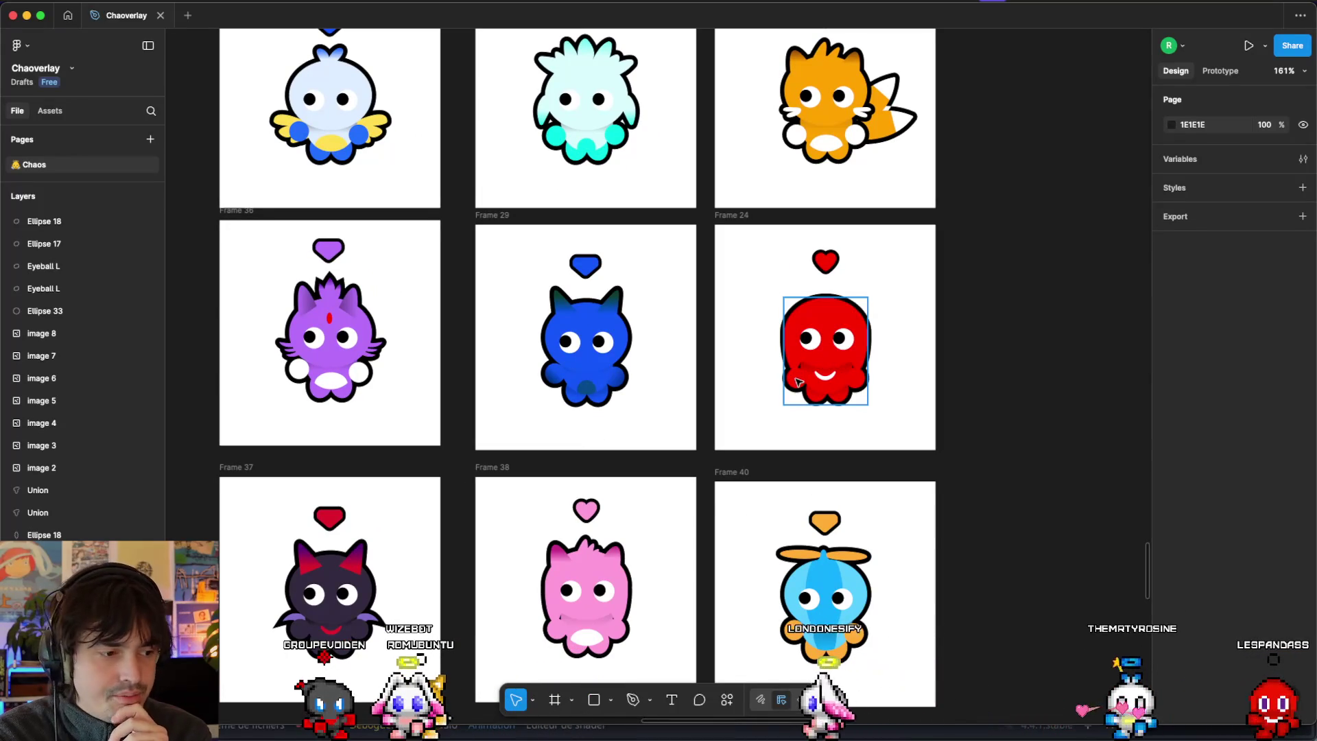
pyautogui.scroll(2, 799, 382)
pyautogui.hscroll(2, 799, 382)
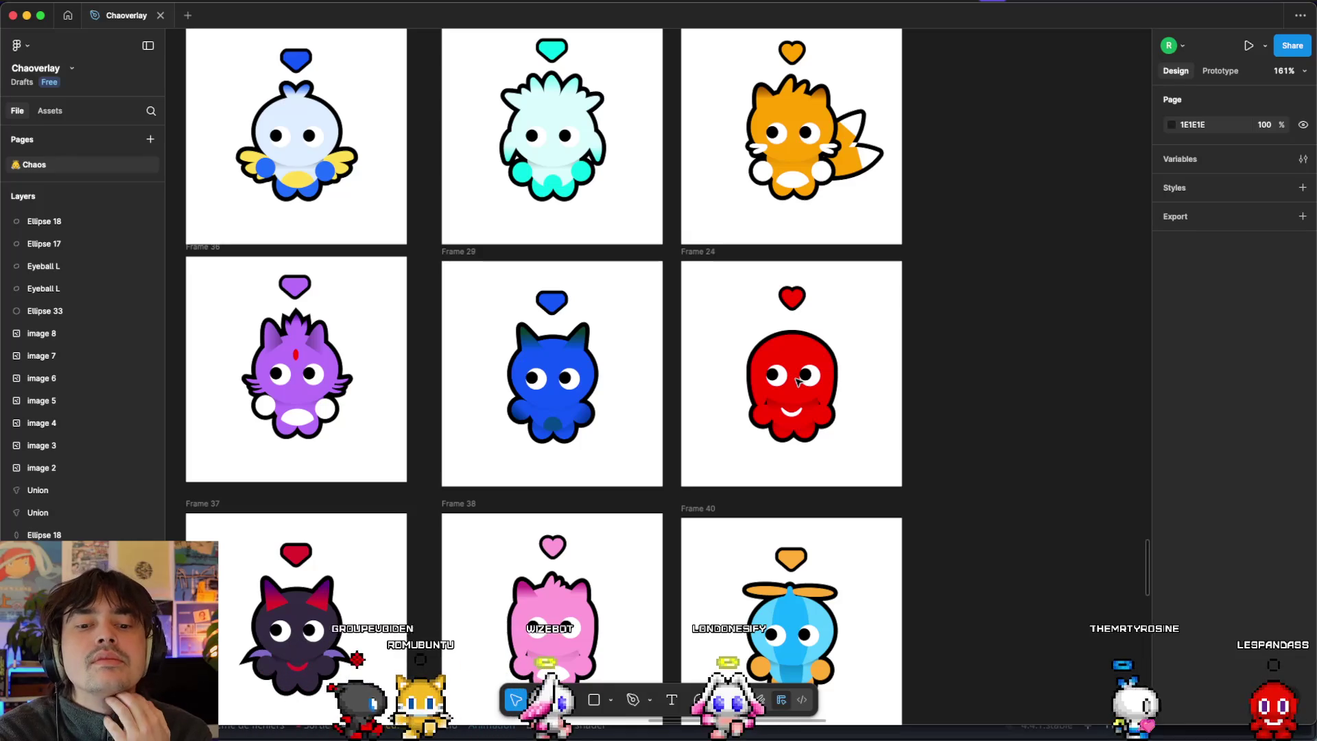
pyautogui.scroll(-1, 798, 382)
pyautogui.hscroll(1, 798, 382)
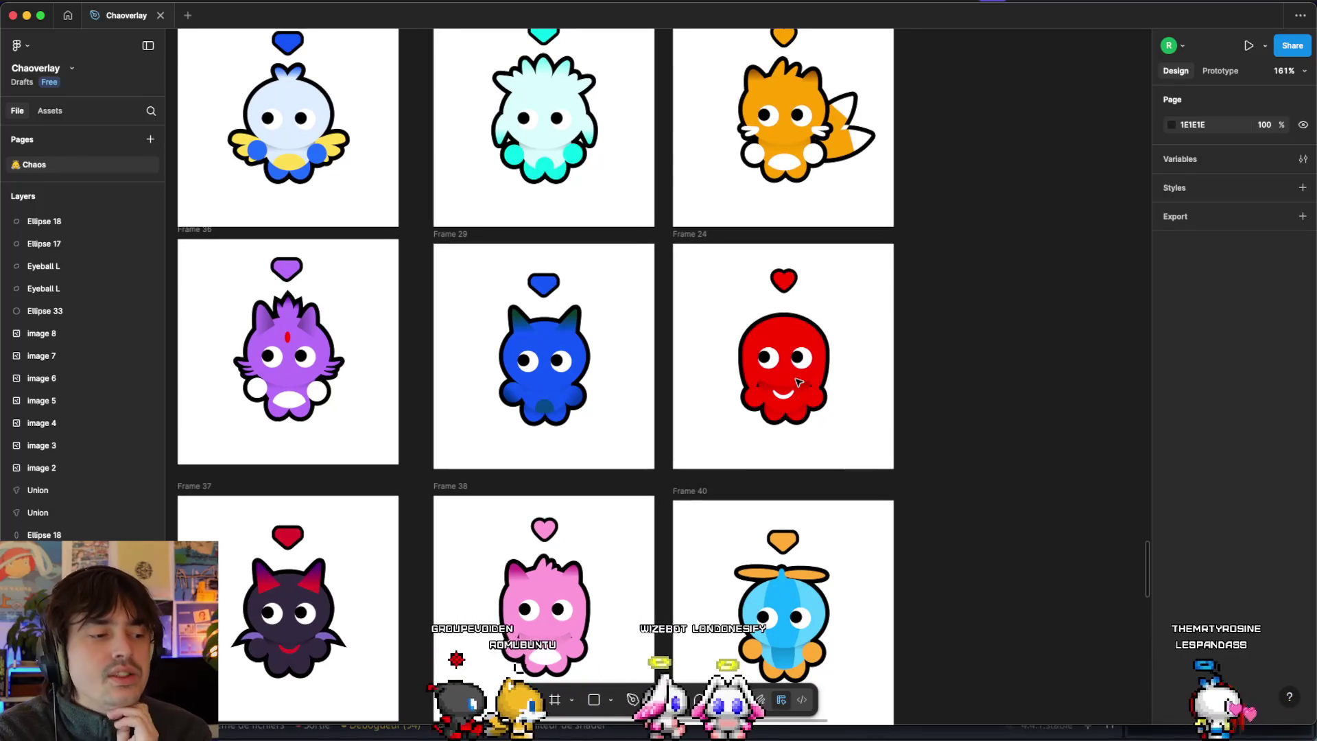
pyautogui.click(798, 410)
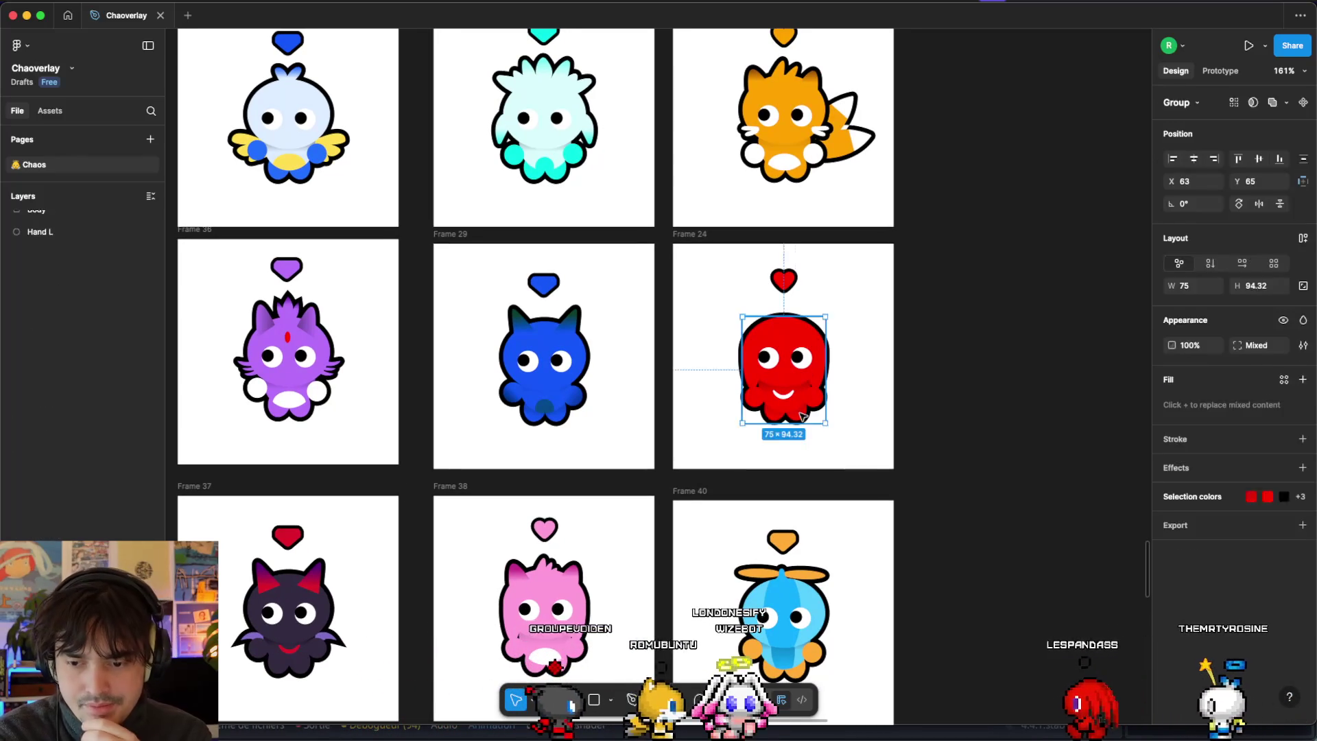
# Select the red chao's left hand circle, Hand L, and start a PNG export.
pyautogui.click(798, 412)
pyautogui.click(837, 425)
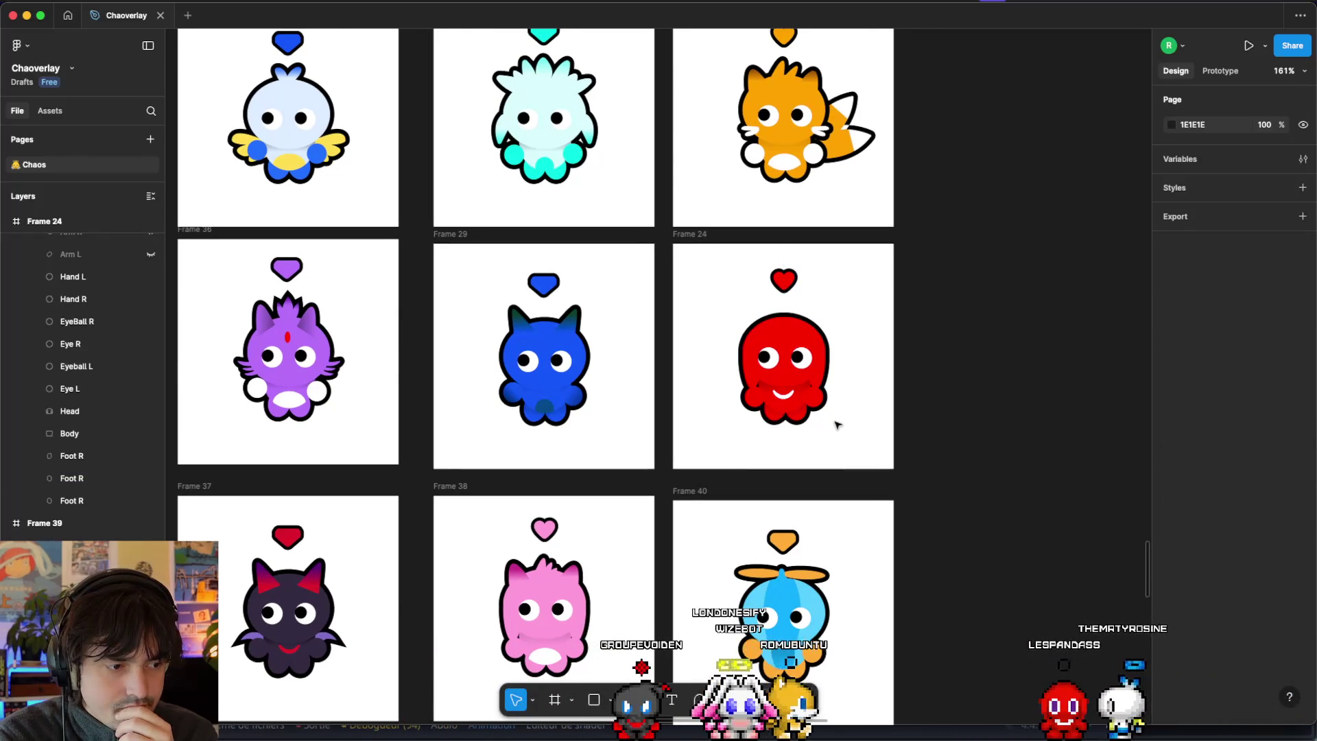
pyautogui.scroll(5, 835, 424)
pyautogui.doubleClick(792, 407)
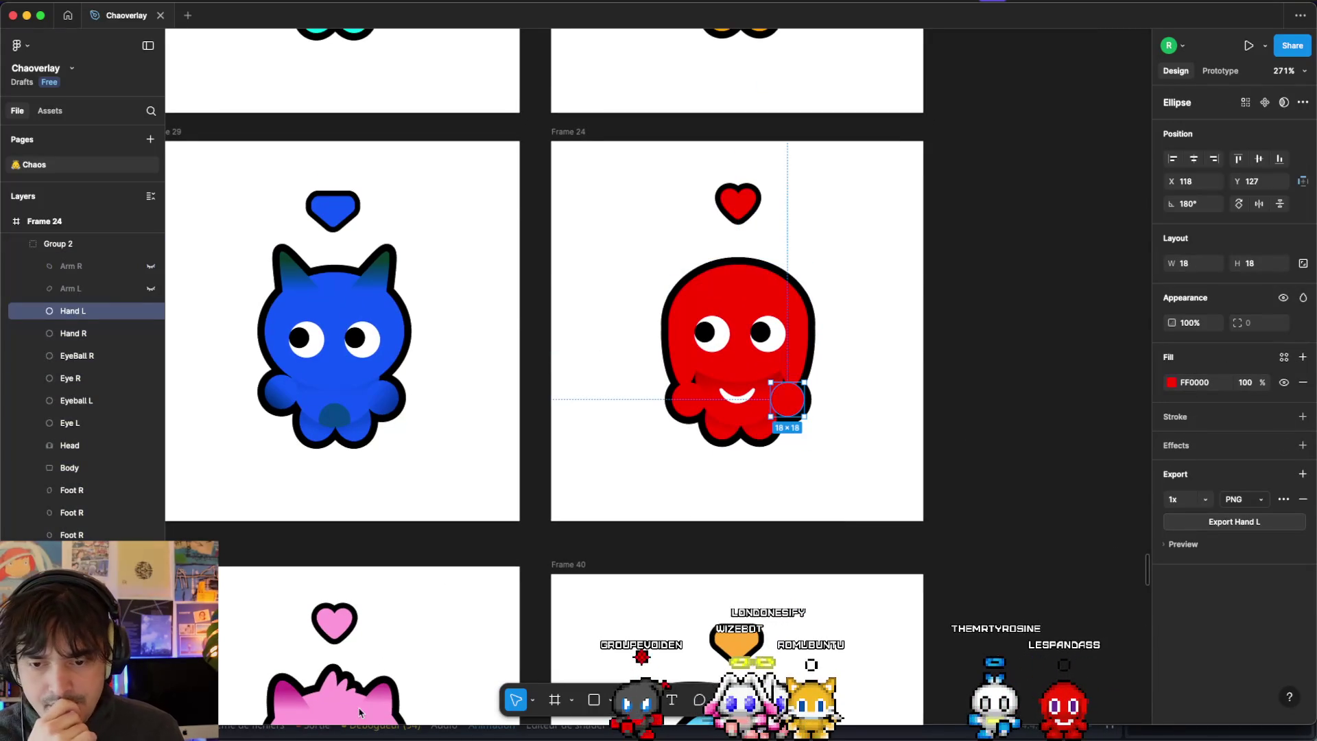
pyautogui.press('super+shift+e')
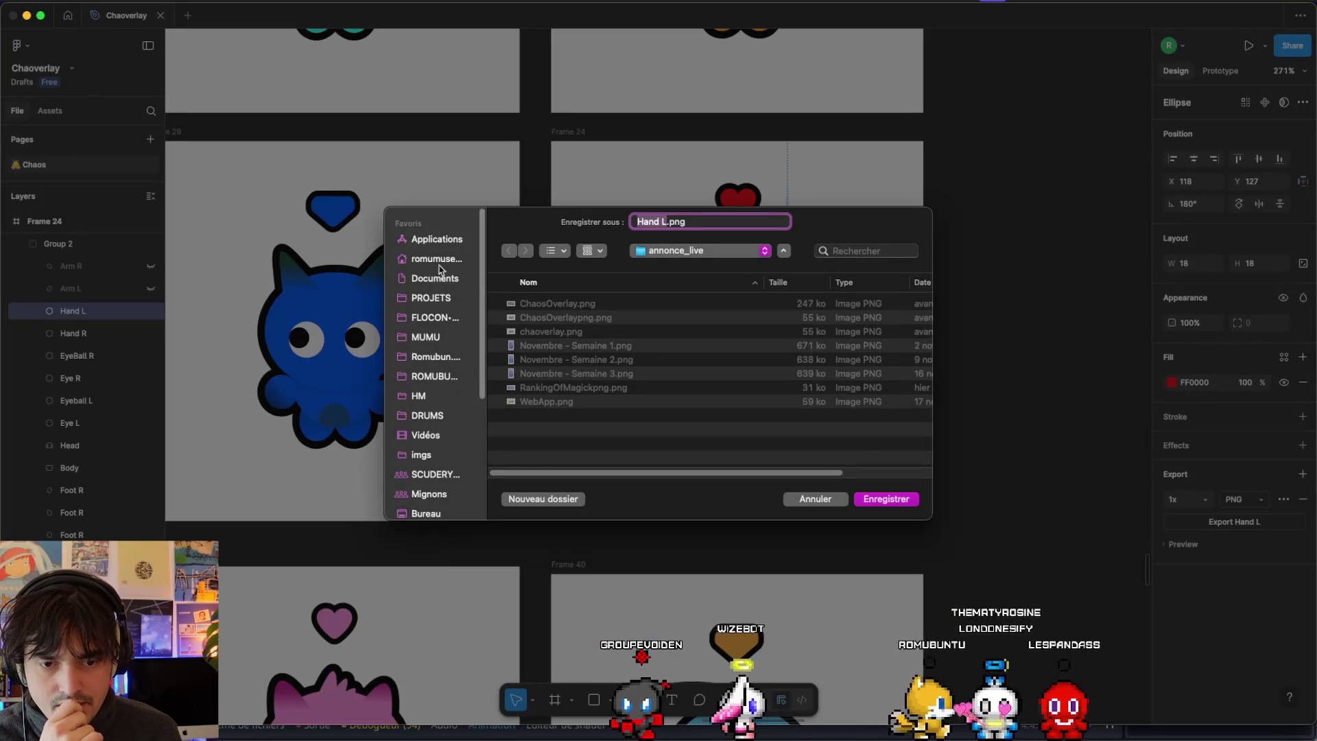
# Save the hand as Hand.png in chaoverlay/images/chaos/knucles.
pyautogui.click(445, 257)
pyautogui.doubleClick(541, 388)
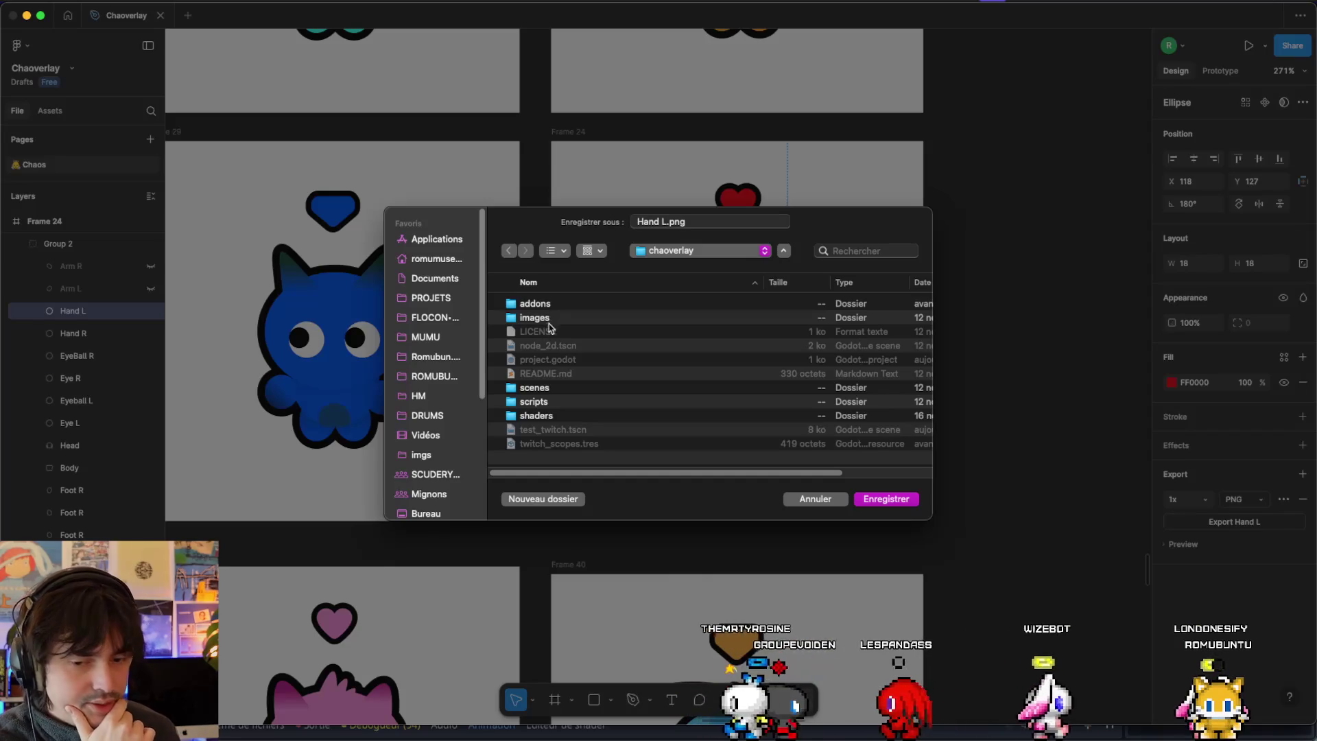
pyautogui.doubleClick(534, 317)
pyautogui.doubleClick(529, 304)
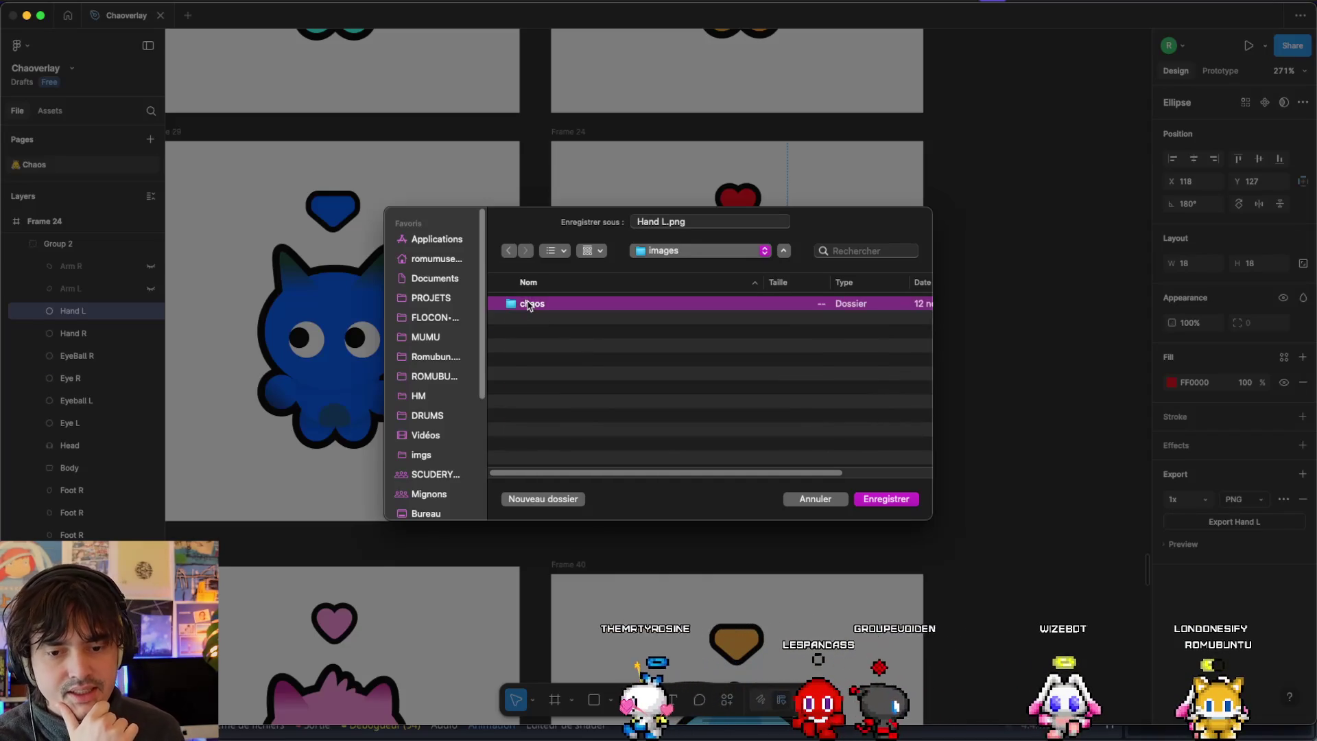
pyautogui.doubleClick(535, 443)
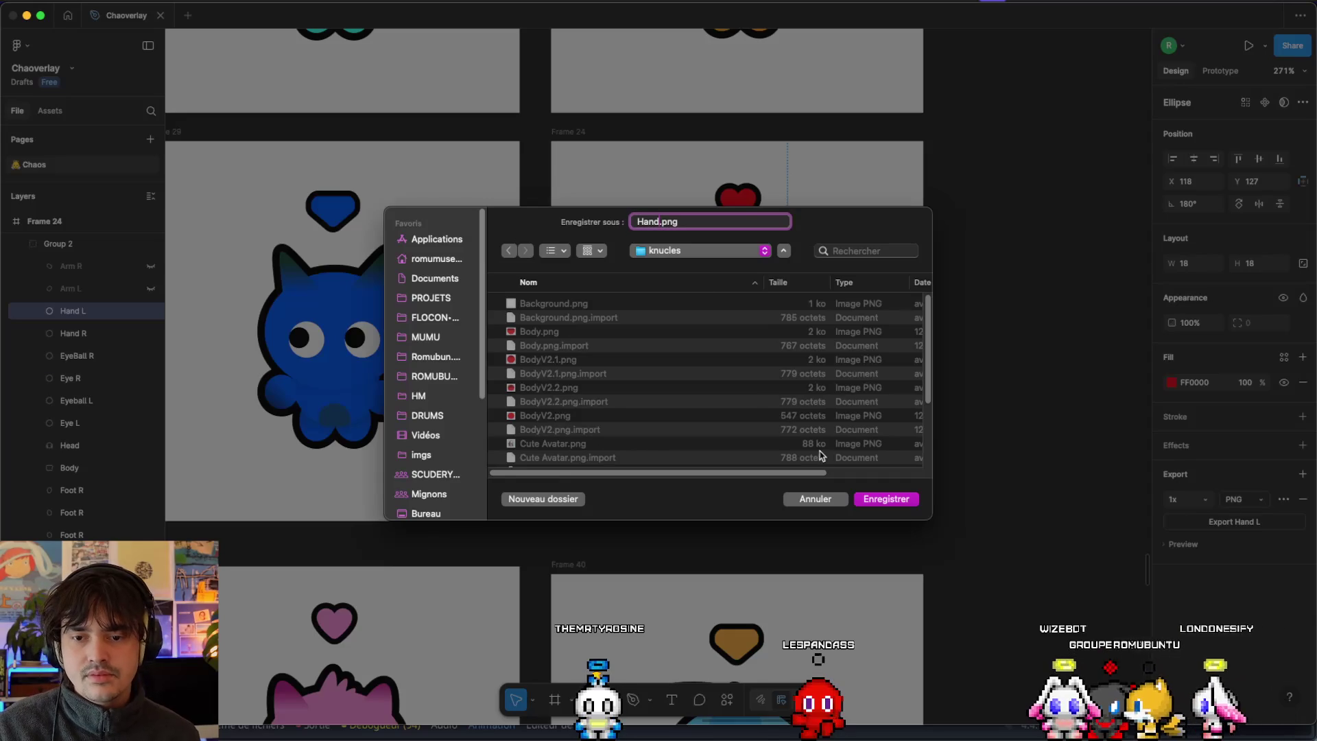
pyautogui.click(883, 500)
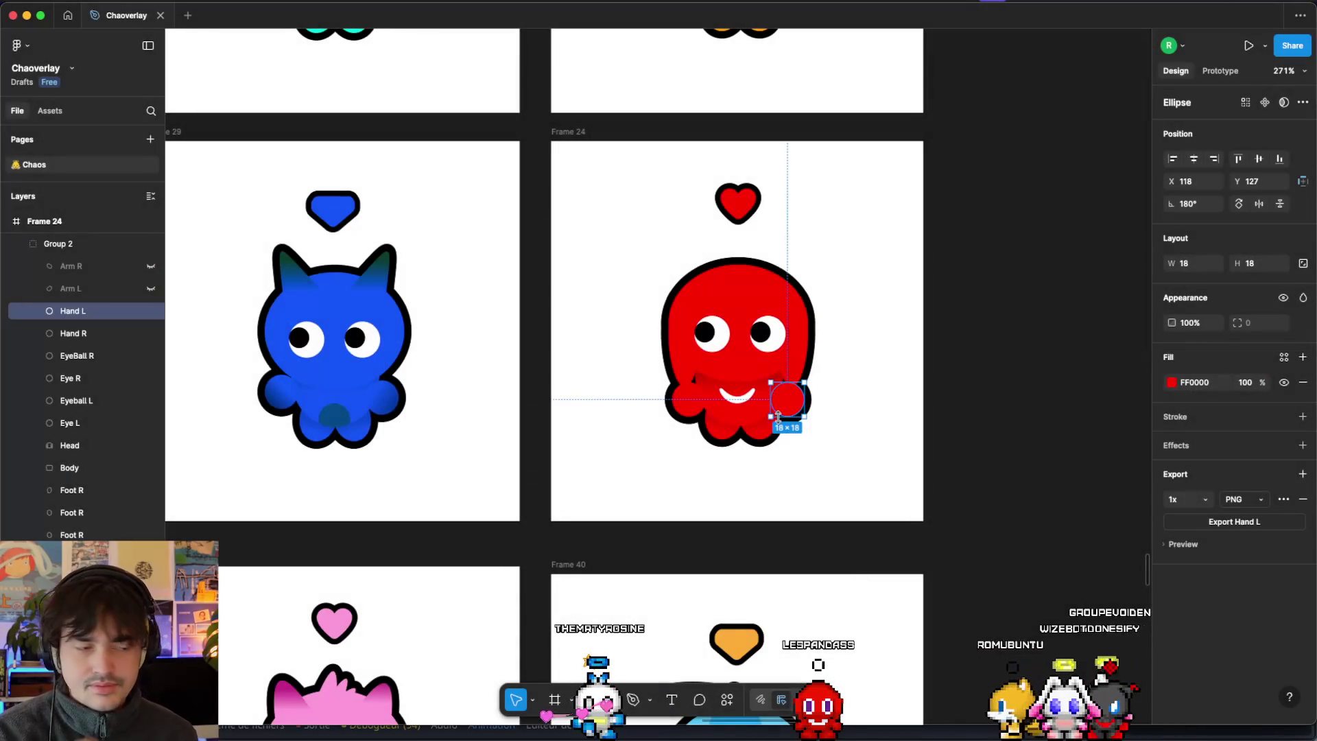
pyautogui.click(930, 356)
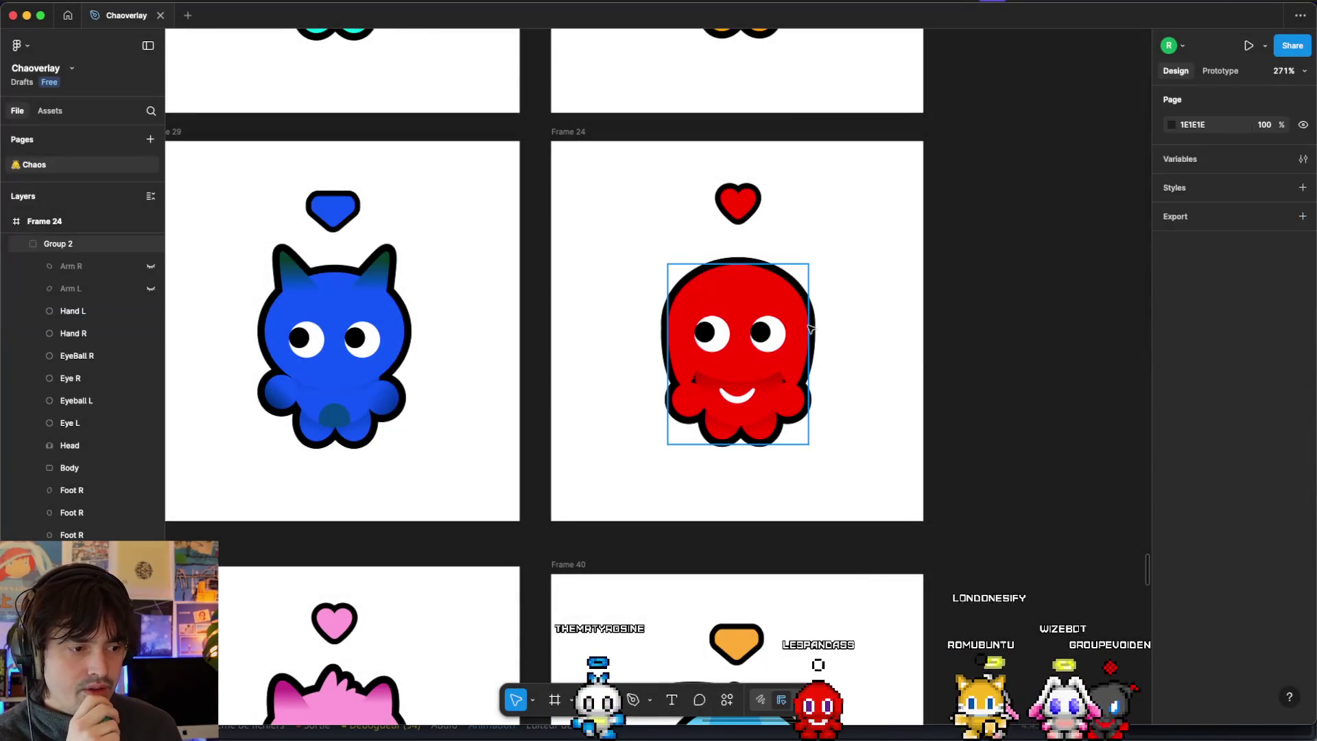
pyautogui.hotkey('ctrl', 'Up')
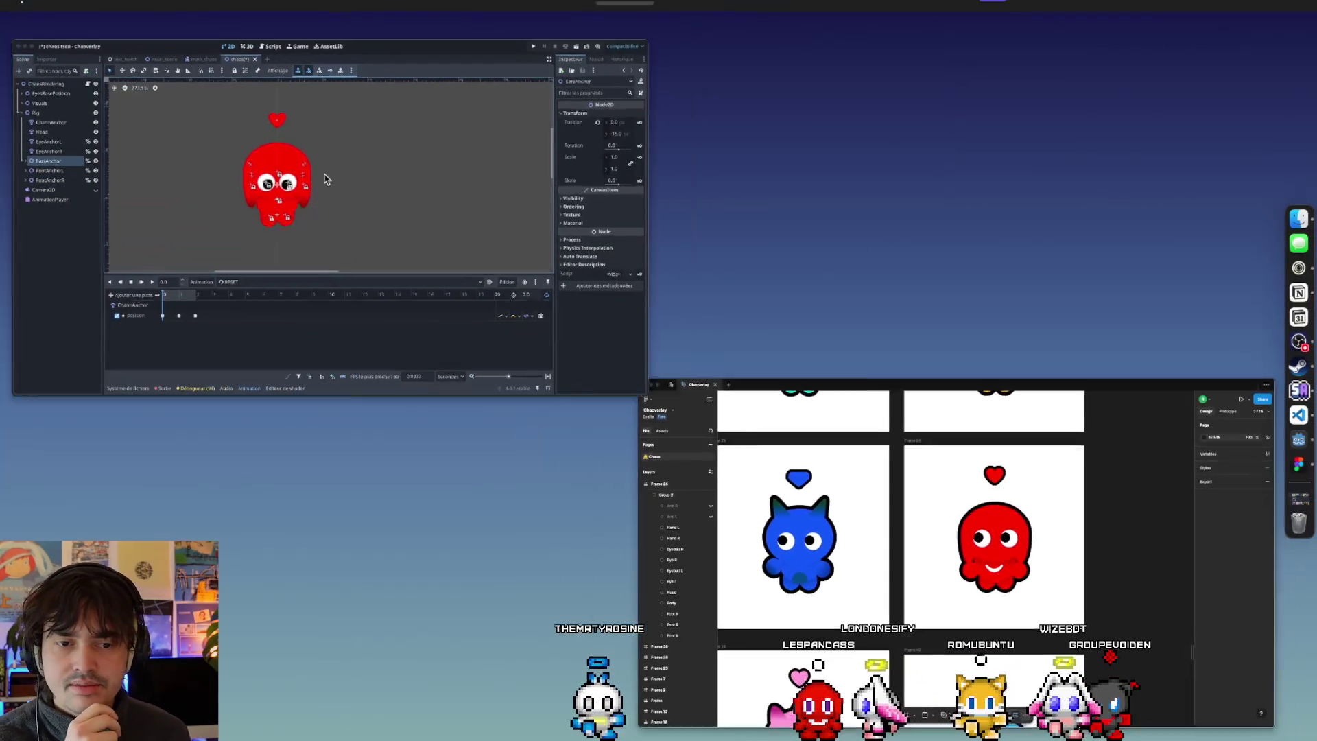
# Bring the Godot chaos scene back to the front and select the Rig node, leaving it unchanged.
pyautogui.click(218, 216)
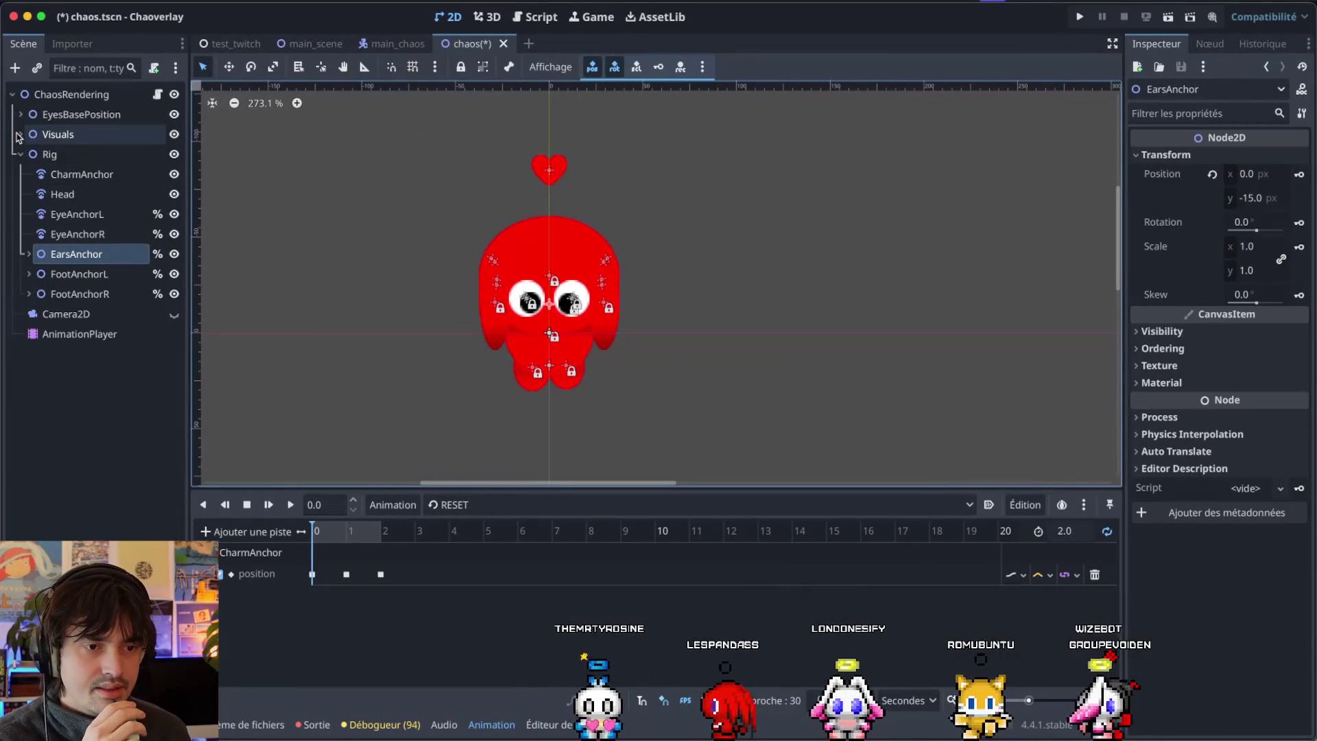
pyautogui.click(60, 155)
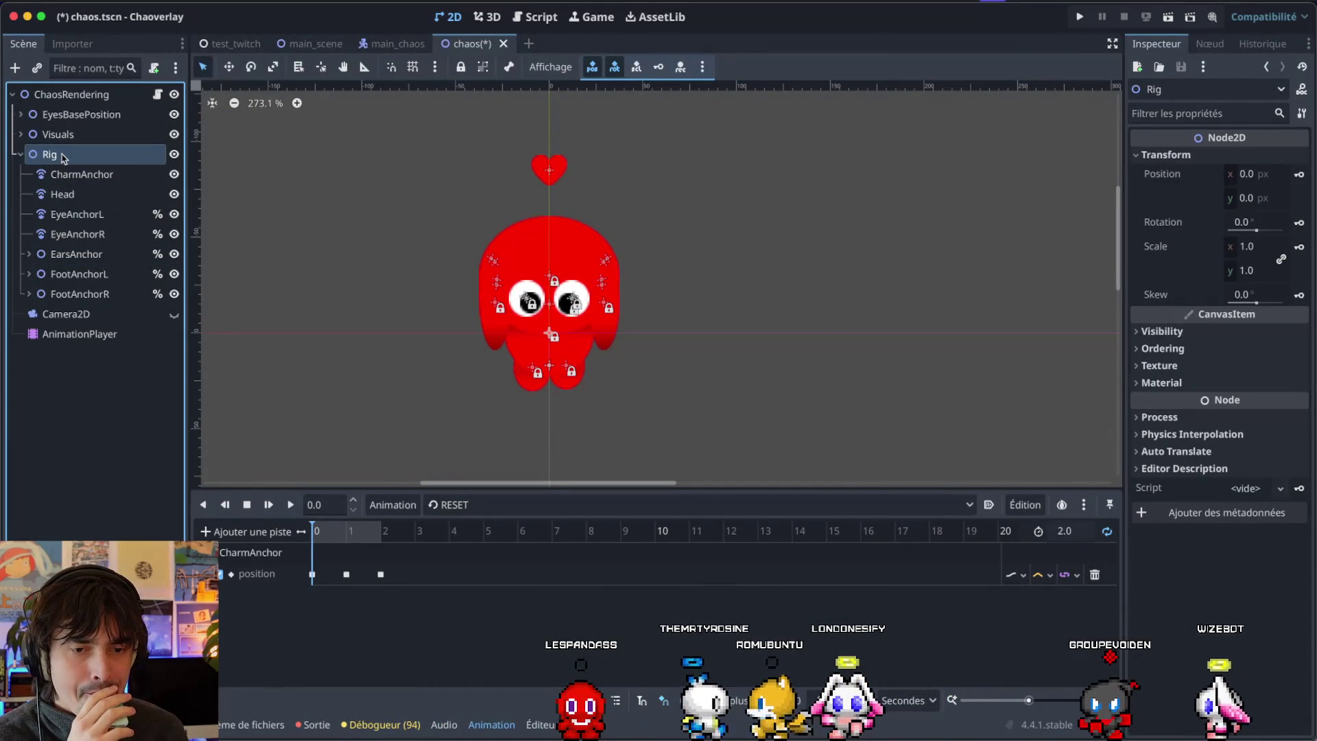
pyautogui.rightClick(63, 158)
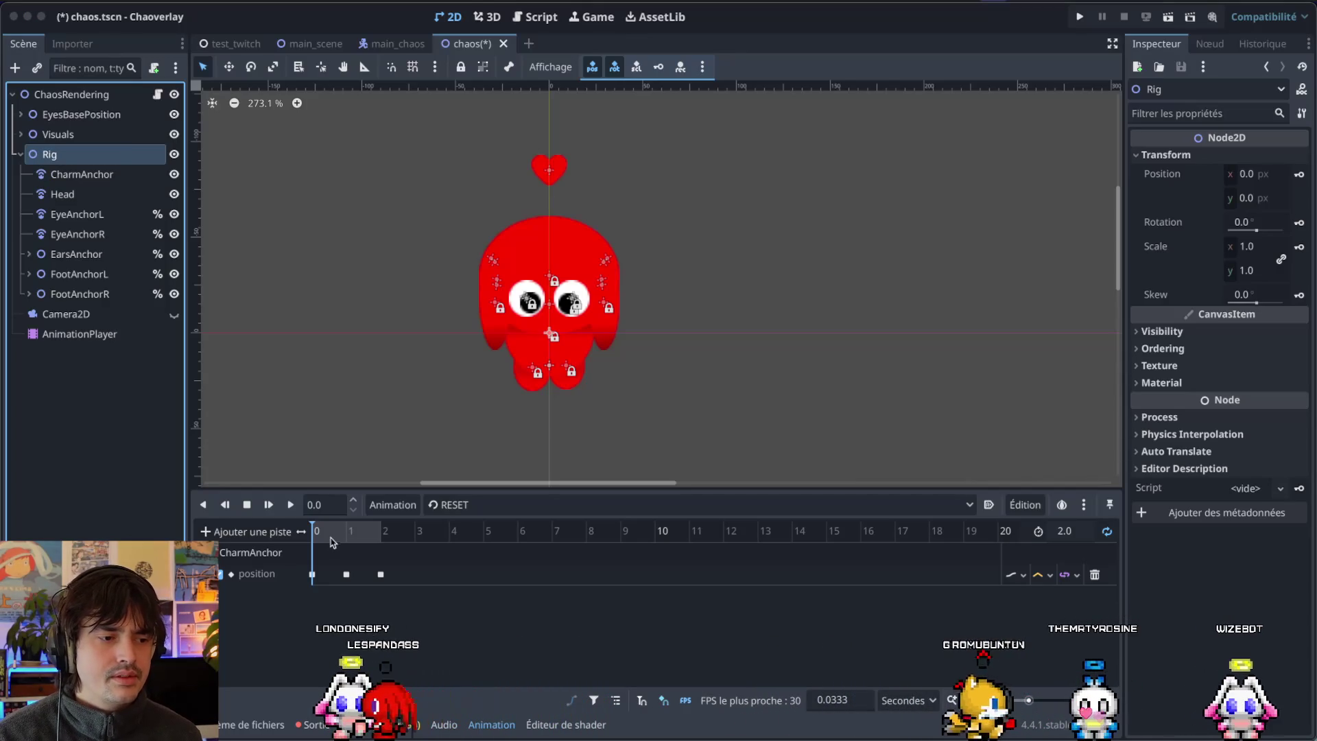
pyautogui.press('super+Tab')
# Search 'esma' on Ecosia and open the ESMA École Supérieure Des Métiers Artistiques result.
pyautogui.press('super+t')
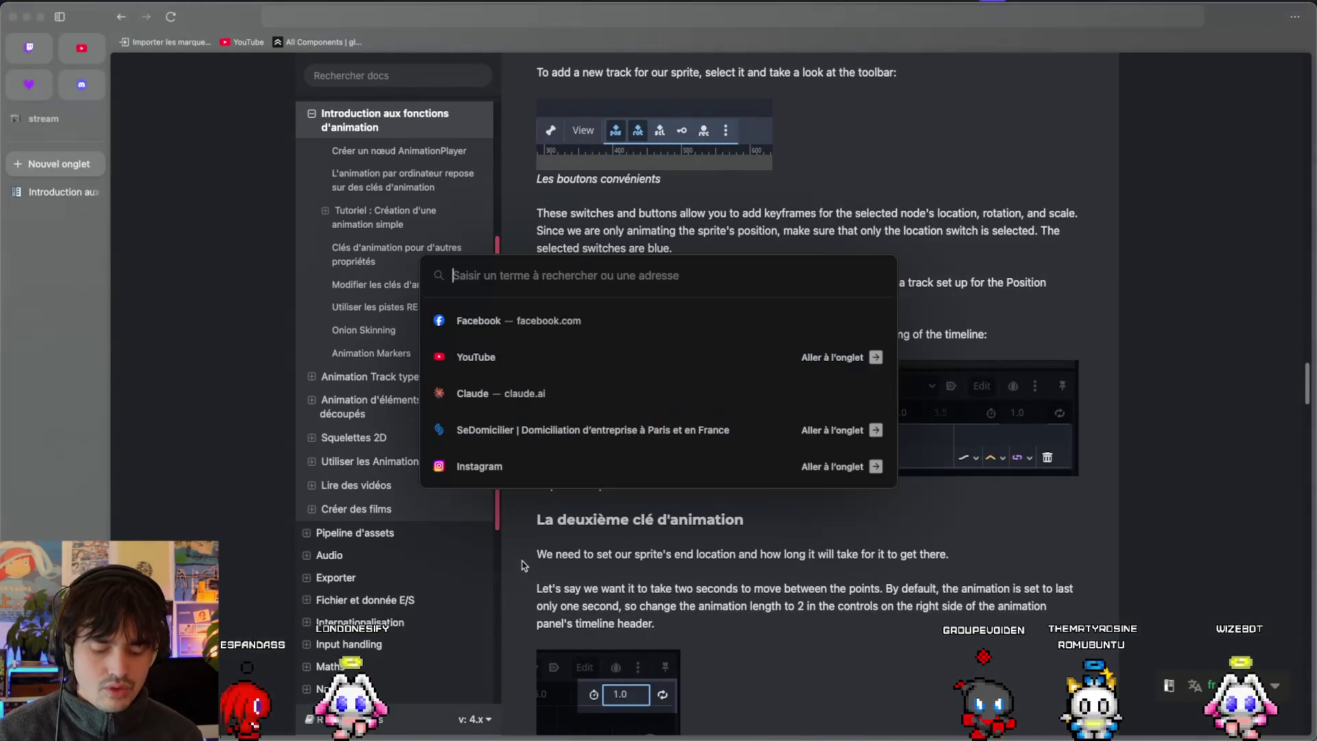
pyautogui.write("l'esma")
pyautogui.write('sma')
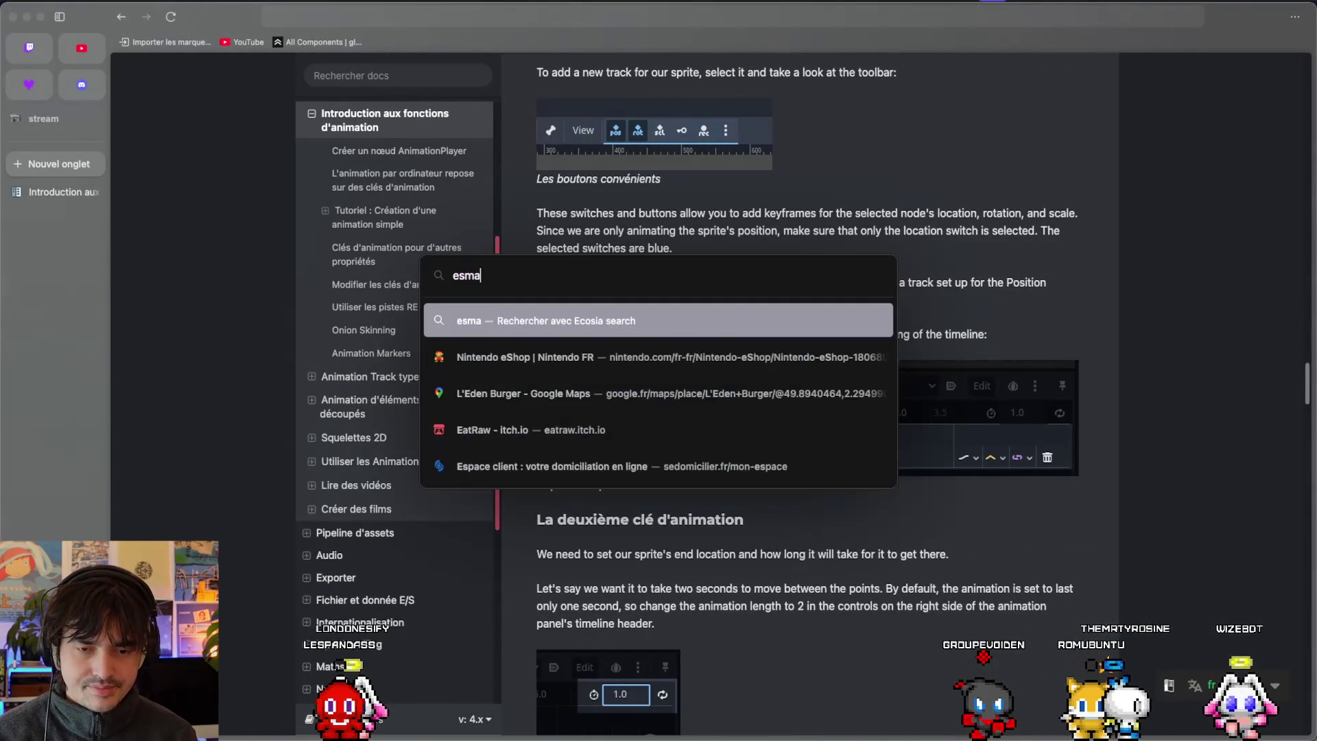
pyautogui.press('Return')
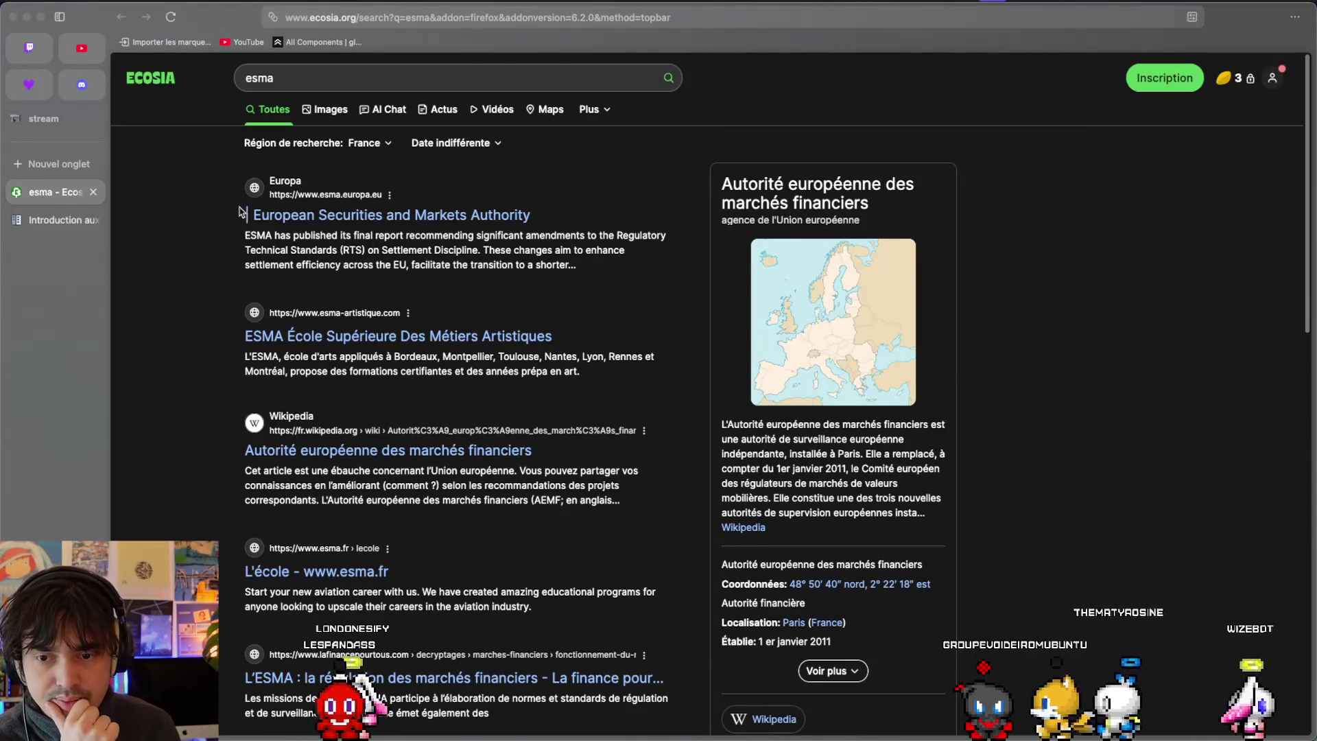
pyautogui.click(299, 72)
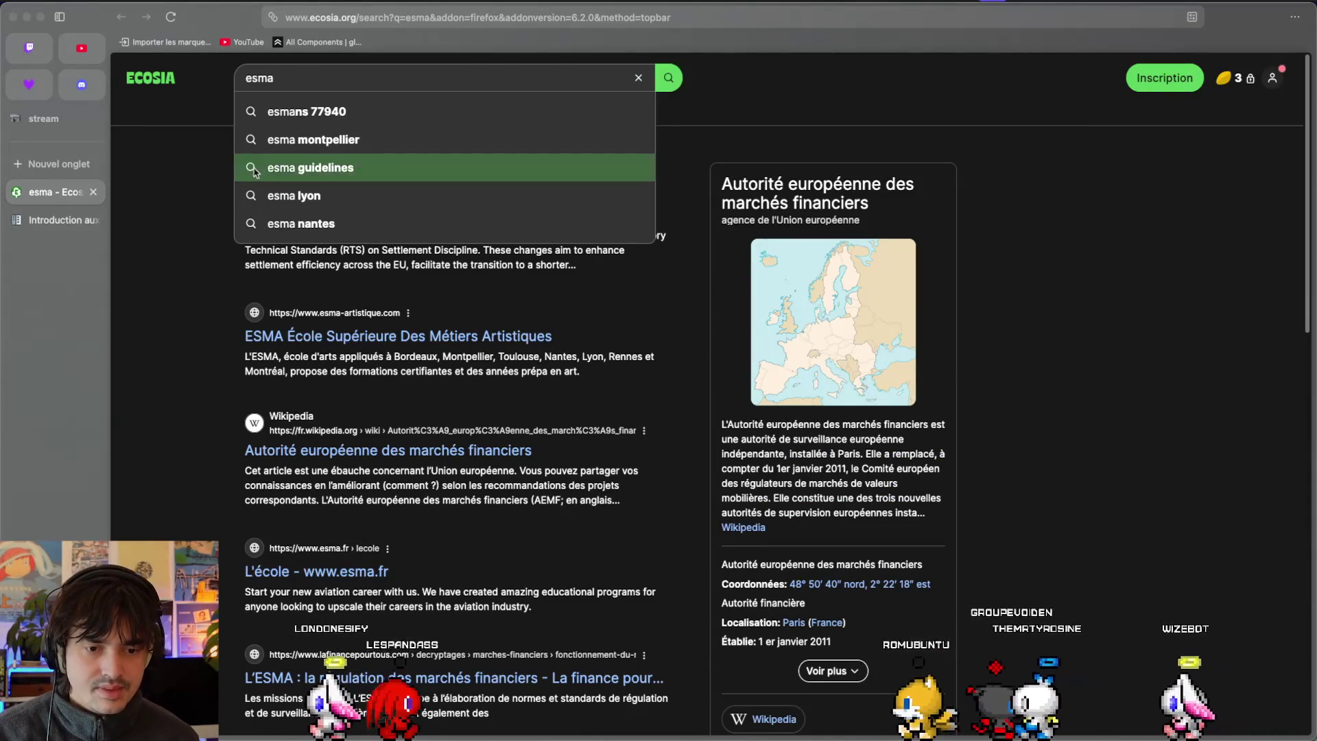
pyautogui.click(364, 337)
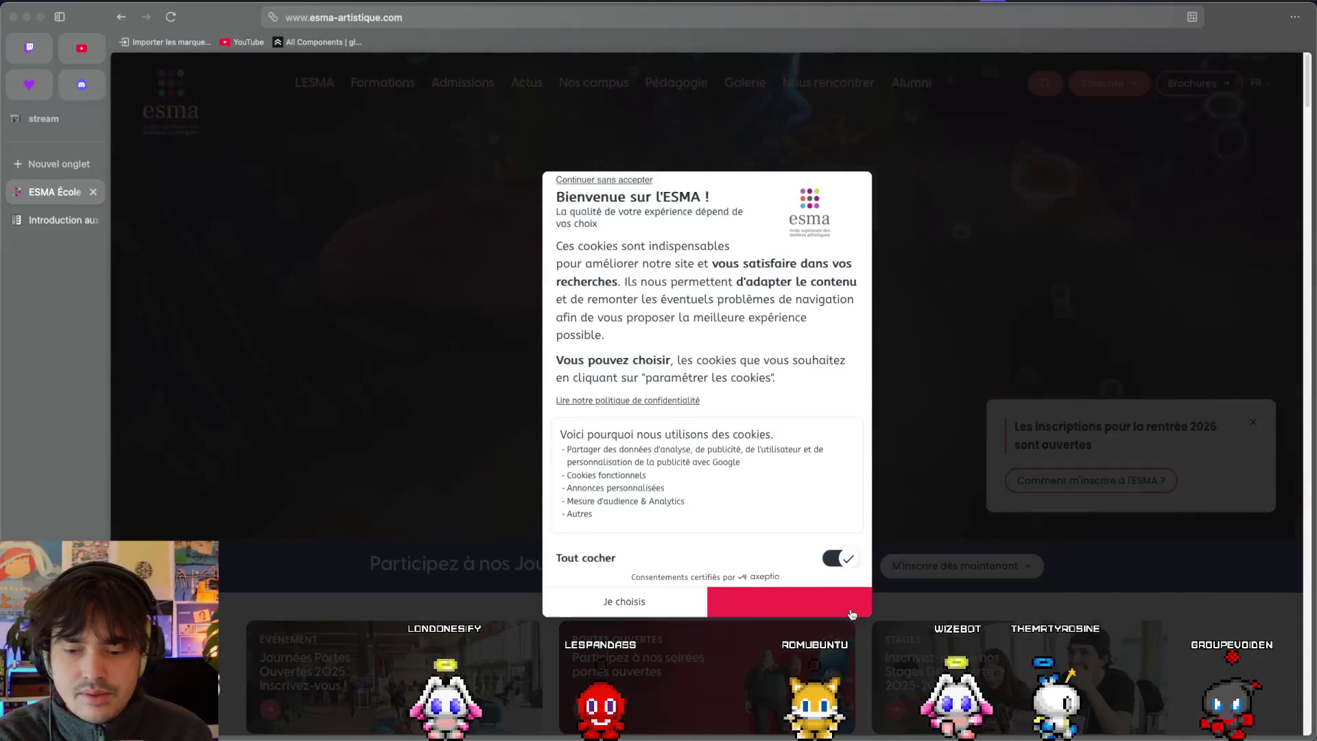
# Accept the cookie banner with 'OK pour moi' and scroll down the ESMA homepage.
pyautogui.click(862, 610)
pyautogui.scroll(-1, 852, 614)
pyautogui.scroll(-8, 852, 614)
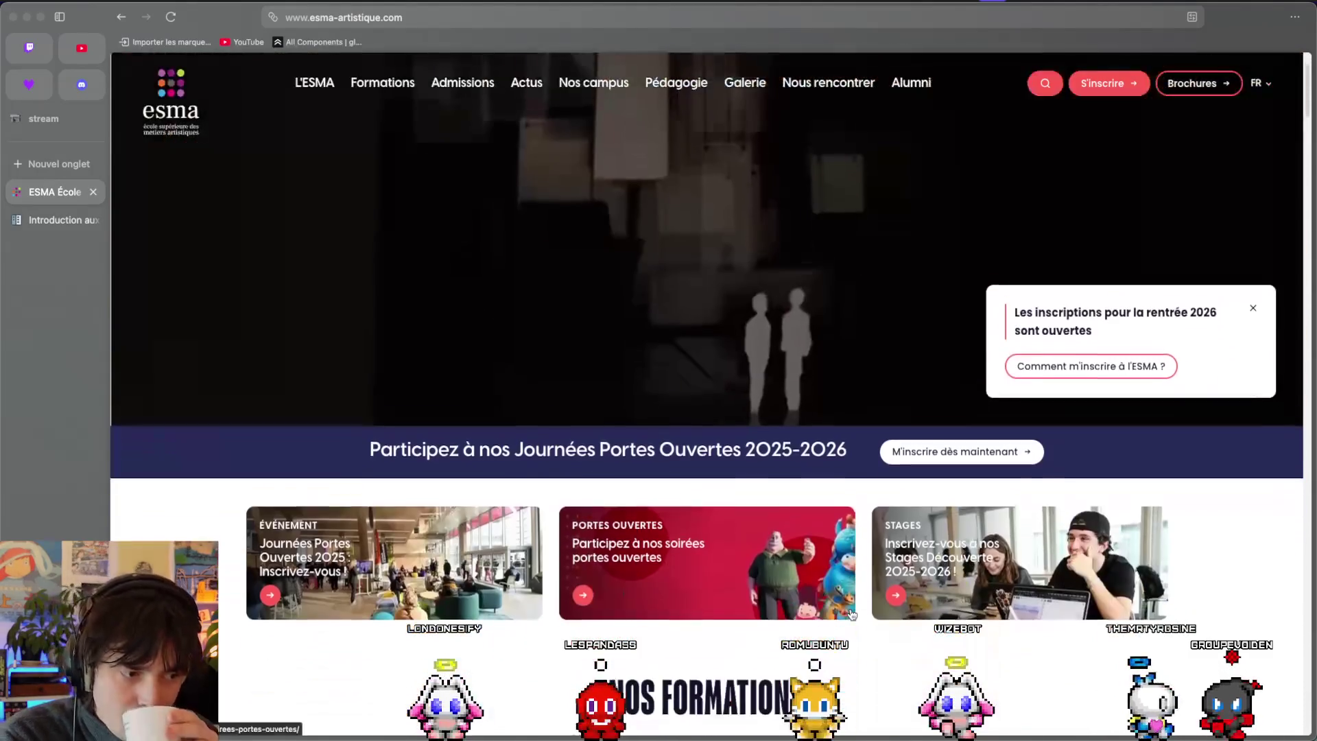
pyautogui.scroll(-15, 851, 612)
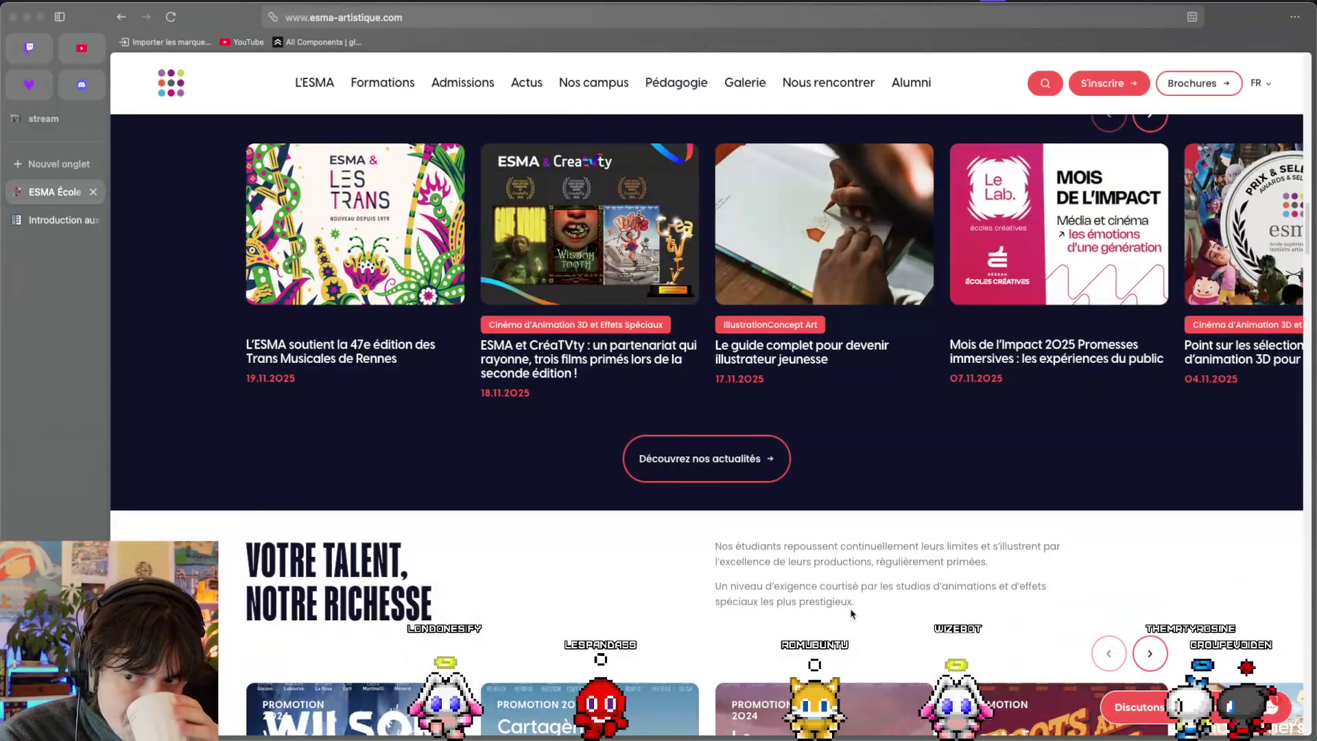
pyautogui.scroll(-5, 851, 612)
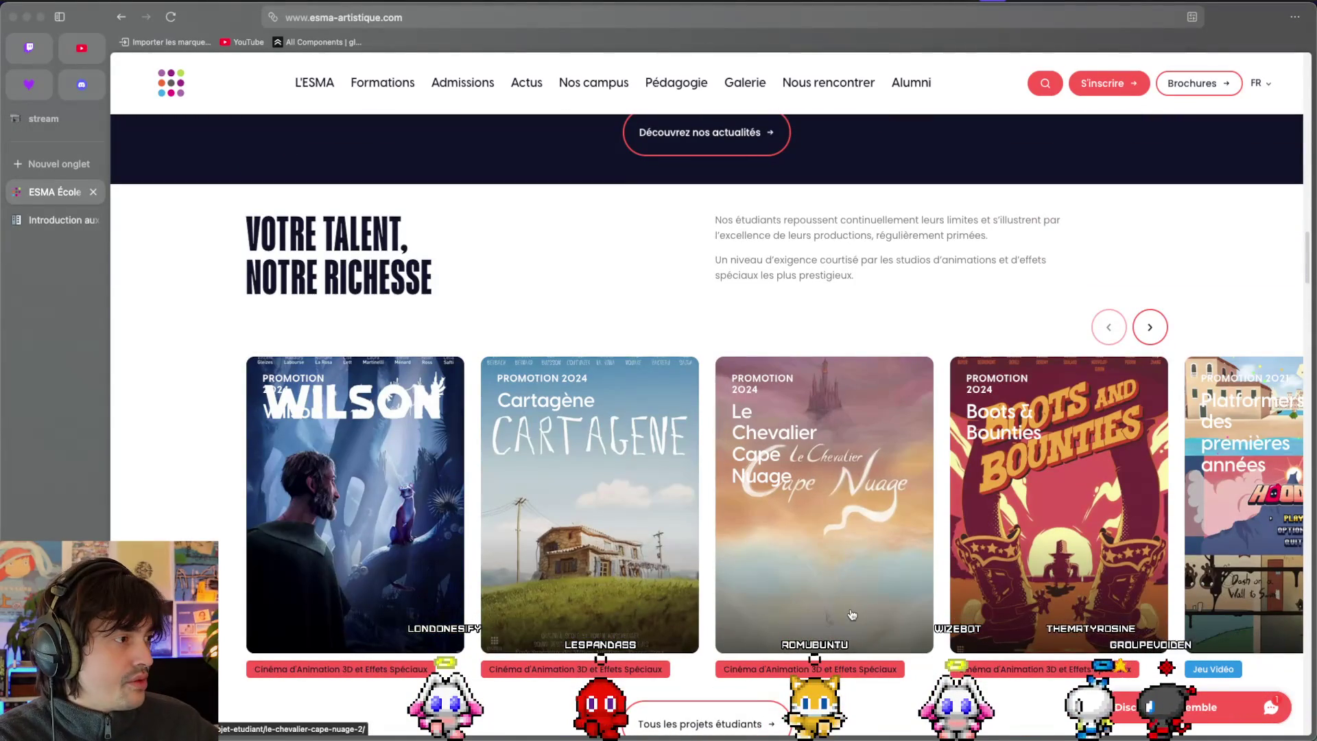
pyautogui.scroll(-15, 852, 613)
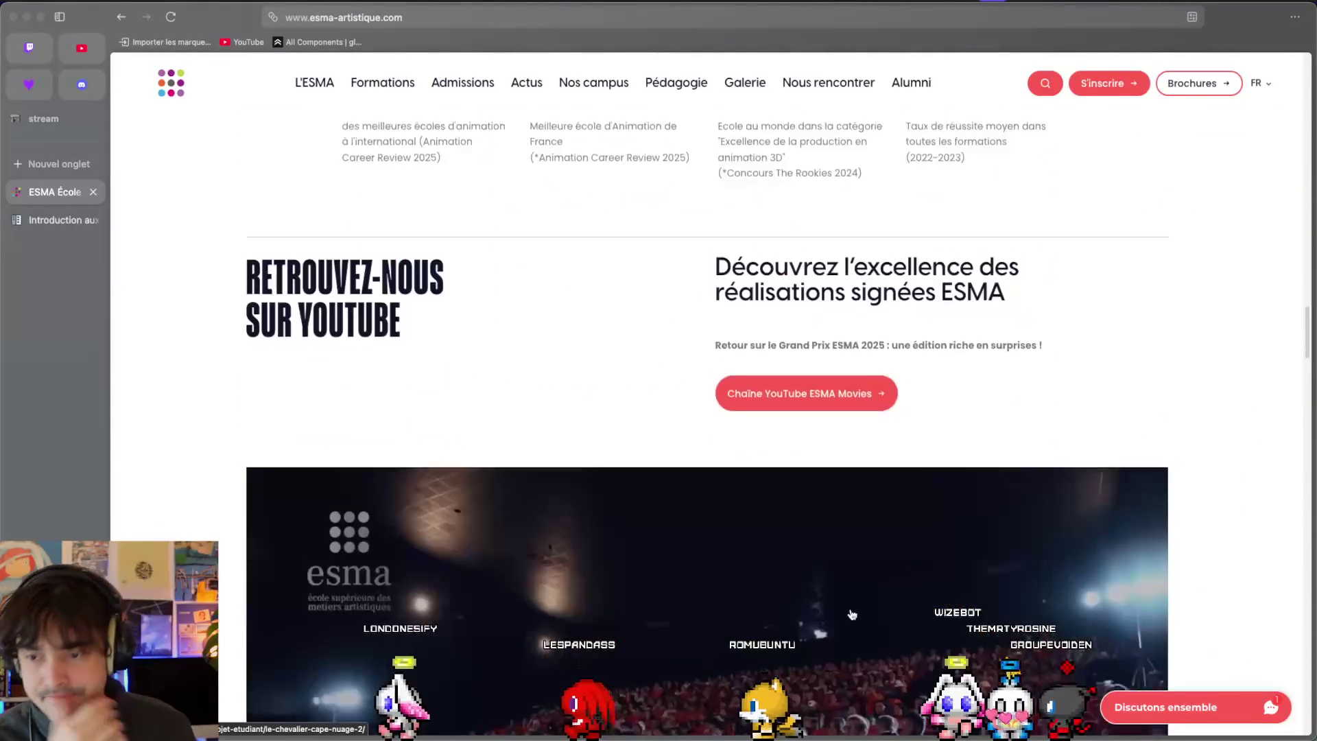
pyautogui.scroll(-20, 851, 613)
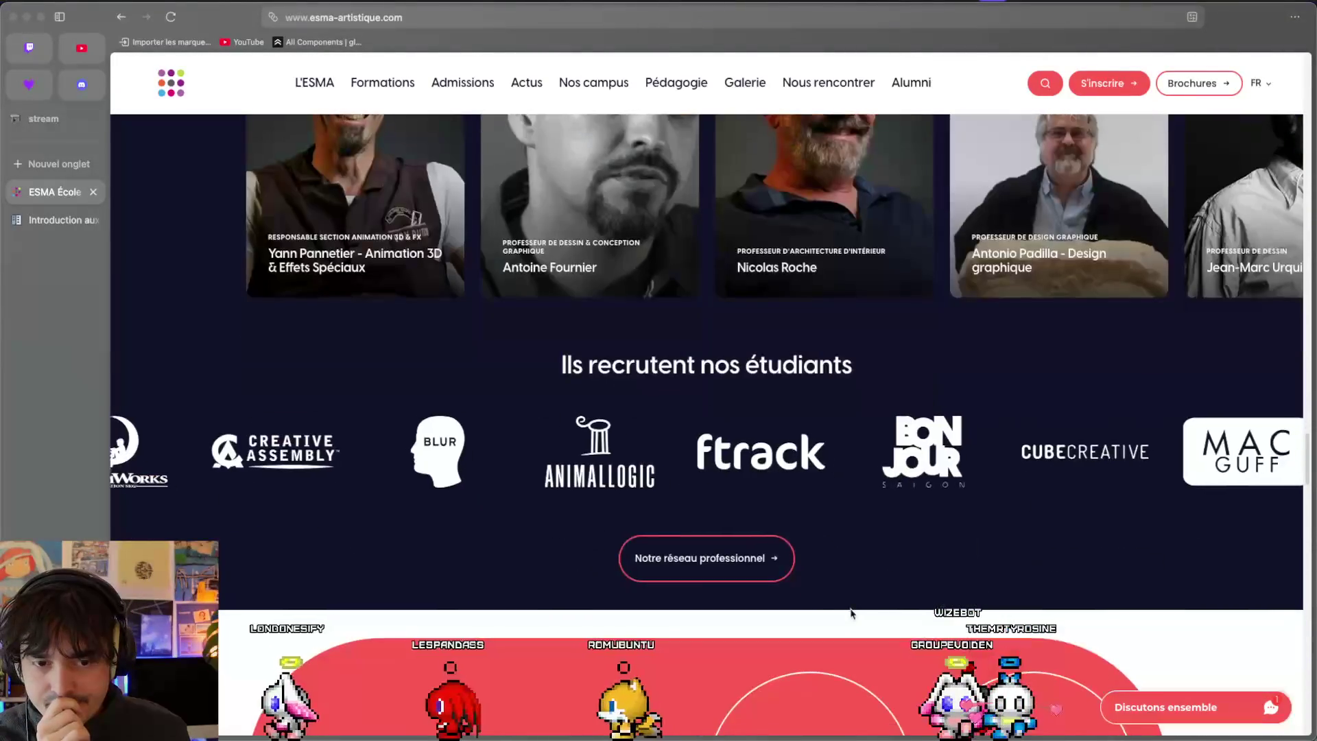
pyautogui.scroll(-20, 851, 612)
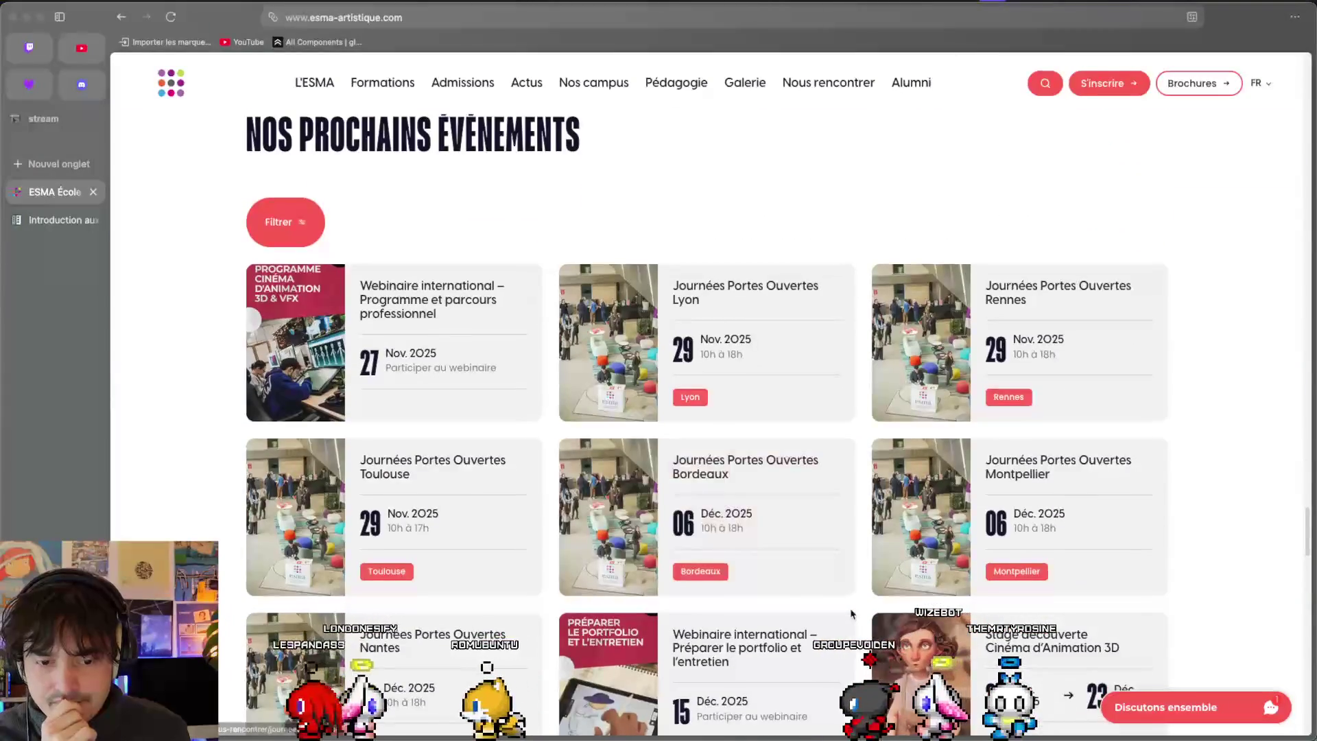
# Return to the top of the homepage, then go back to the Godot chaos scene.
pyautogui.press('Home')
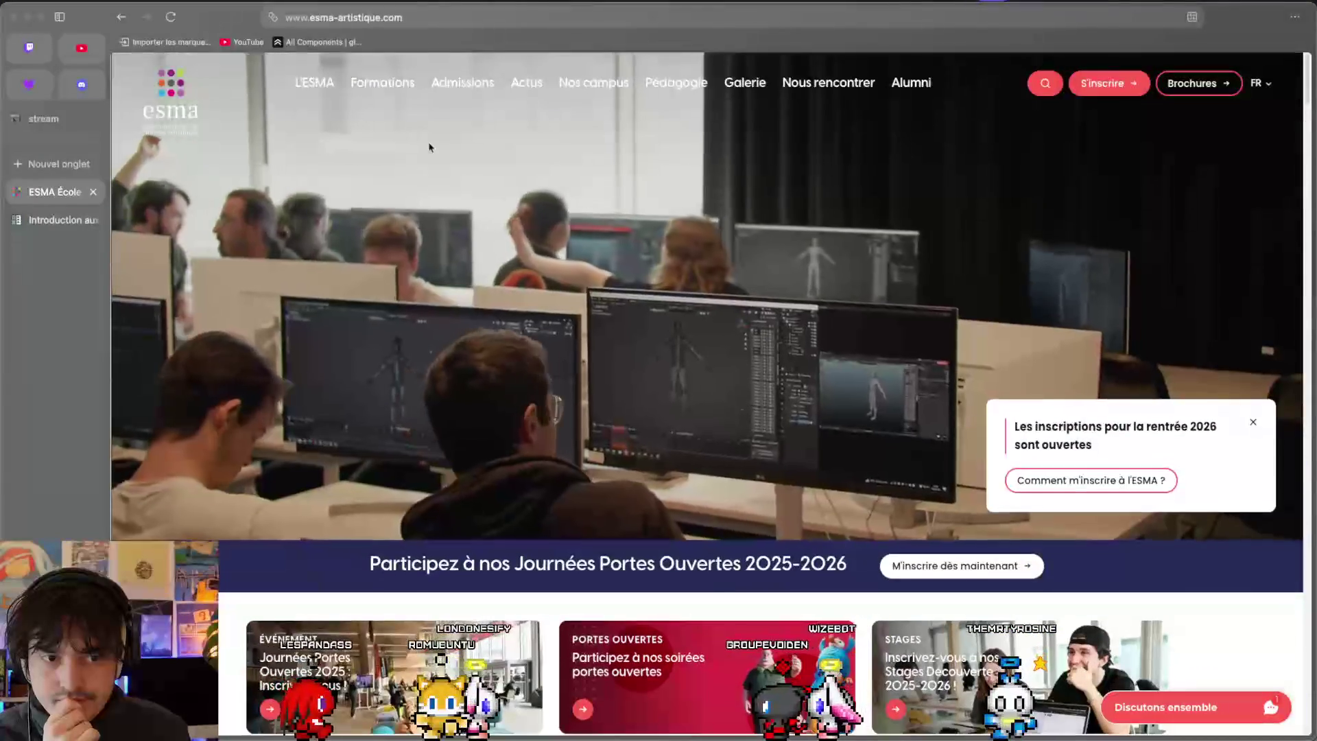
pyautogui.moveTo(304, 89)
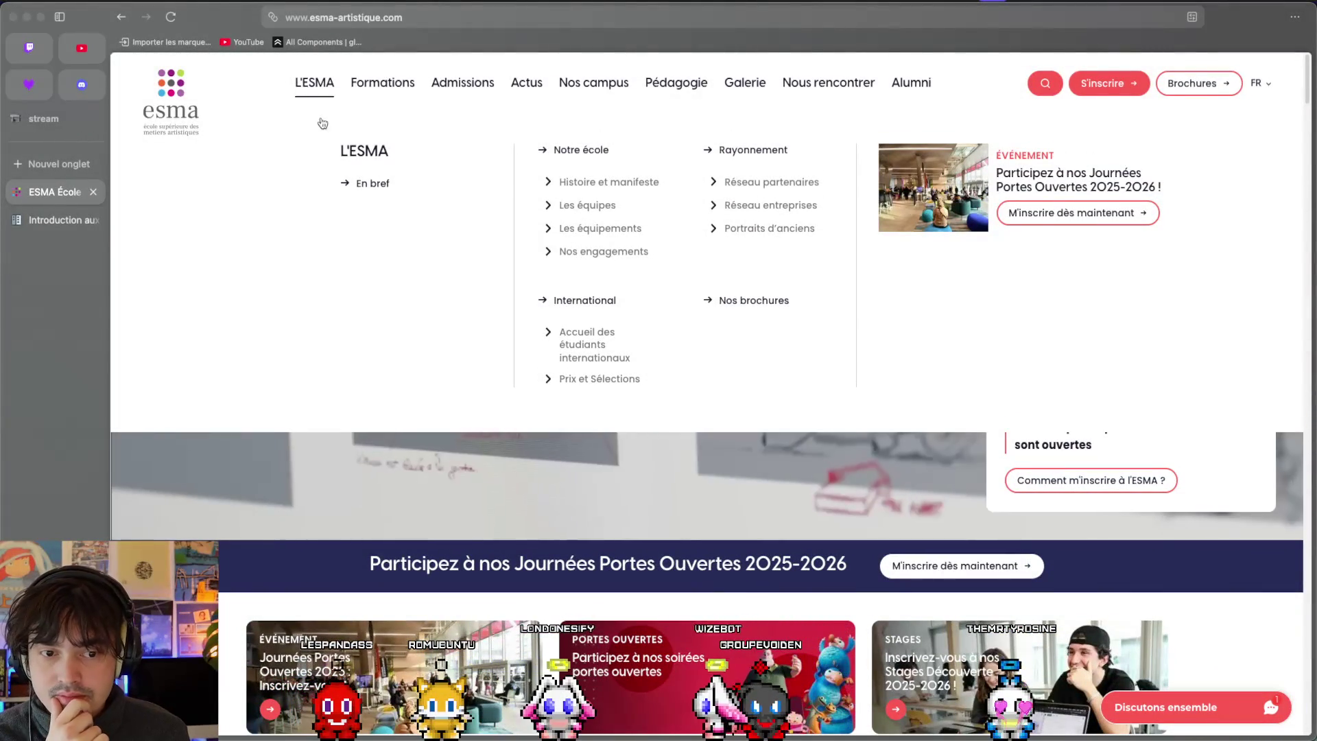
pyautogui.scroll(-20, 584, 661)
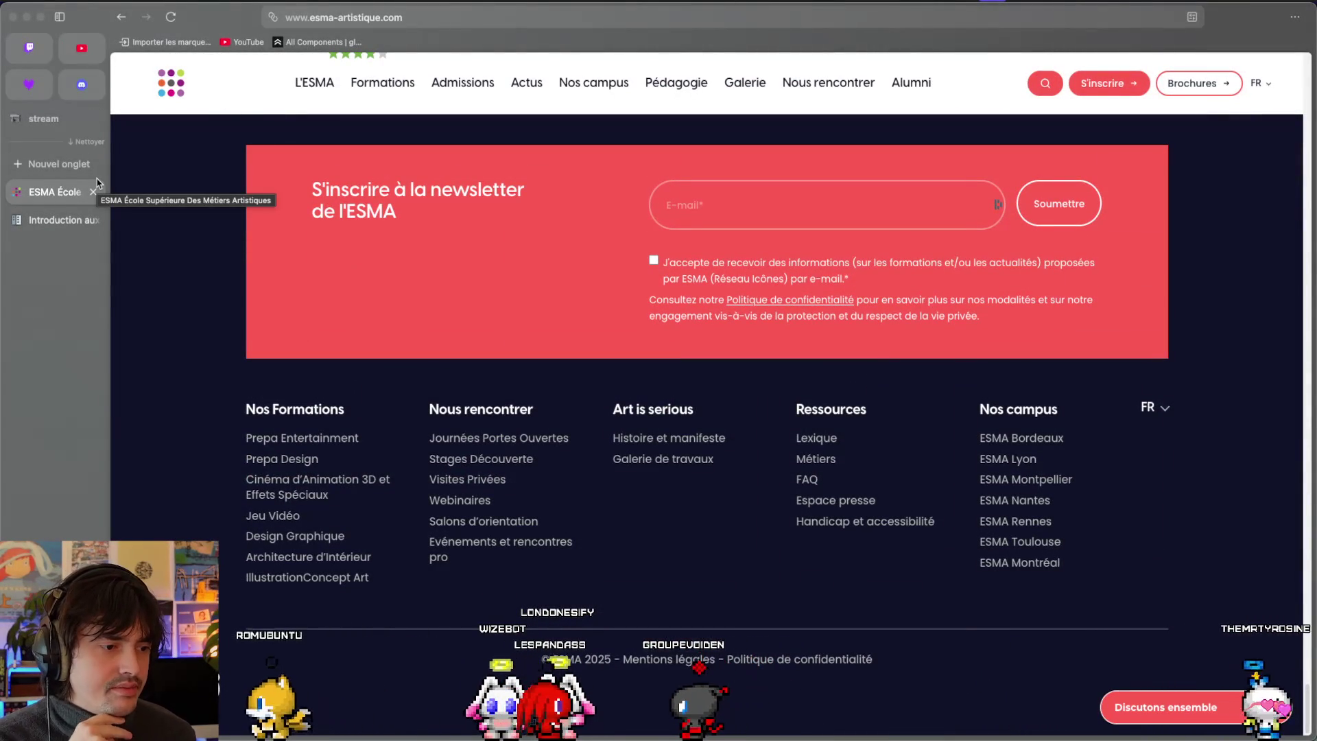
pyautogui.hotkey('ctrl', 'Left')
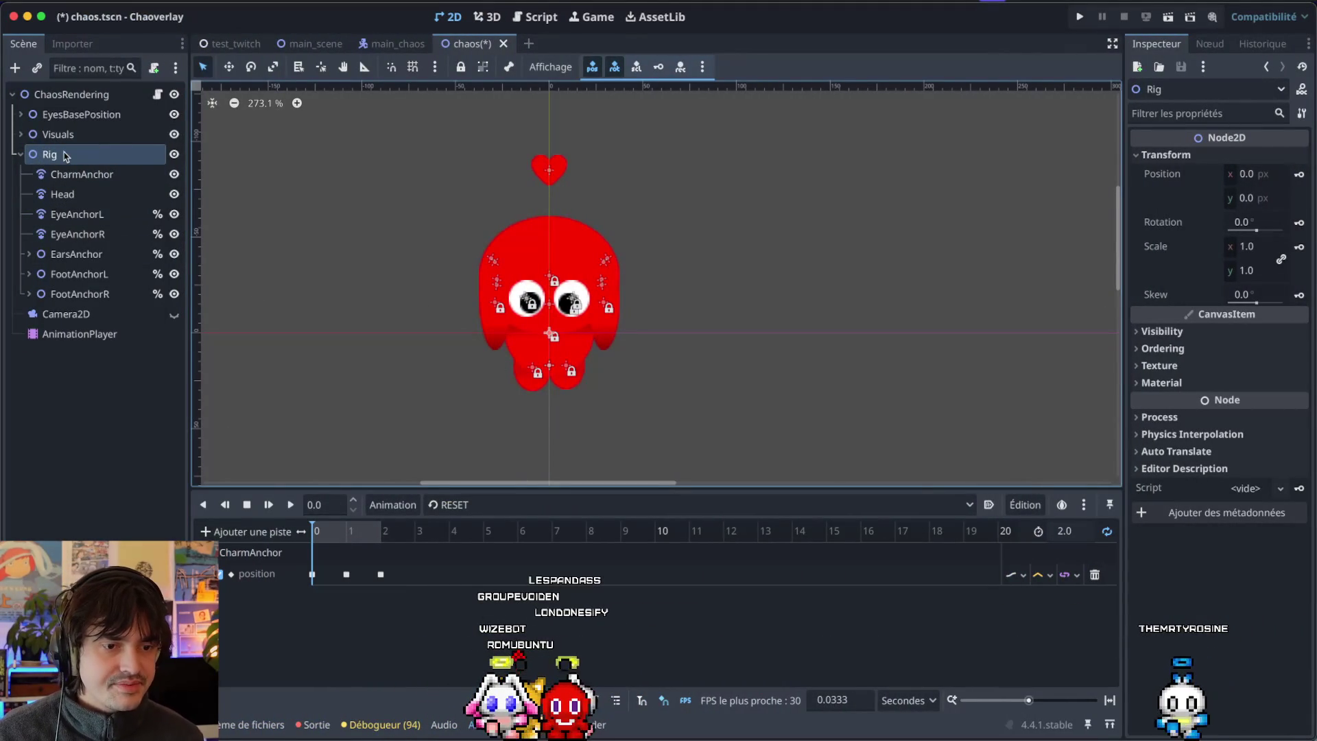
# Expand Visuals and inspect the EyeAnchorR, EarsAnchor and FootAnchorR nodes under Rig.
pyautogui.click(21, 133)
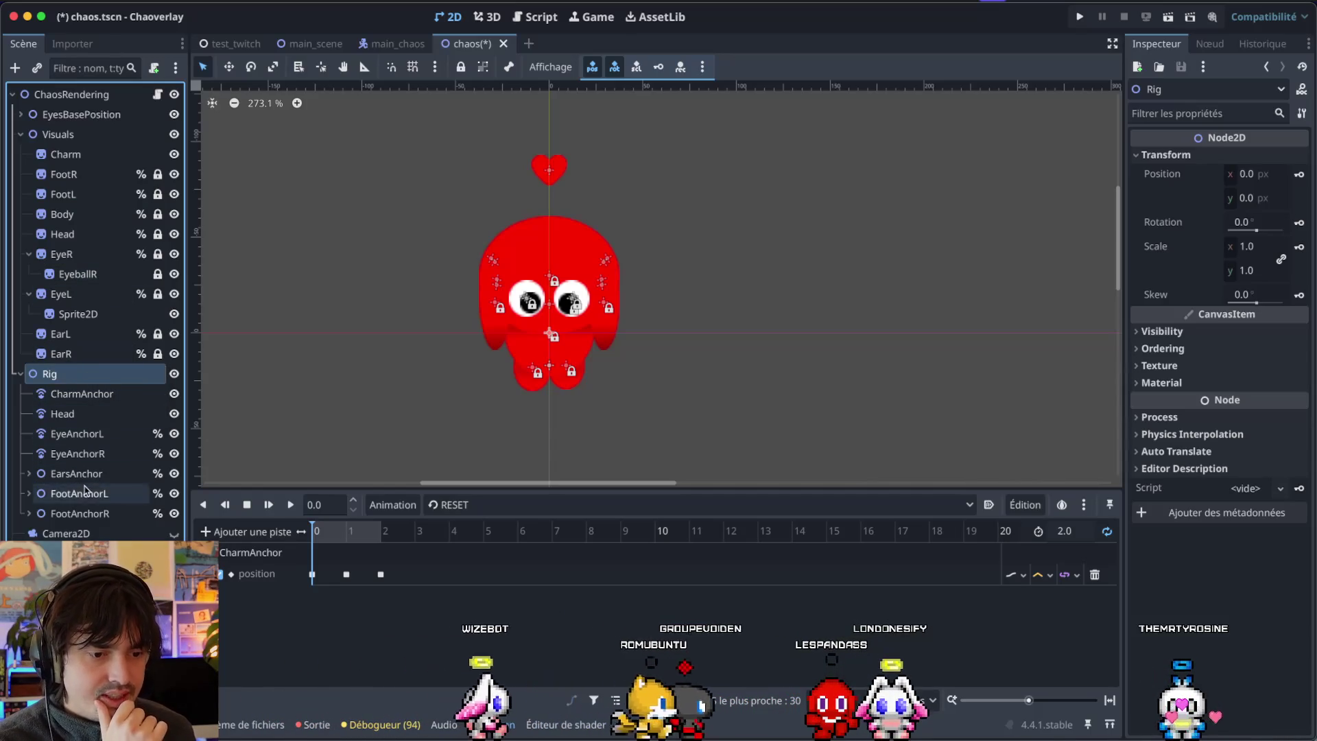
pyautogui.click(86, 437)
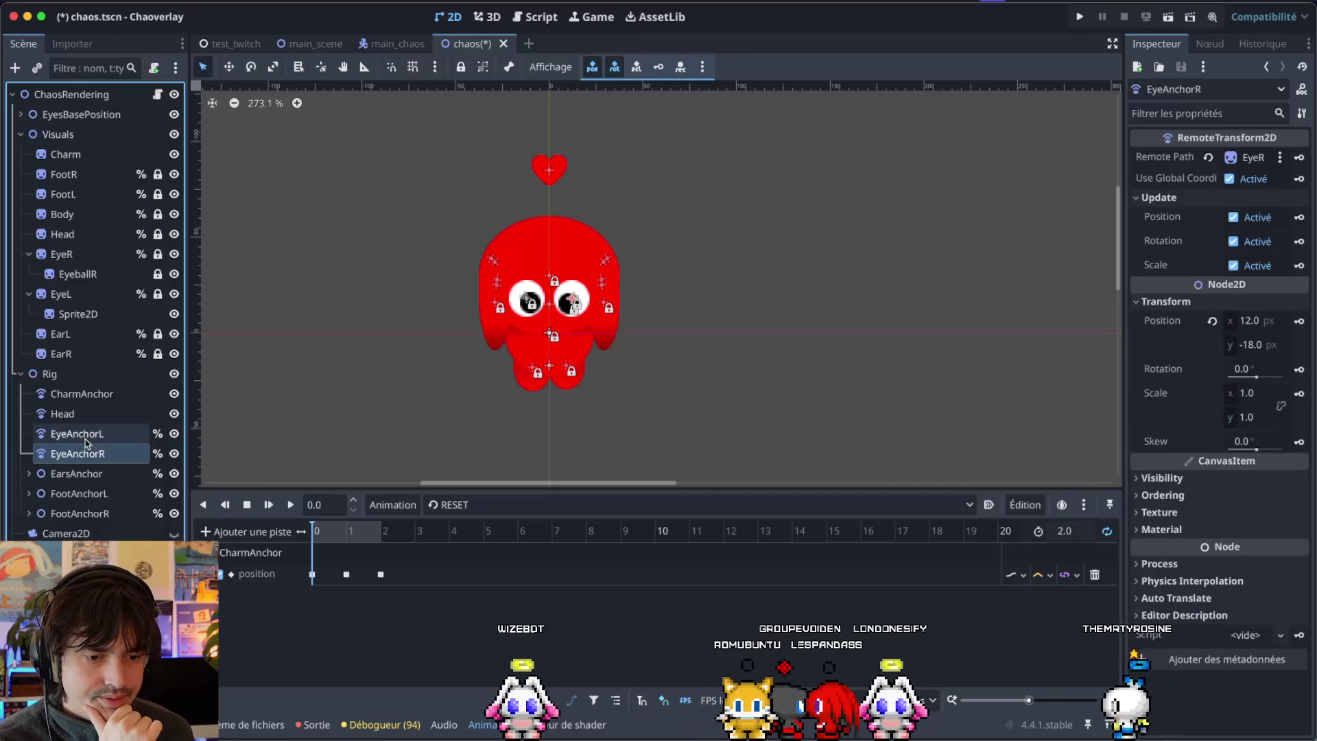
pyautogui.click(35, 478)
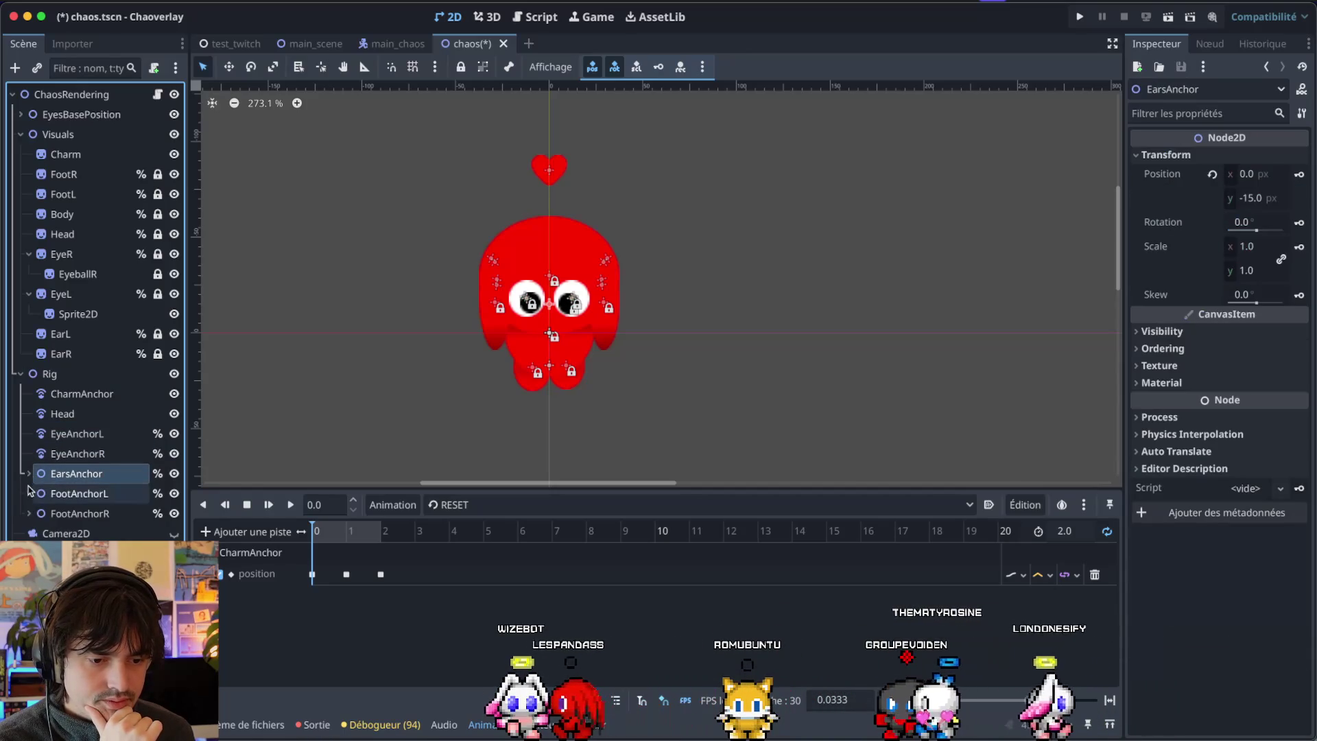
pyautogui.click(28, 514)
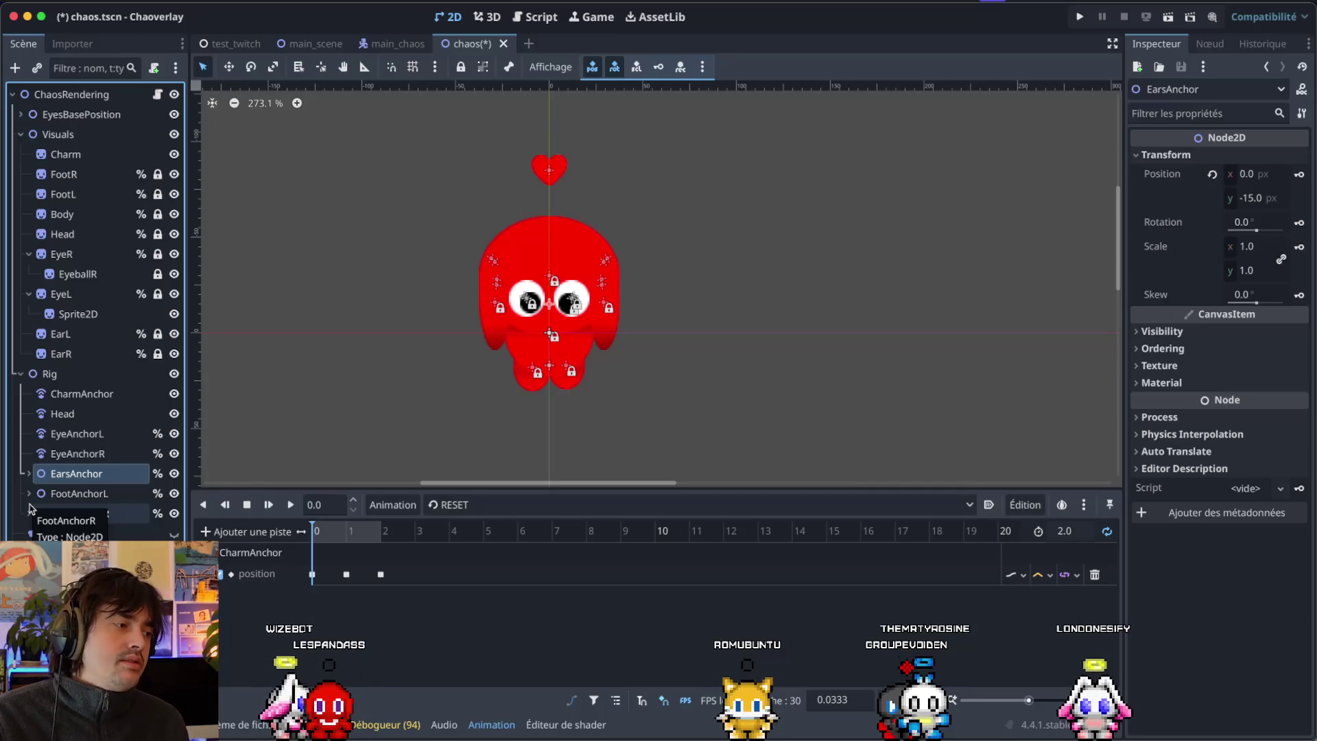
pyautogui.rightClick(51, 374)
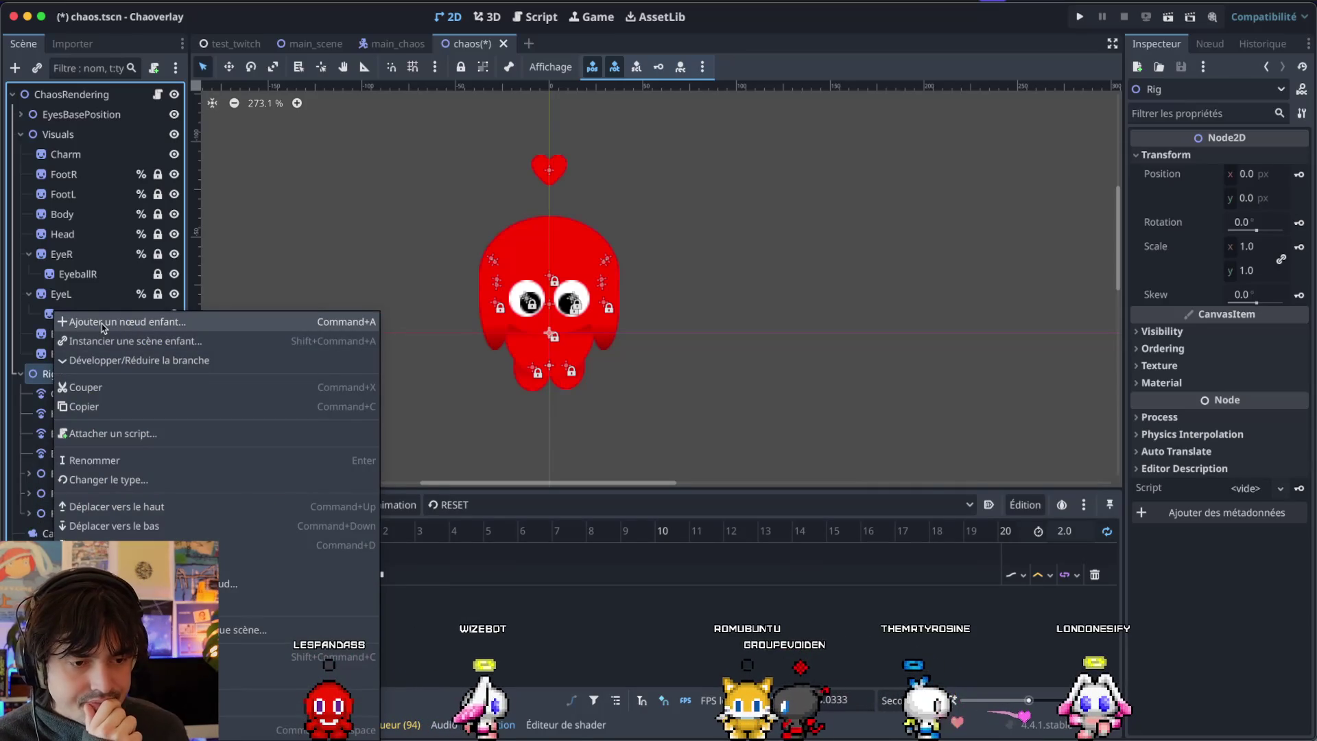
# Fold away the EyeR and EyeL branches and select the Charm node.
pyautogui.click(88, 176)
pyautogui.click(28, 254)
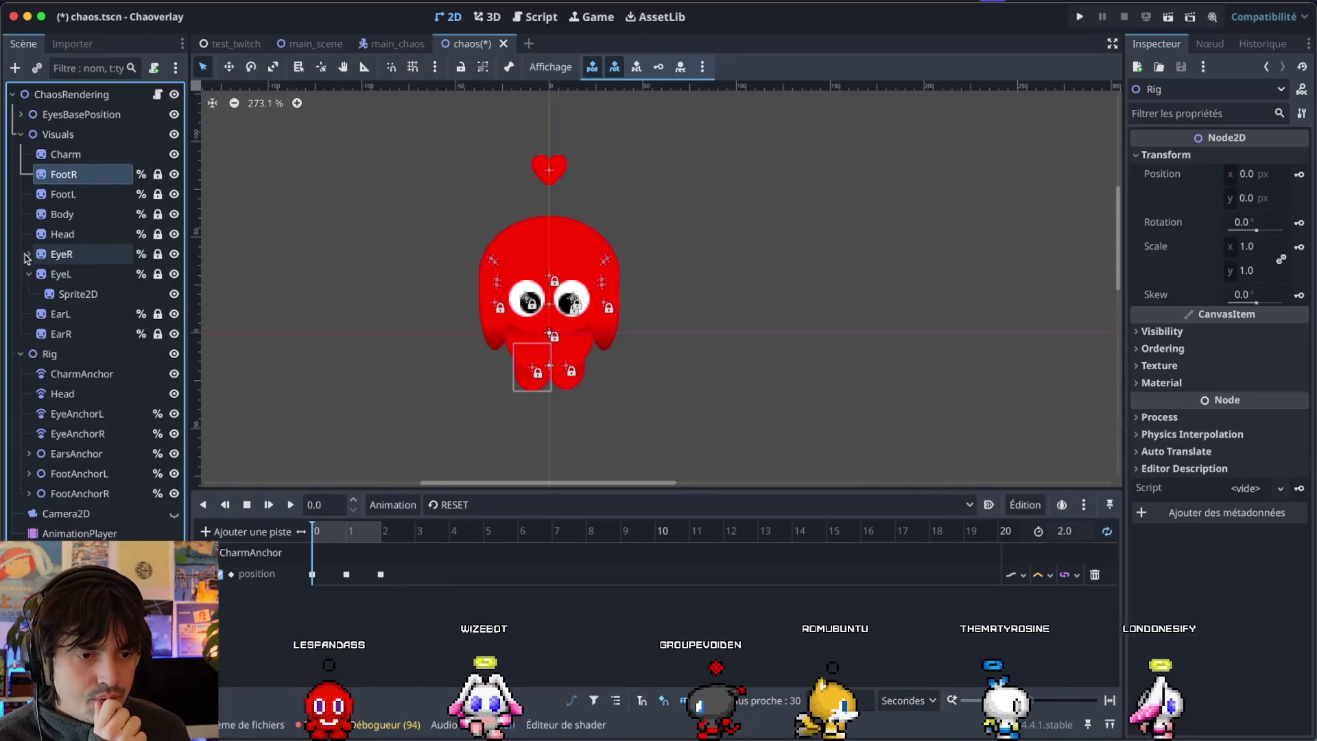
pyautogui.click(29, 274)
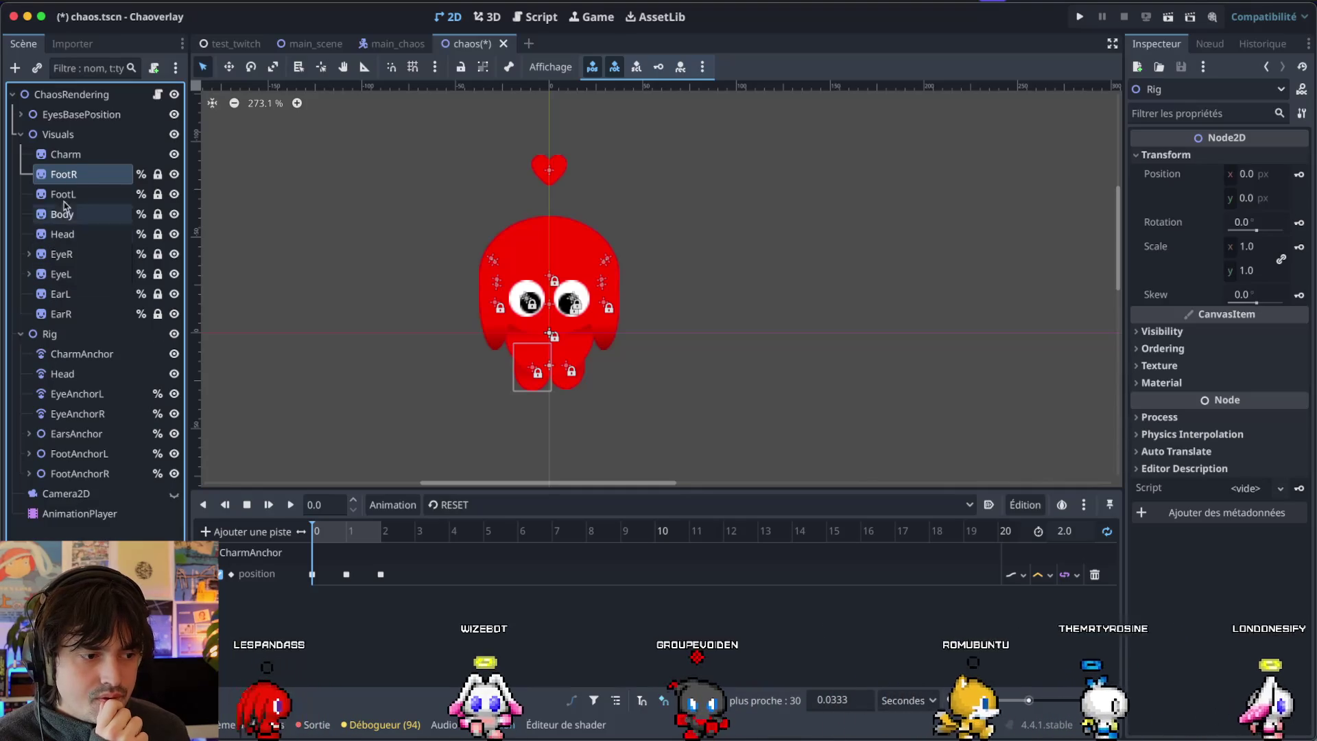
pyautogui.click(66, 153)
# Add a Sprite2D child under Visuals named HandR, and duplicate it as HandL.
pyautogui.rightClick(81, 140)
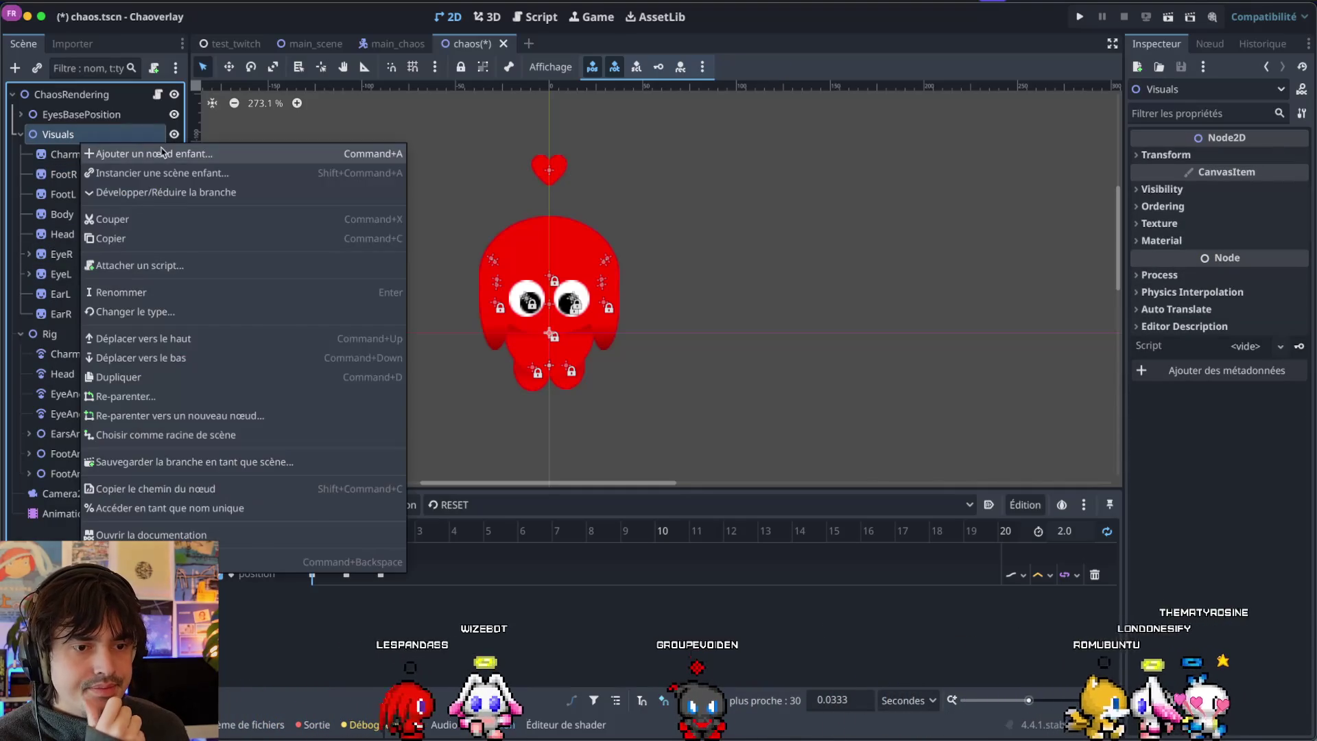
pyautogui.click(161, 152)
pyautogui.write('Spirt')
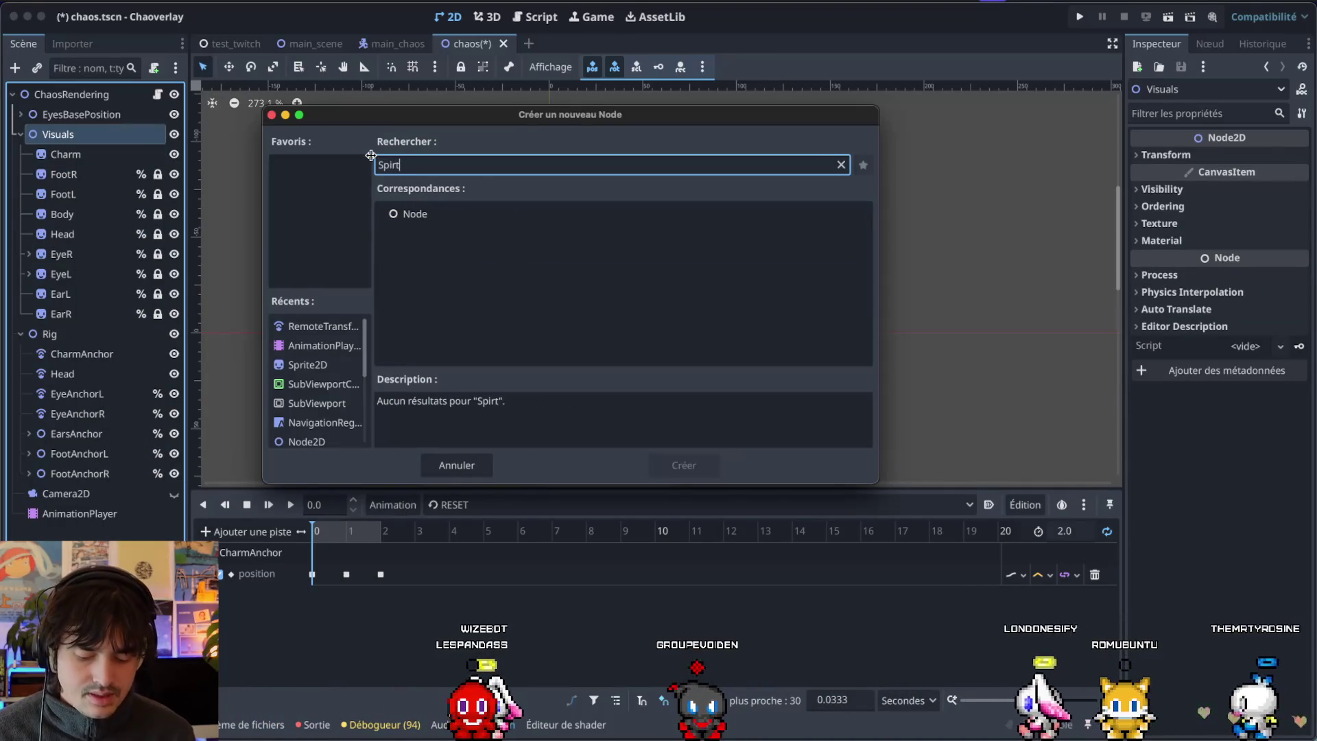
pyautogui.write('Sprite')
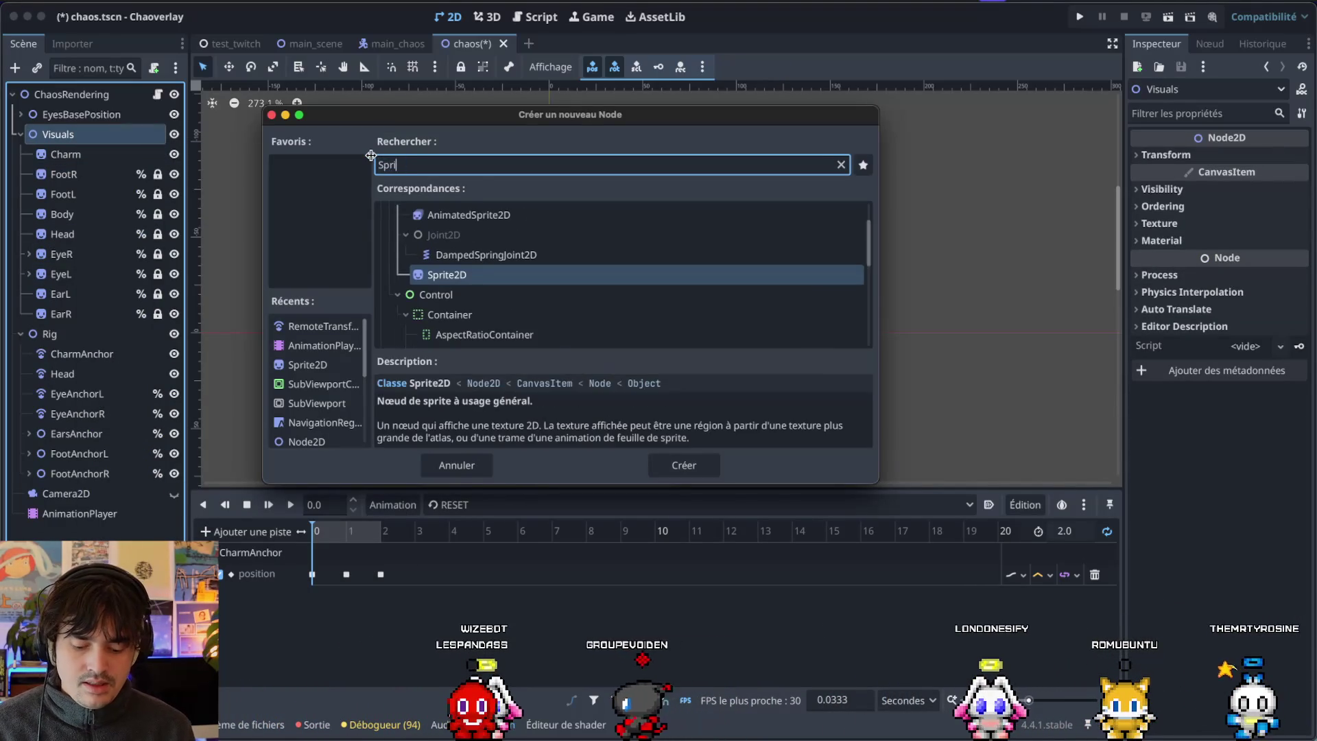
pyautogui.press('Return')
pyautogui.press('F2')
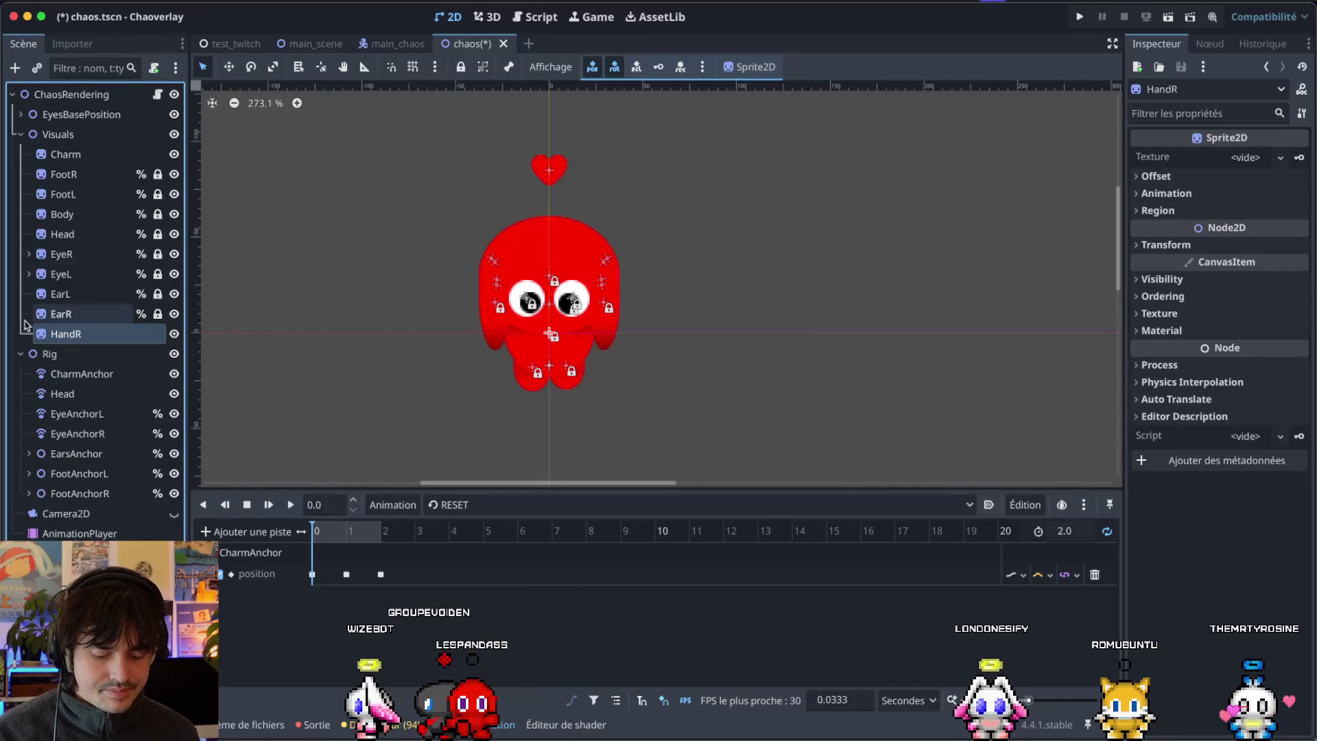
pyautogui.hotkey('ctrl', 'd')
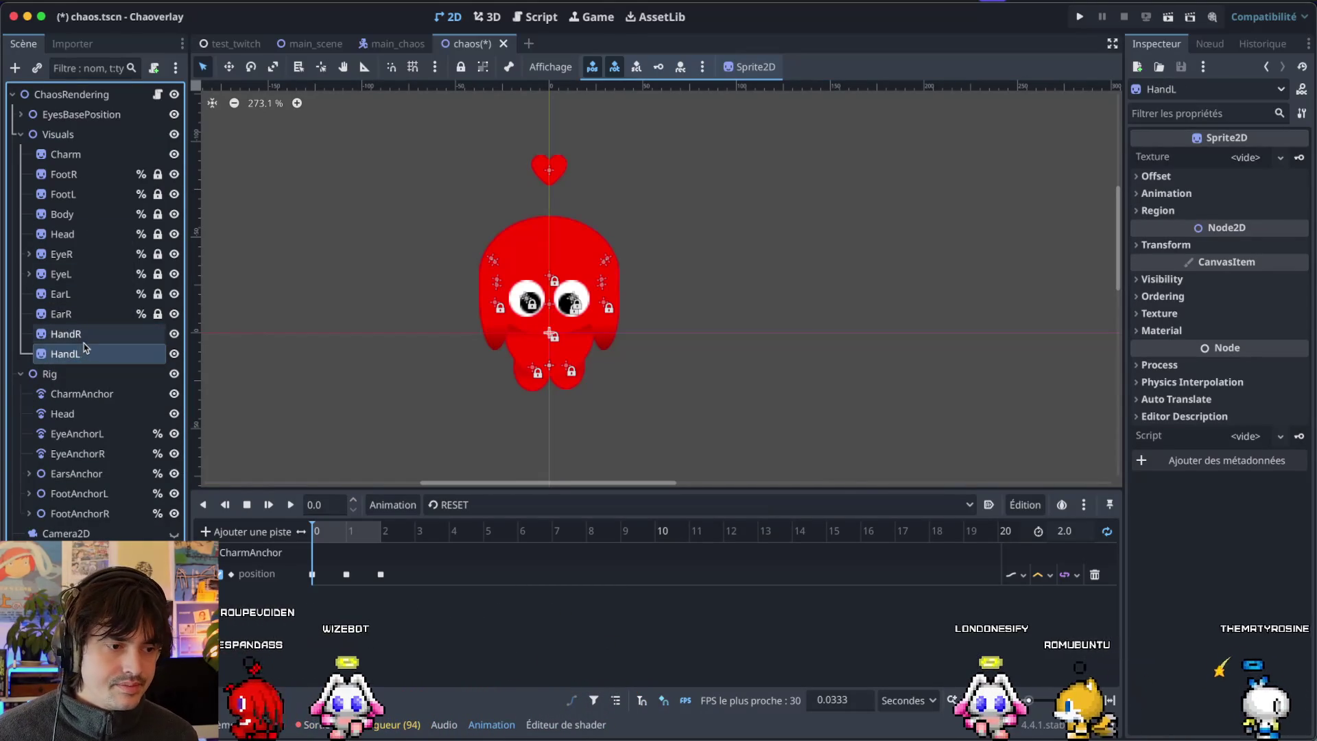
pyautogui.click(85, 335)
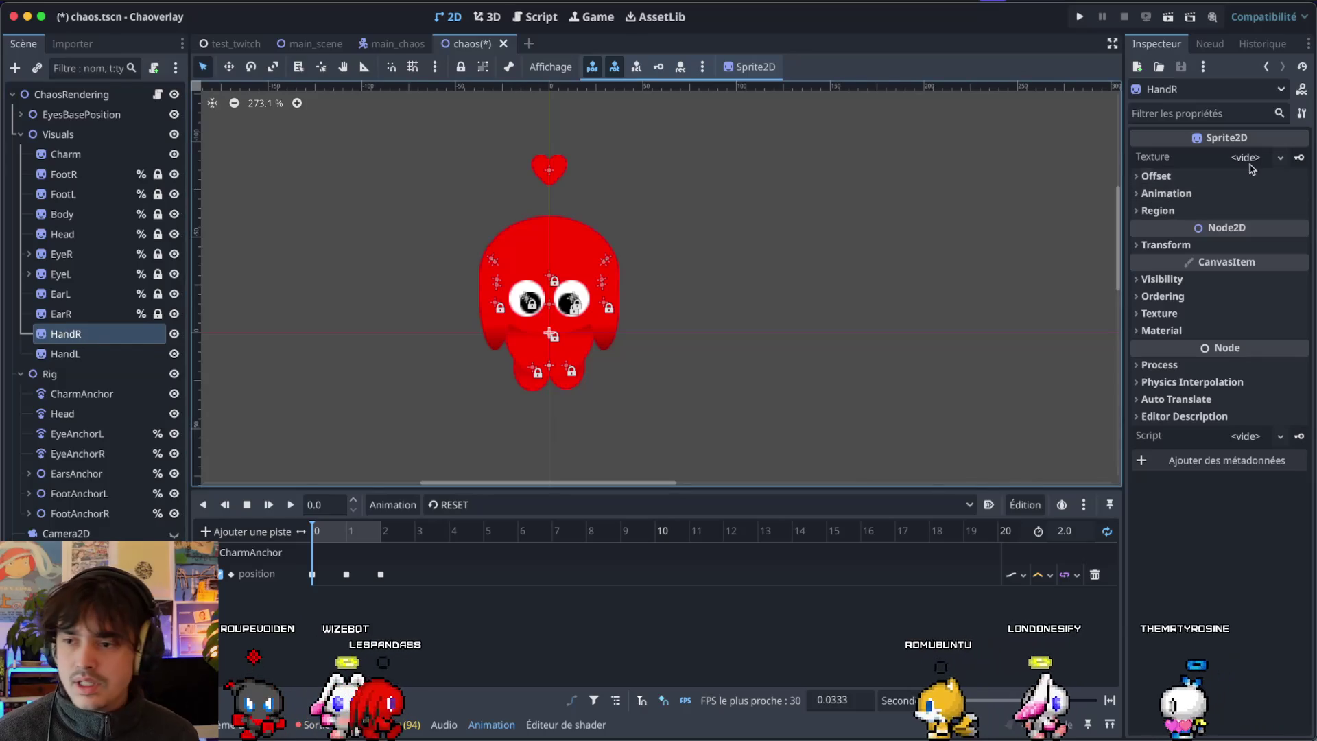
pyautogui.click(1278, 157)
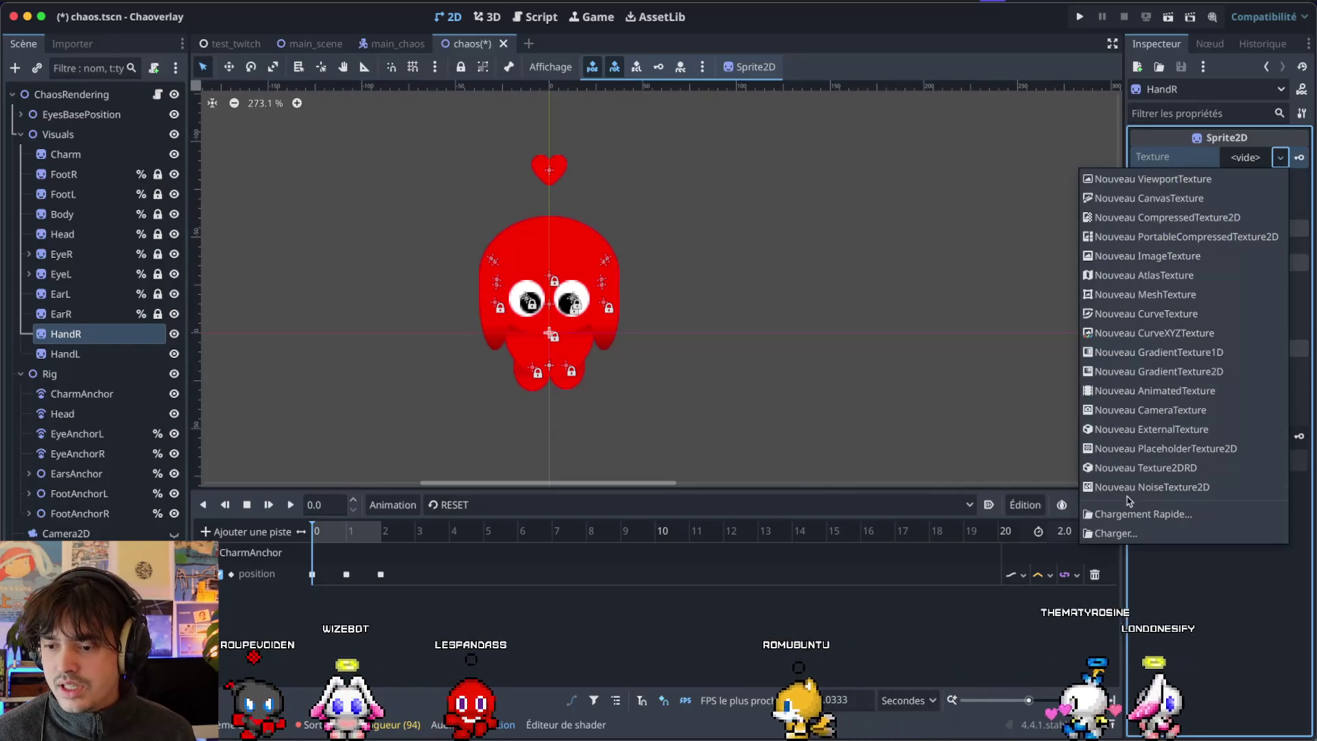
# Assign Hand.png from images/chaos/knucles as HandR's texture in the Inspector.
pyautogui.click(1130, 514)
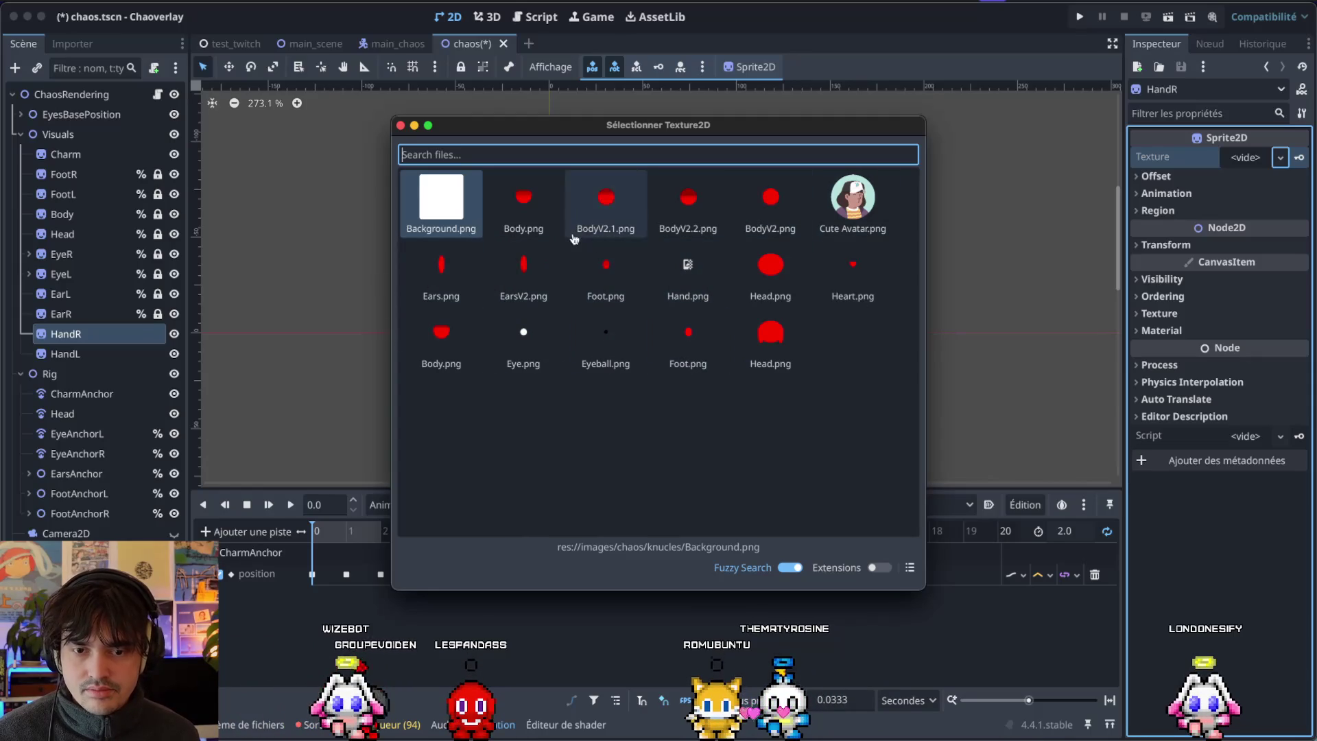
pyautogui.click(401, 127)
pyautogui.click(256, 723)
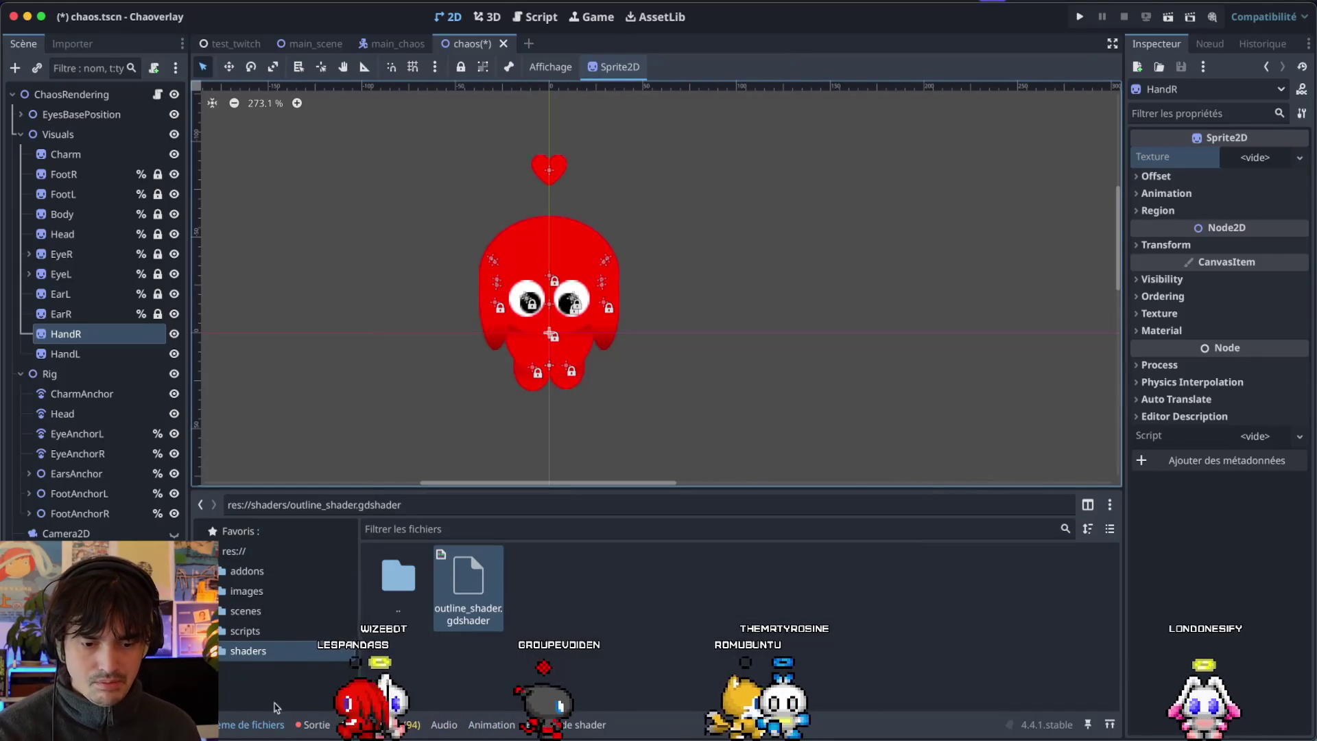
pyautogui.click(221, 590)
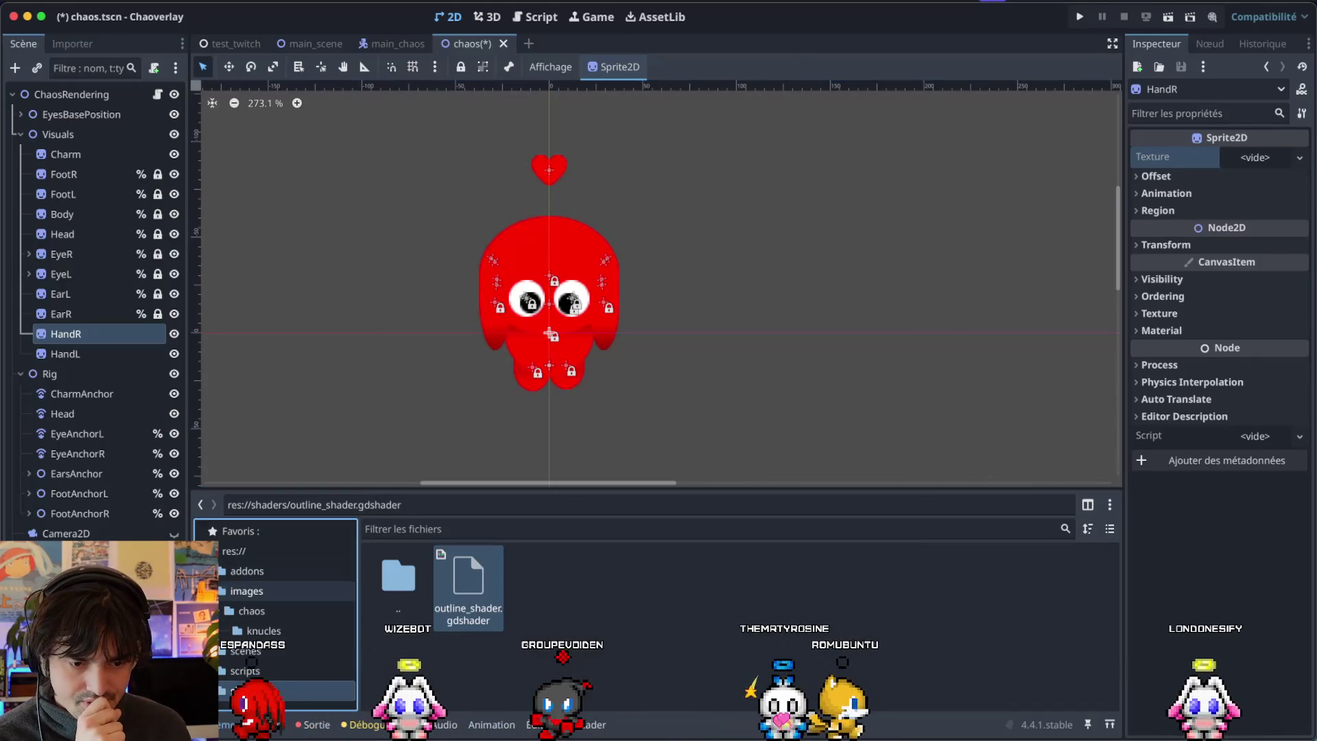
pyautogui.click(246, 629)
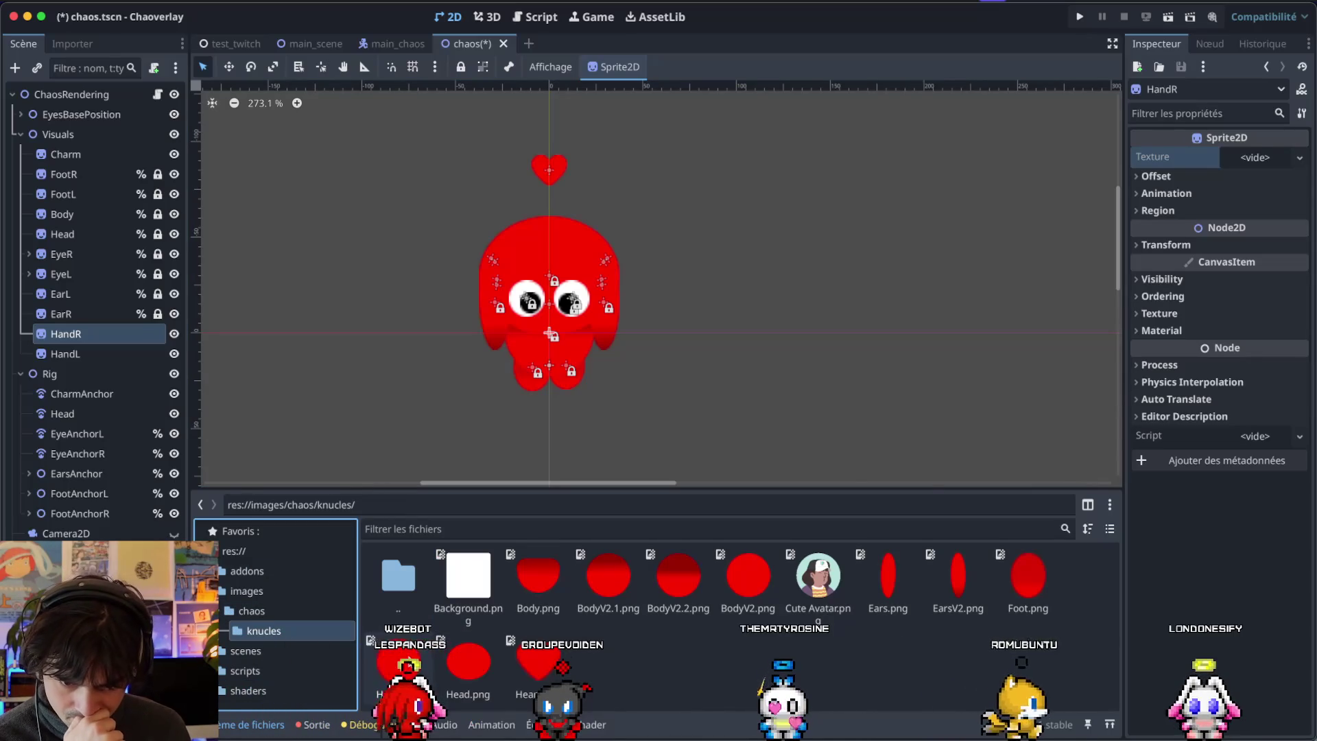
pyautogui.moveTo(398, 662); pyautogui.dragTo(411, 637)
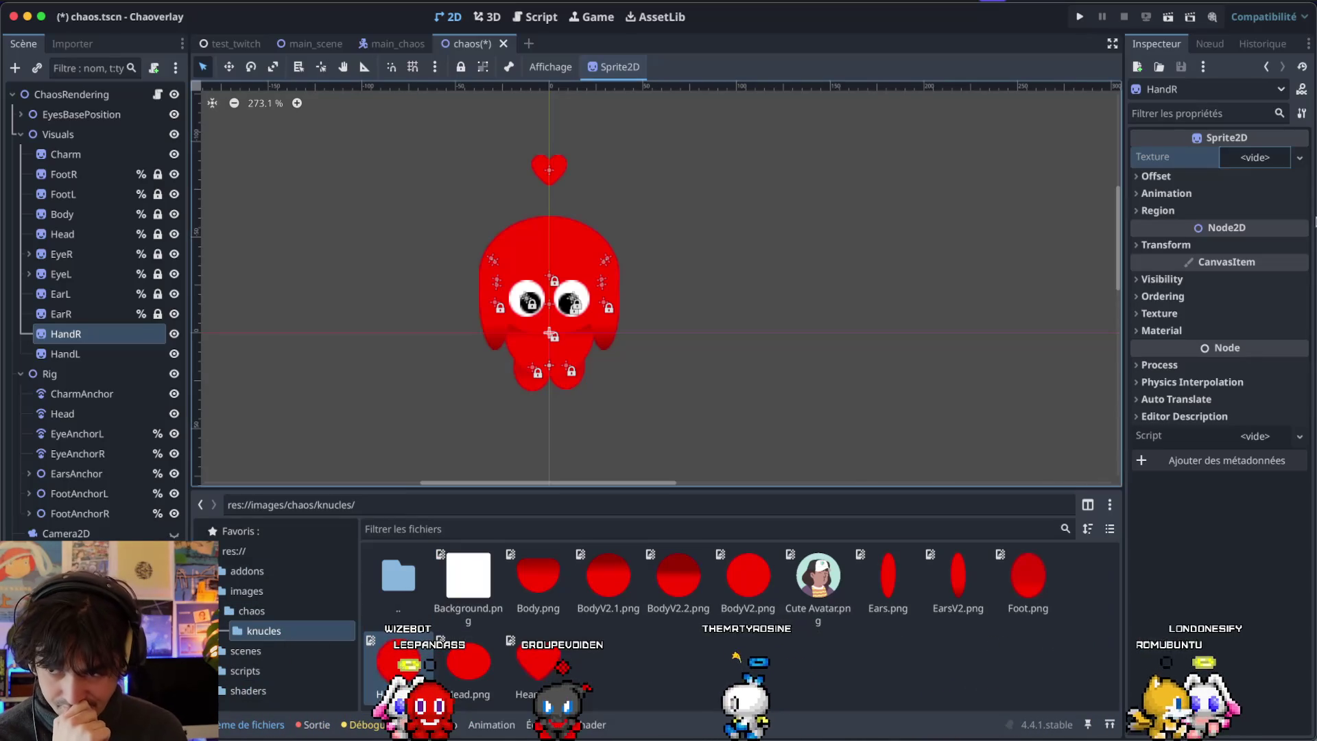
pyautogui.moveTo(1242, 156); pyautogui.dragTo(1245, 161)
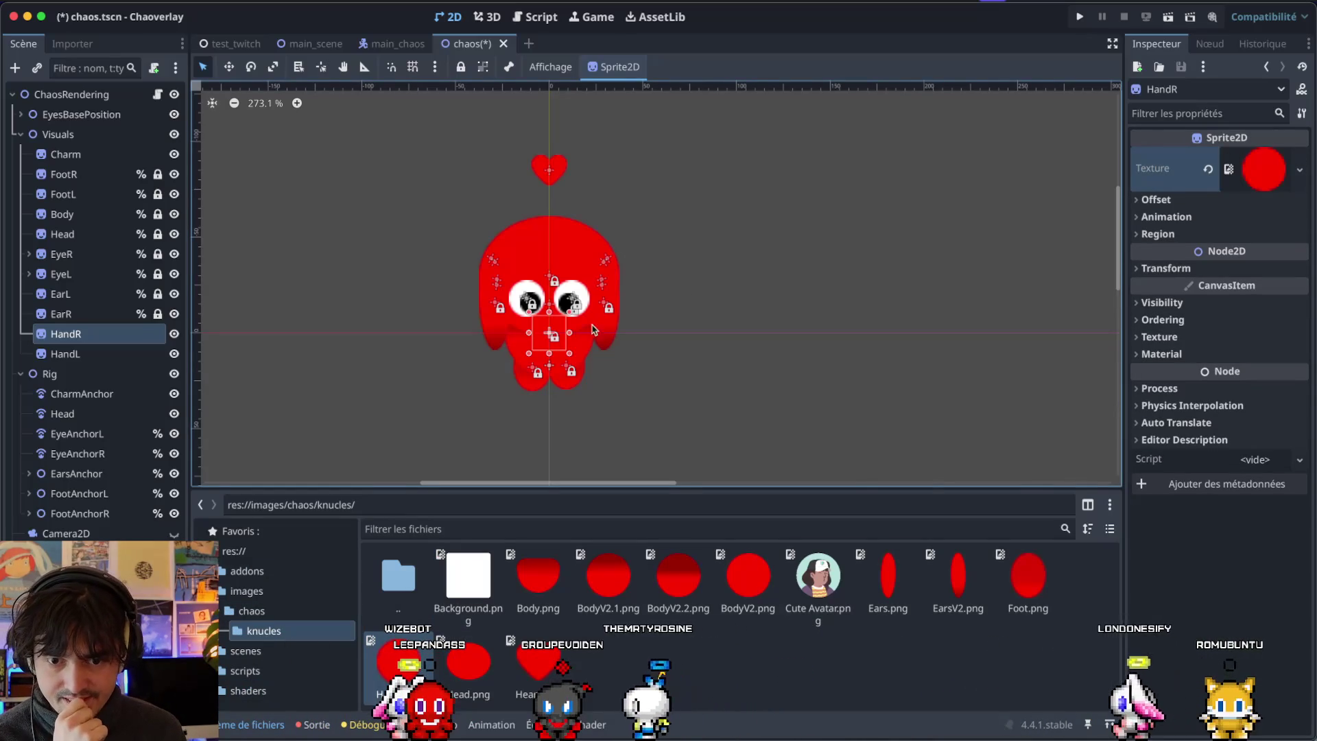
pyautogui.scroll(5, 569, 332)
# Compare the HandR and HandL sprites' textures, leaving HandL's texture unchanged.
pyautogui.moveTo(515, 335); pyautogui.dragTo(388, 405)
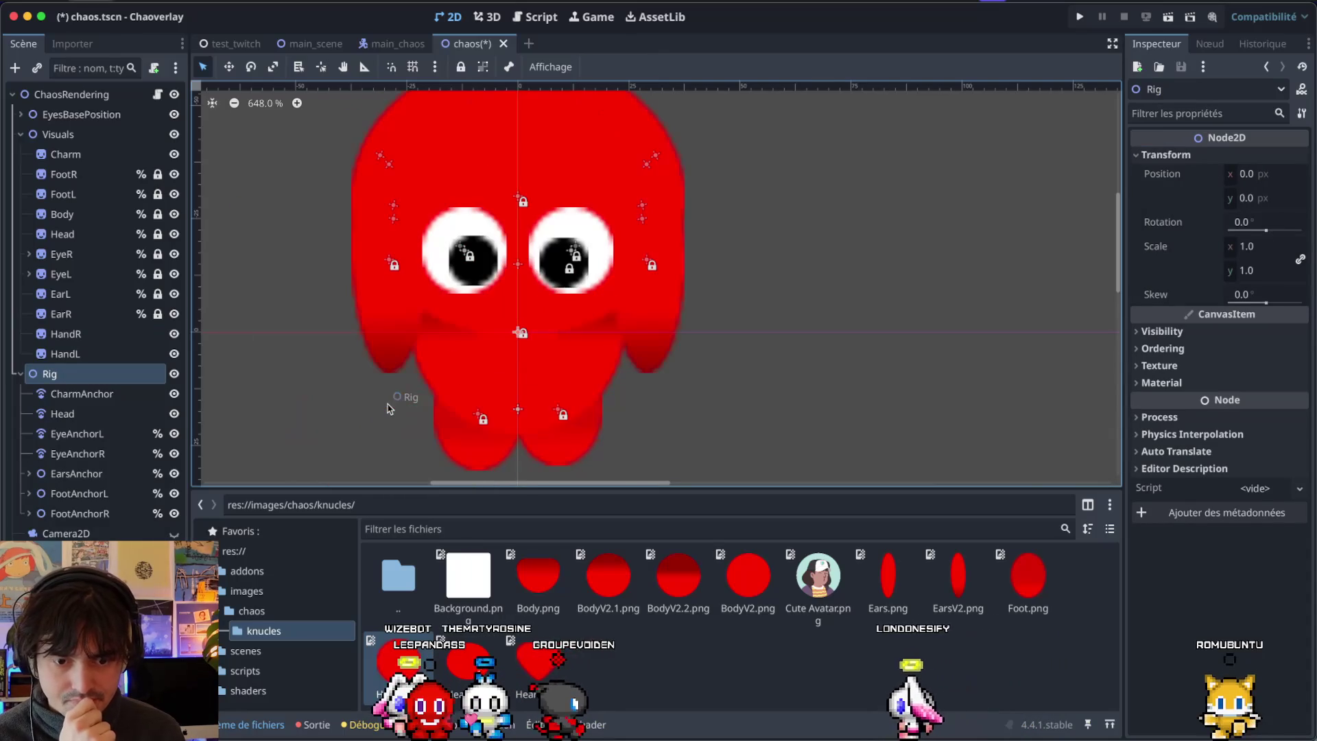
pyautogui.click(136, 353)
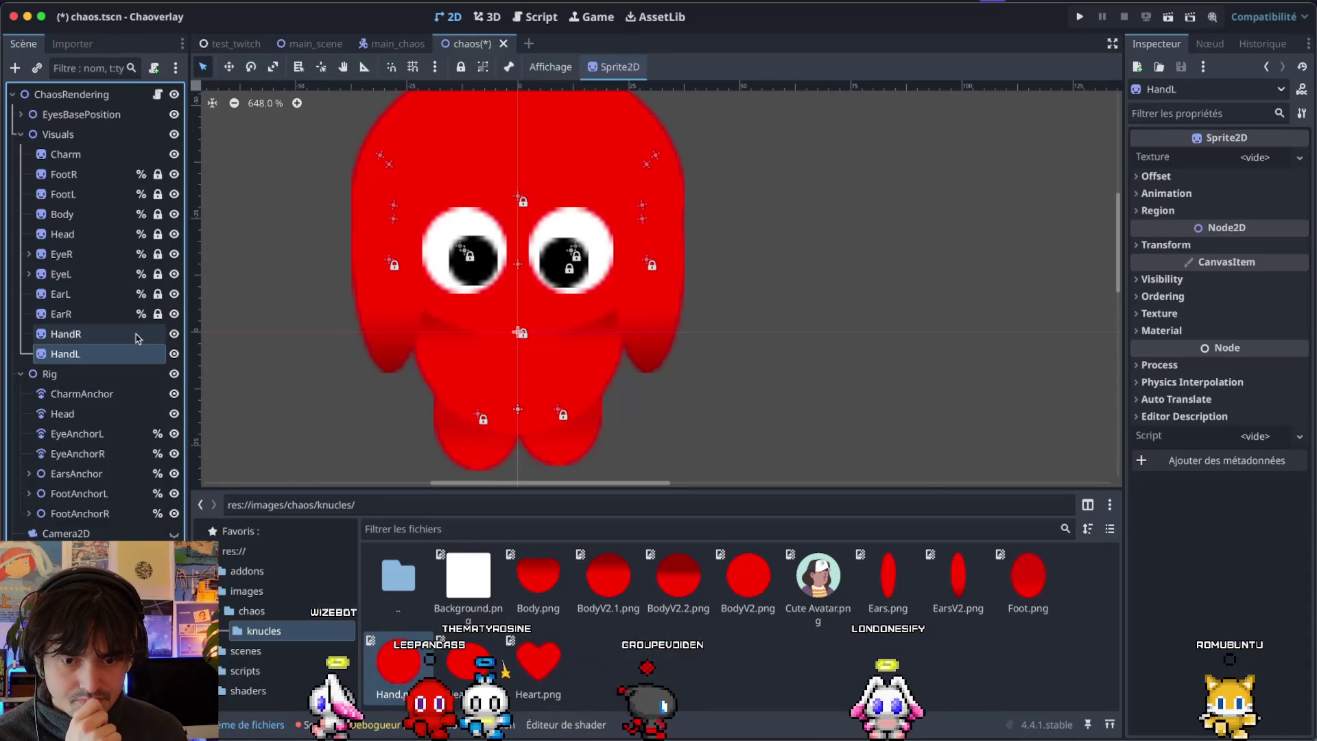
pyautogui.click(136, 334)
pyautogui.click(137, 353)
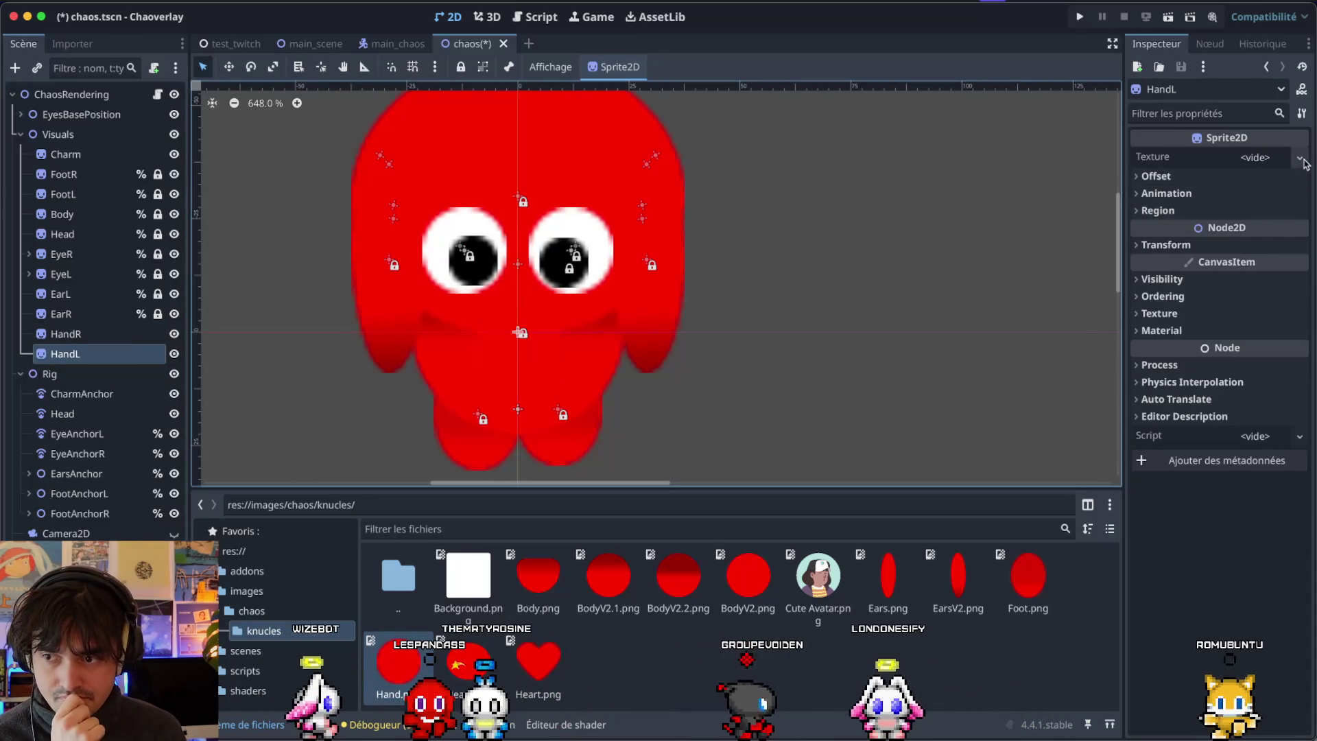
pyautogui.click(1299, 158)
pyautogui.click(1157, 575)
# Switch across desktops to bring the Figma Chaoverlay design back to the front.
pyautogui.press('super+Tab')
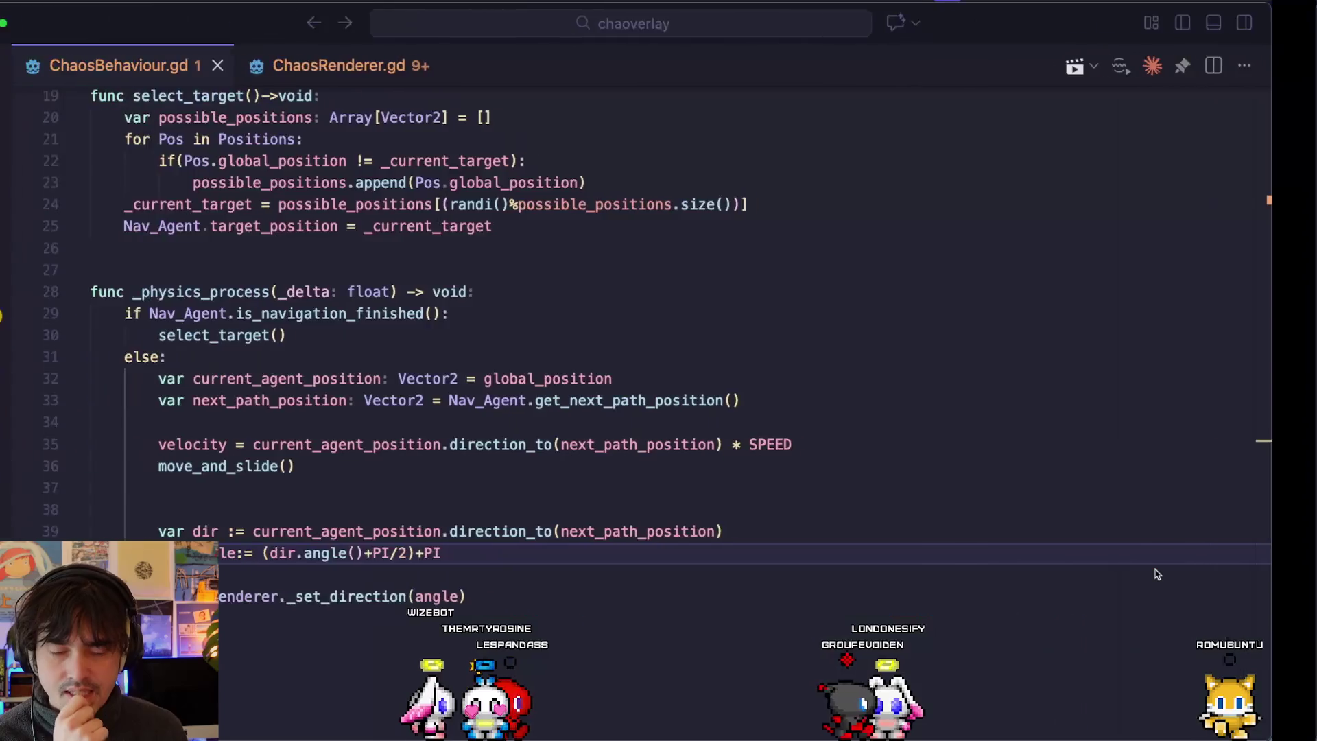
pyautogui.press('super+Tab')
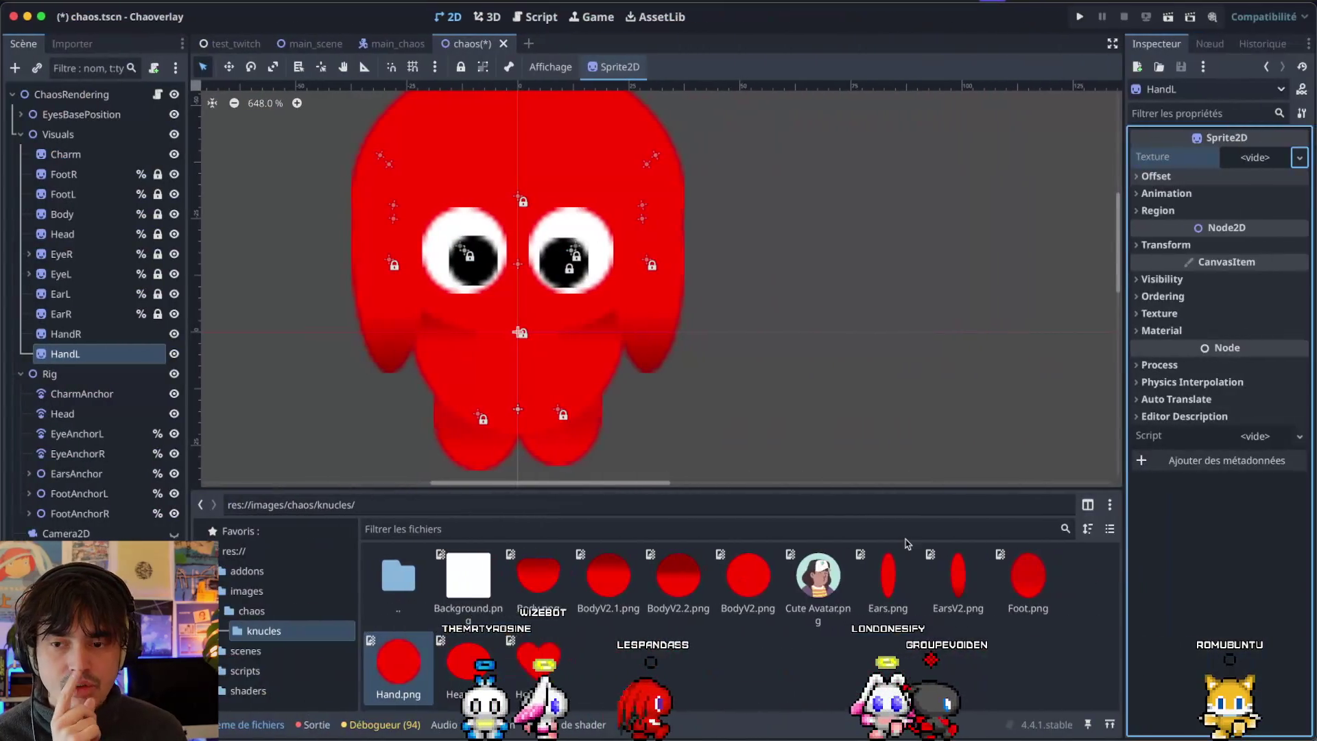
pyautogui.hotkey('ctrl', 'Right')
pyautogui.hotkey('ctrl', 'Left')
pyautogui.hotkey('ctrl', 'Right')
pyautogui.hotkey('ctrl', 'Right')
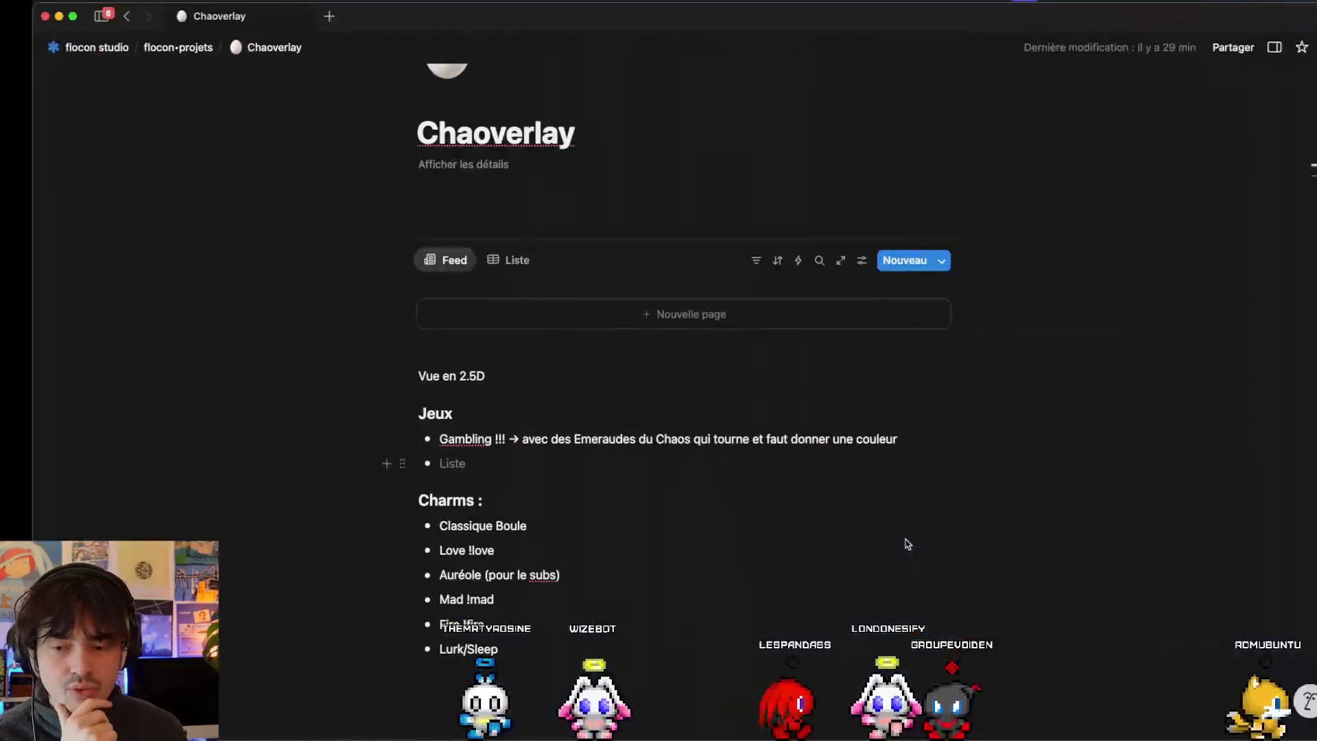
pyautogui.hotkey('ctrl', 'Up')
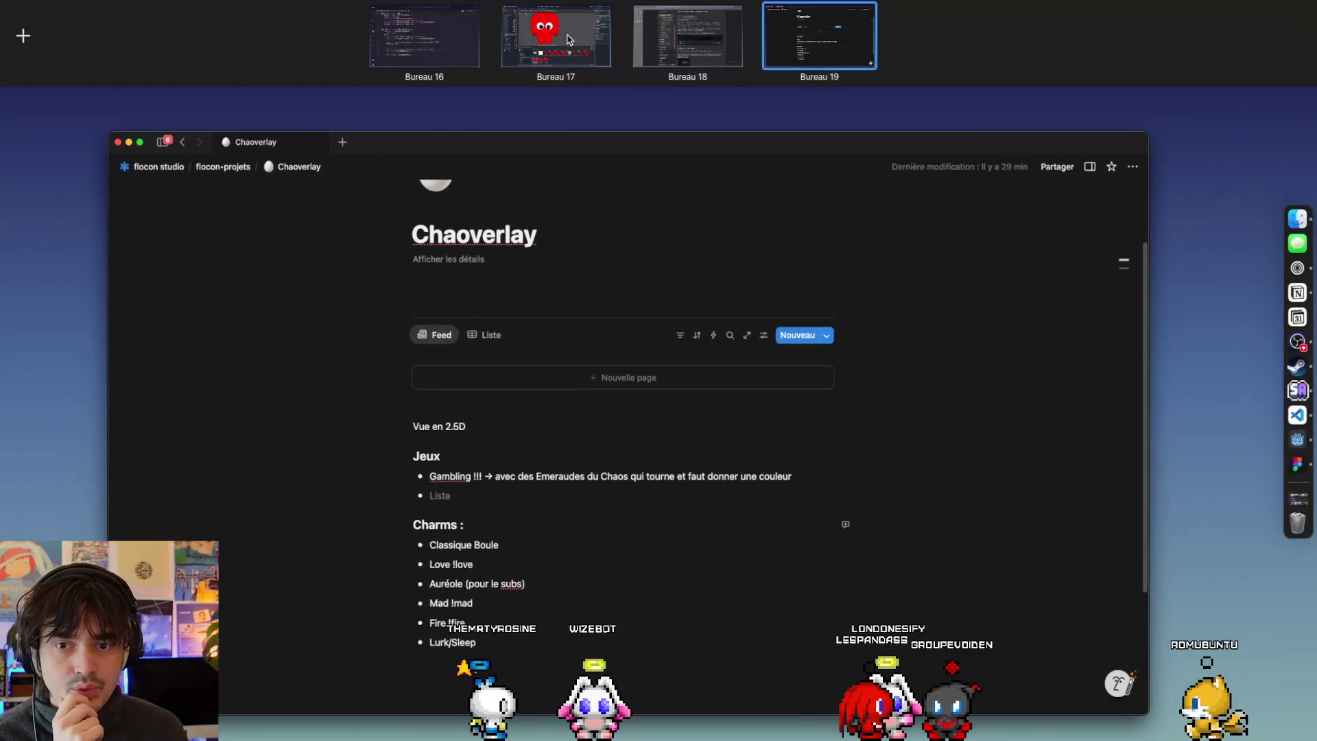
pyautogui.click(568, 40)
pyautogui.hotkey('ctrl', 'Right')
pyautogui.hotkey('ctrl', 'Up')
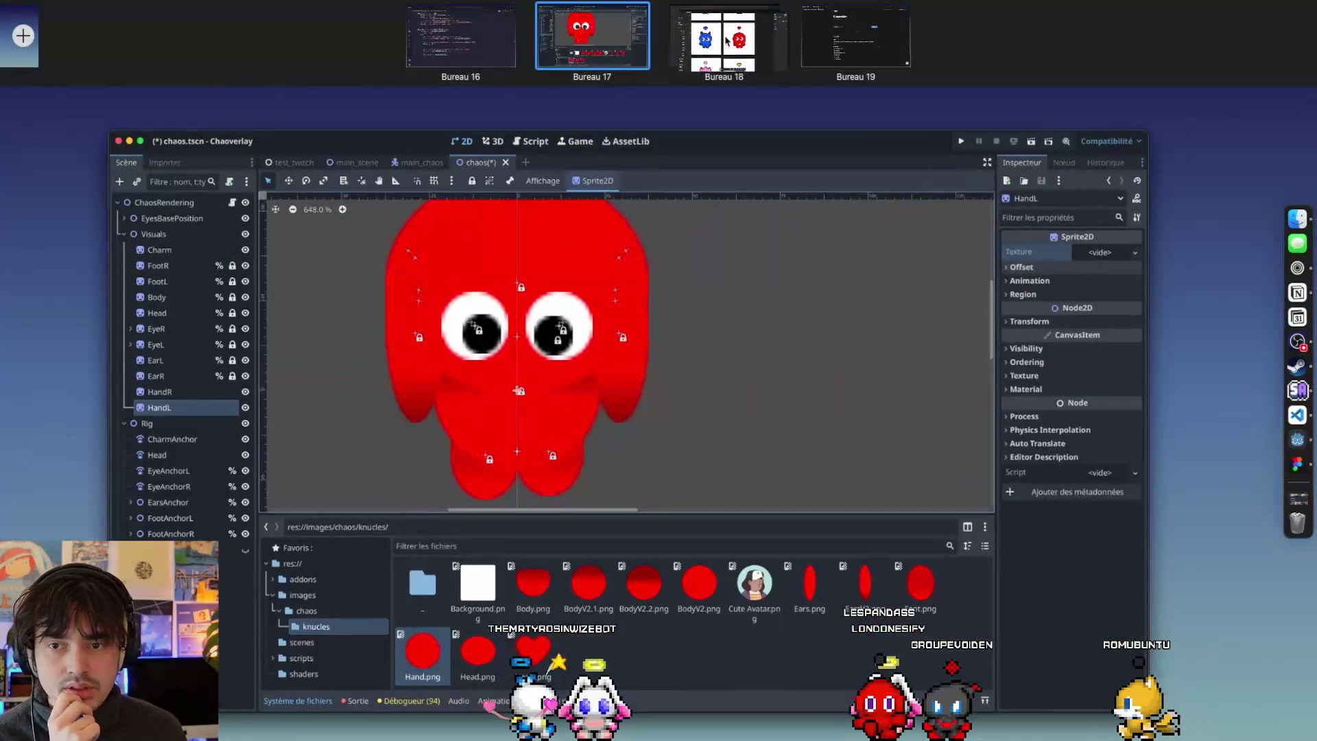
pyautogui.click(705, 37)
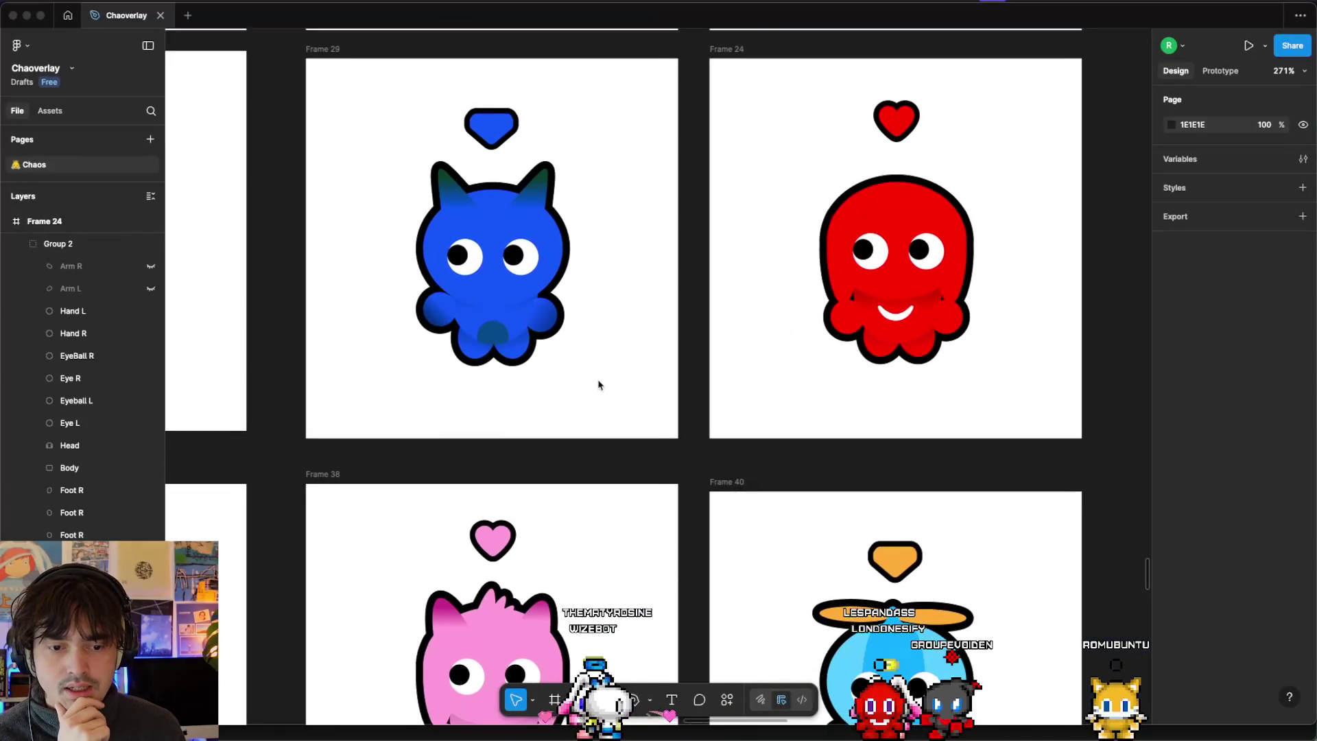
# Set the fill of both of the red chao's hand circles to white (FFFFFF).
pyautogui.hscroll(3, 789, 384)
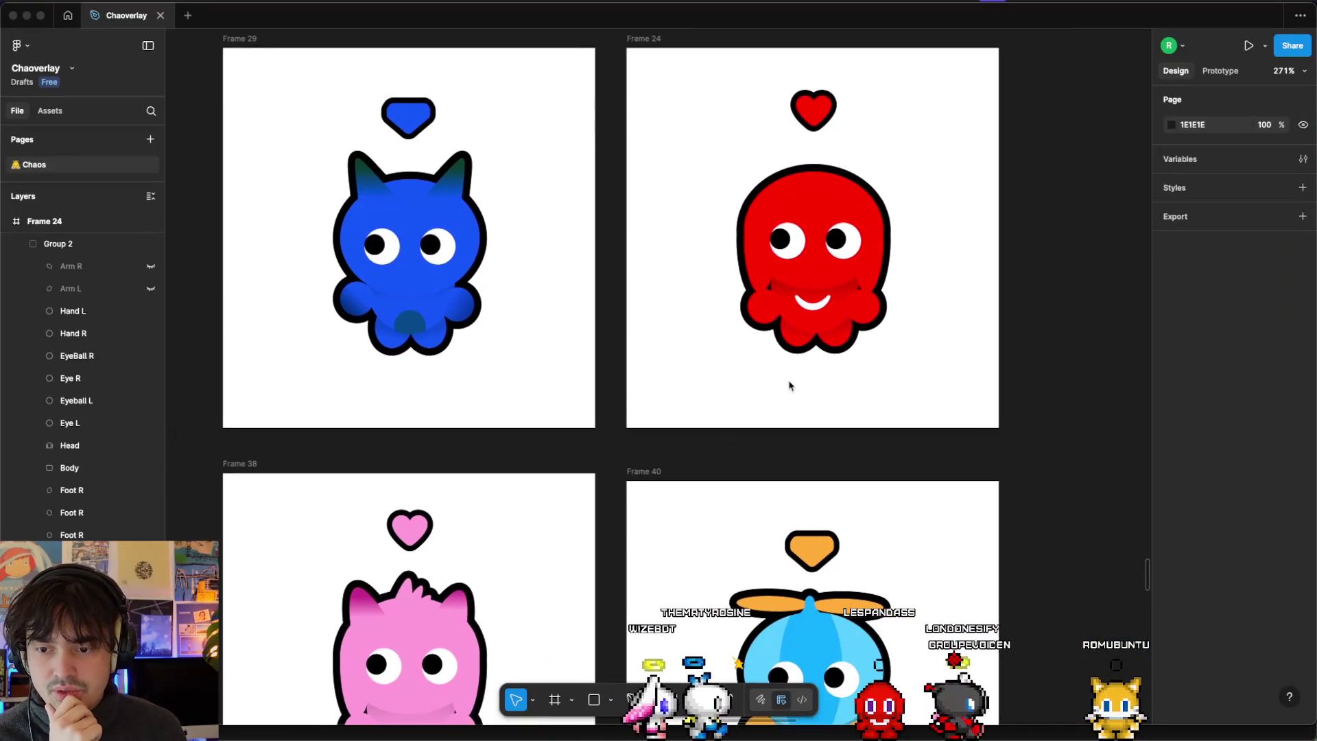
pyautogui.scroll(2, 789, 384)
pyautogui.doubleClick(759, 292)
pyautogui.scroll(5, 758, 292)
pyautogui.keyDown('shift'); pyautogui.click(1102, 326); pyautogui.keyUp('shift')
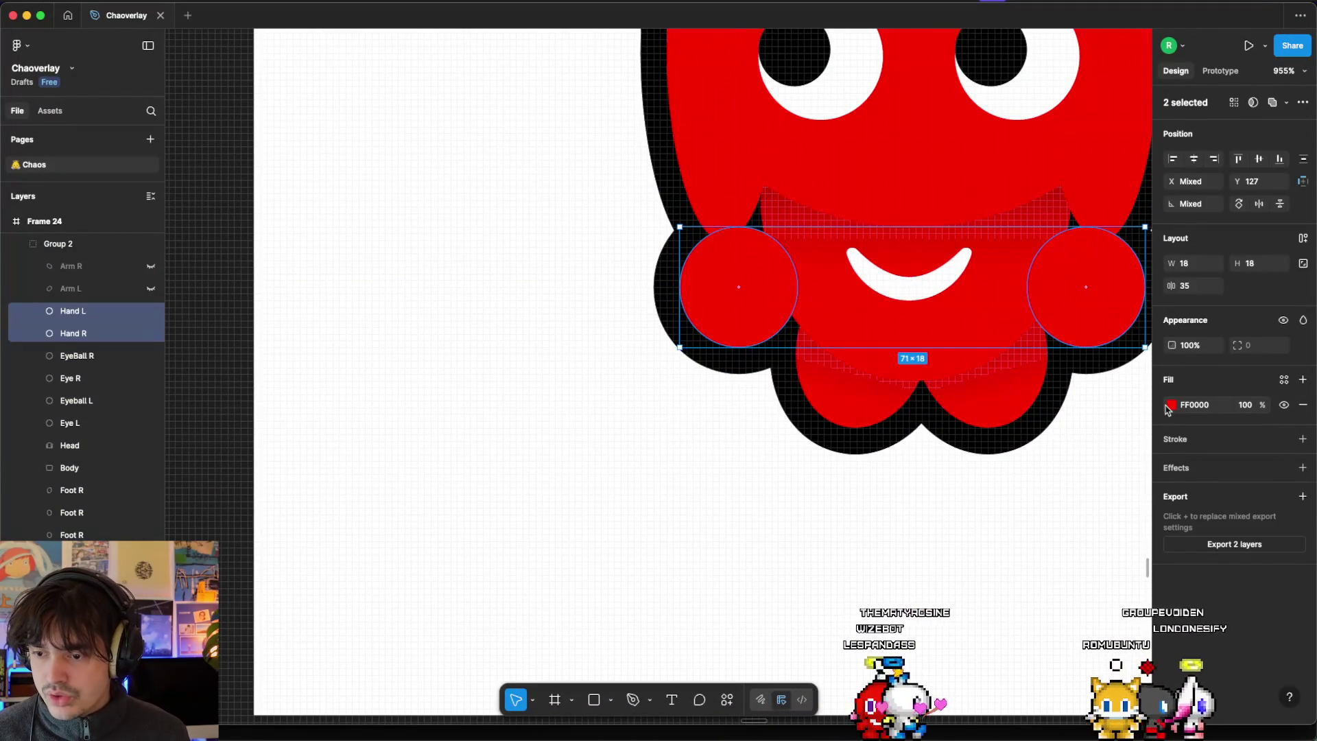
pyautogui.click(1170, 409)
pyautogui.moveTo(1083, 464); pyautogui.dragTo(1003, 403)
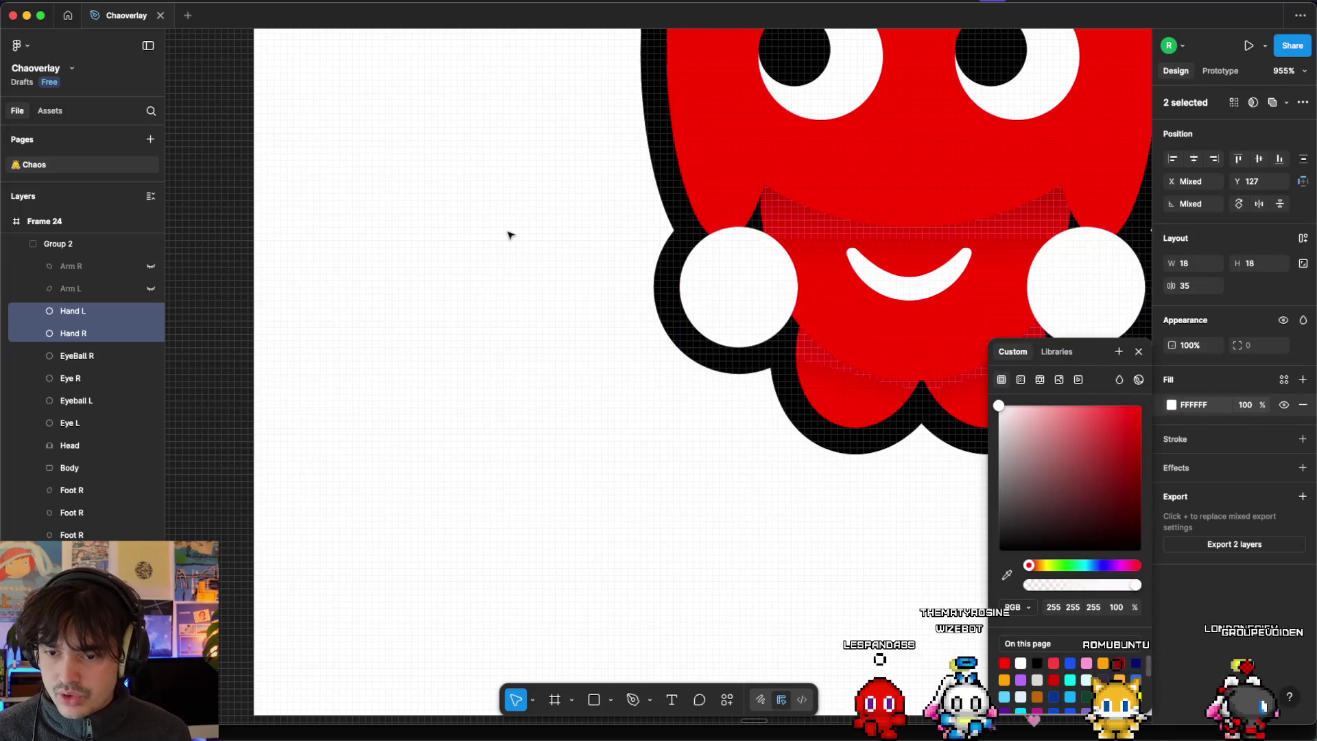
pyautogui.click(508, 235)
# Export the left hand as Hand.png, replacing the existing file in knucles.
pyautogui.scroll(-5, 487, 373)
pyautogui.scroll(-2, 487, 374)
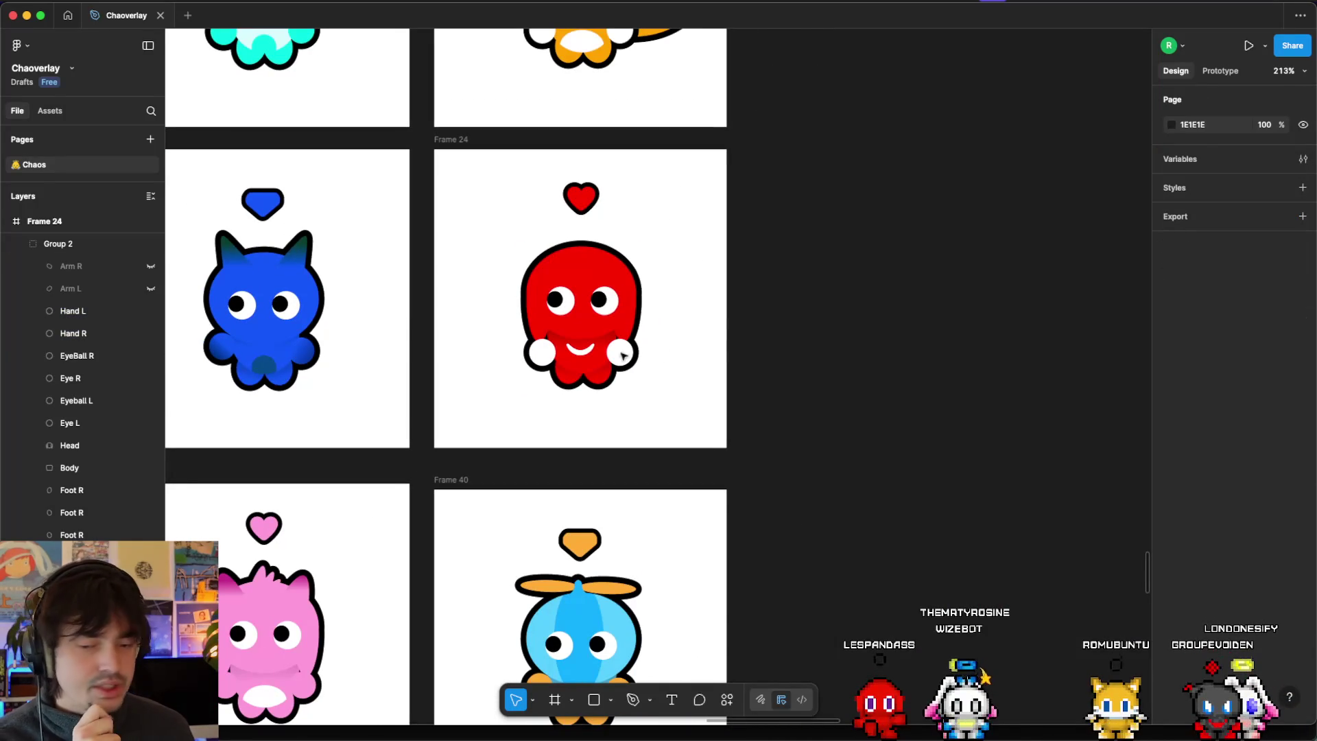
pyautogui.click(546, 347)
pyautogui.scroll(5, 546, 349)
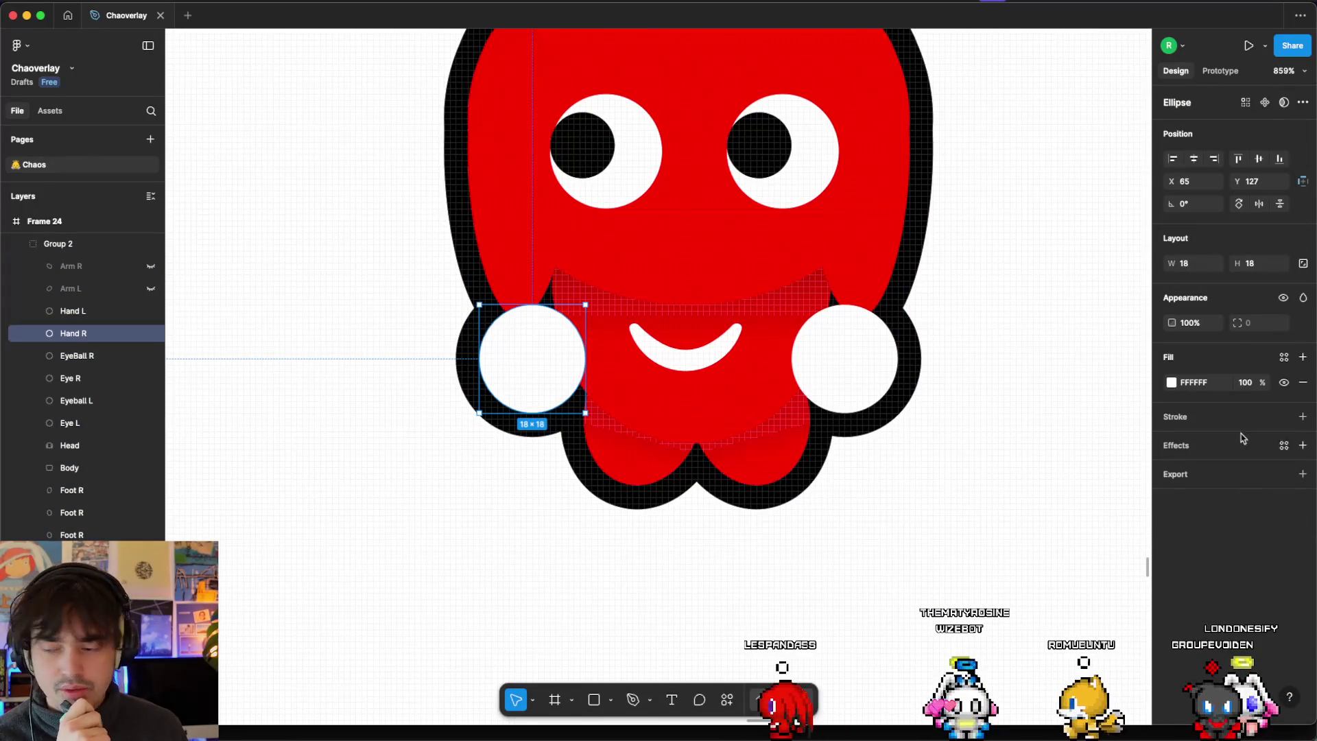
pyautogui.click(834, 376)
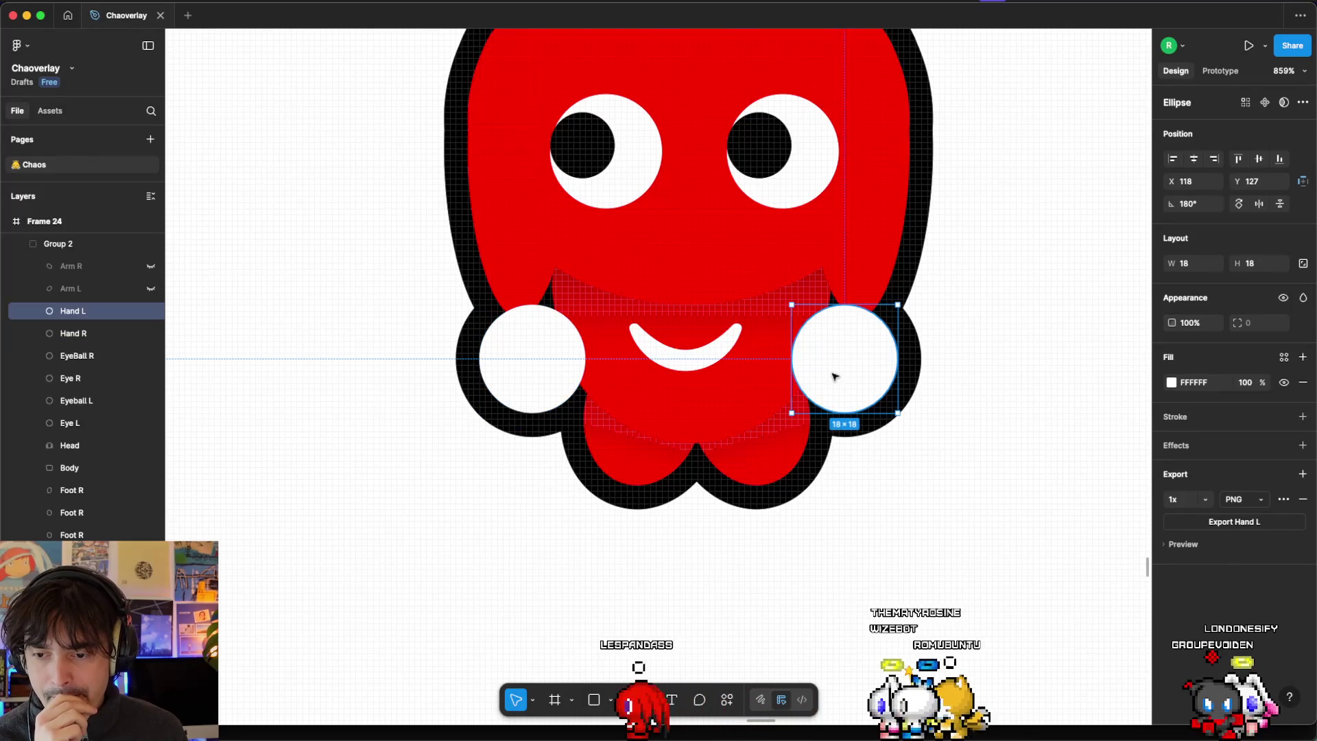
pyautogui.click(1225, 542)
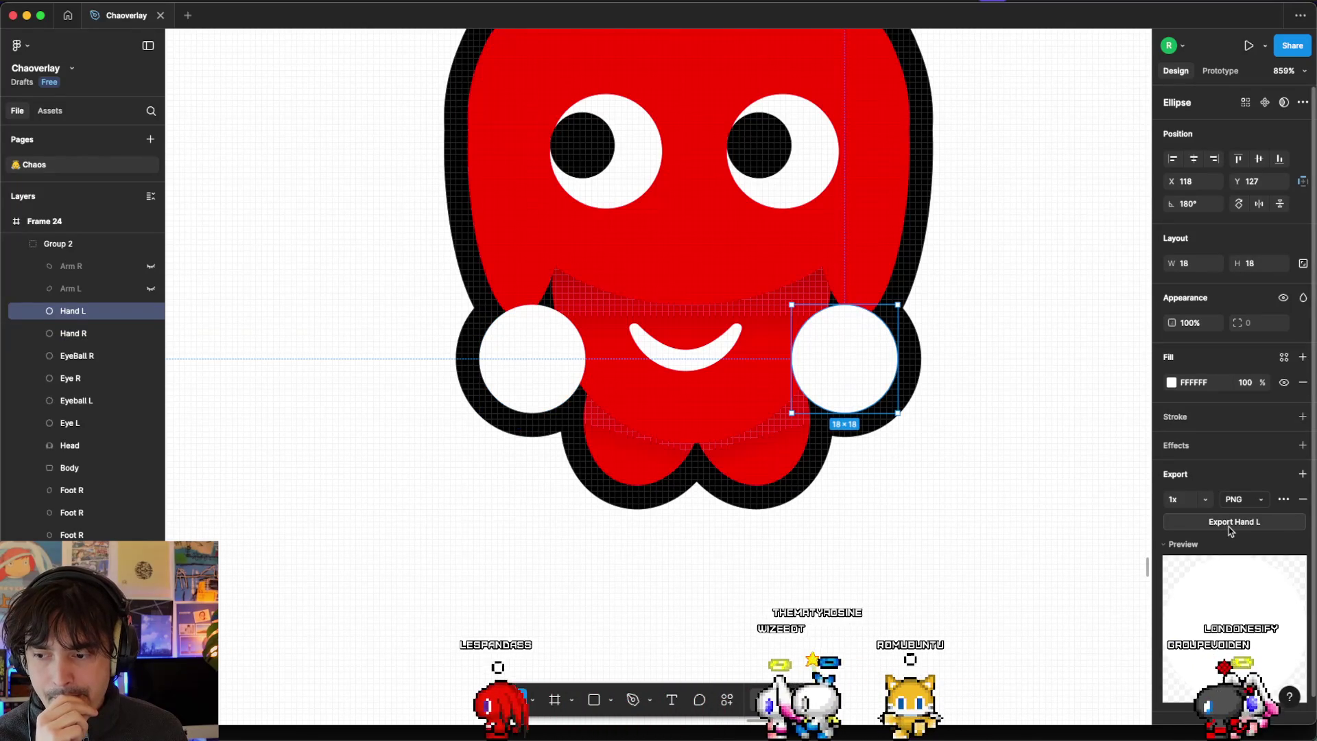
pyautogui.click(1230, 522)
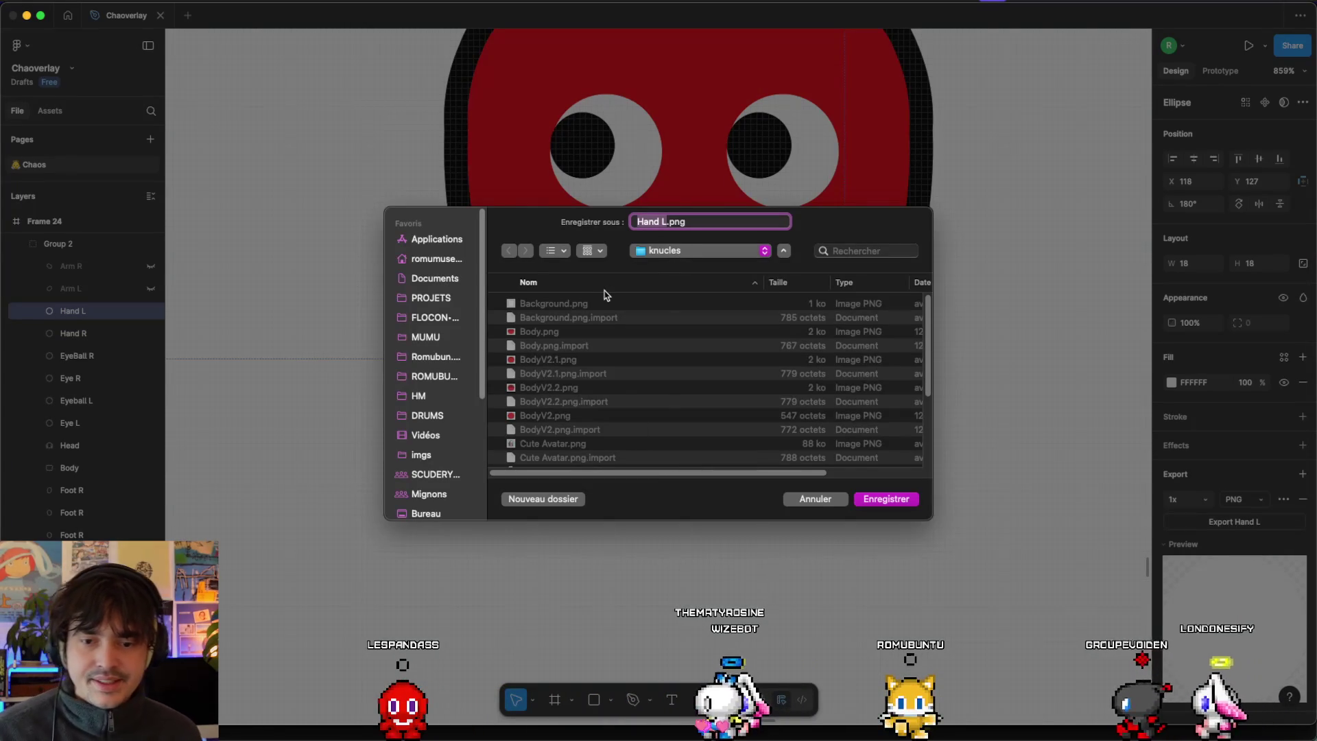
pyautogui.write('Hand')
pyautogui.press('Return')
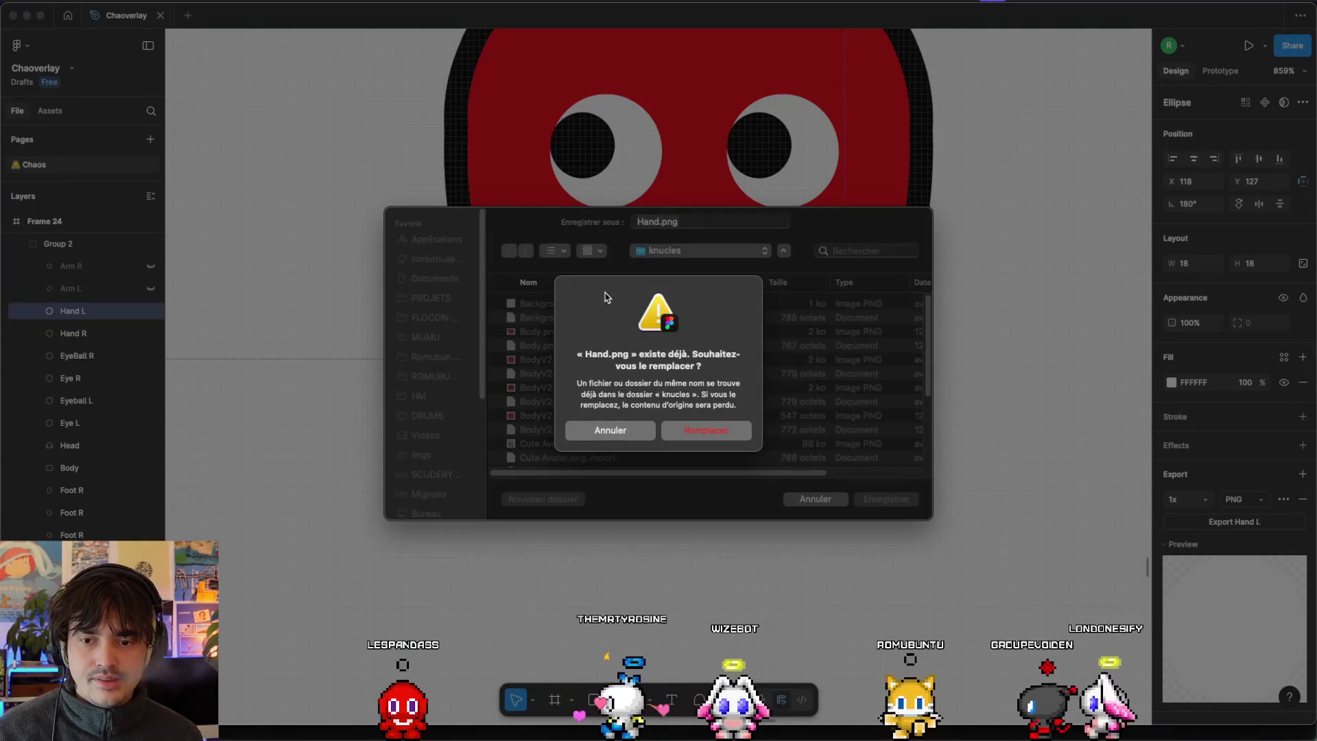
pyautogui.click(720, 441)
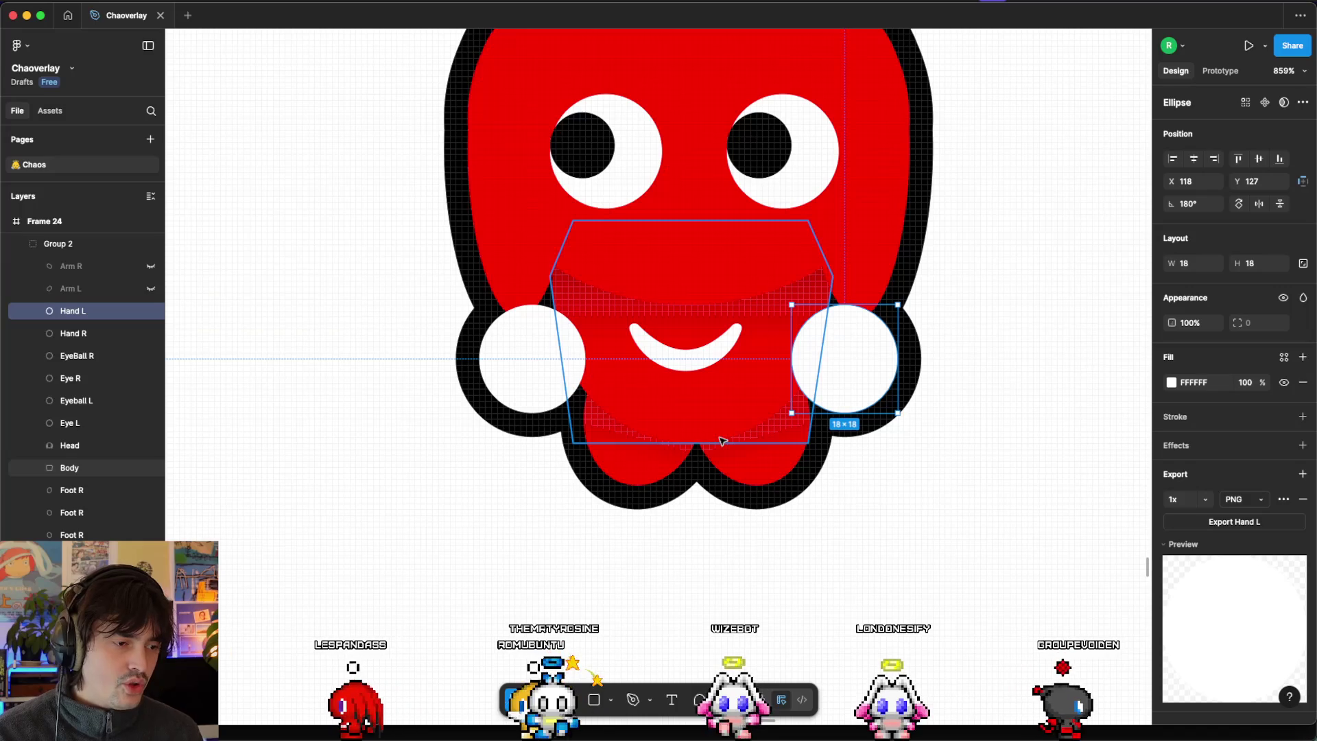
pyautogui.hotkey('ctrl', 'Up')
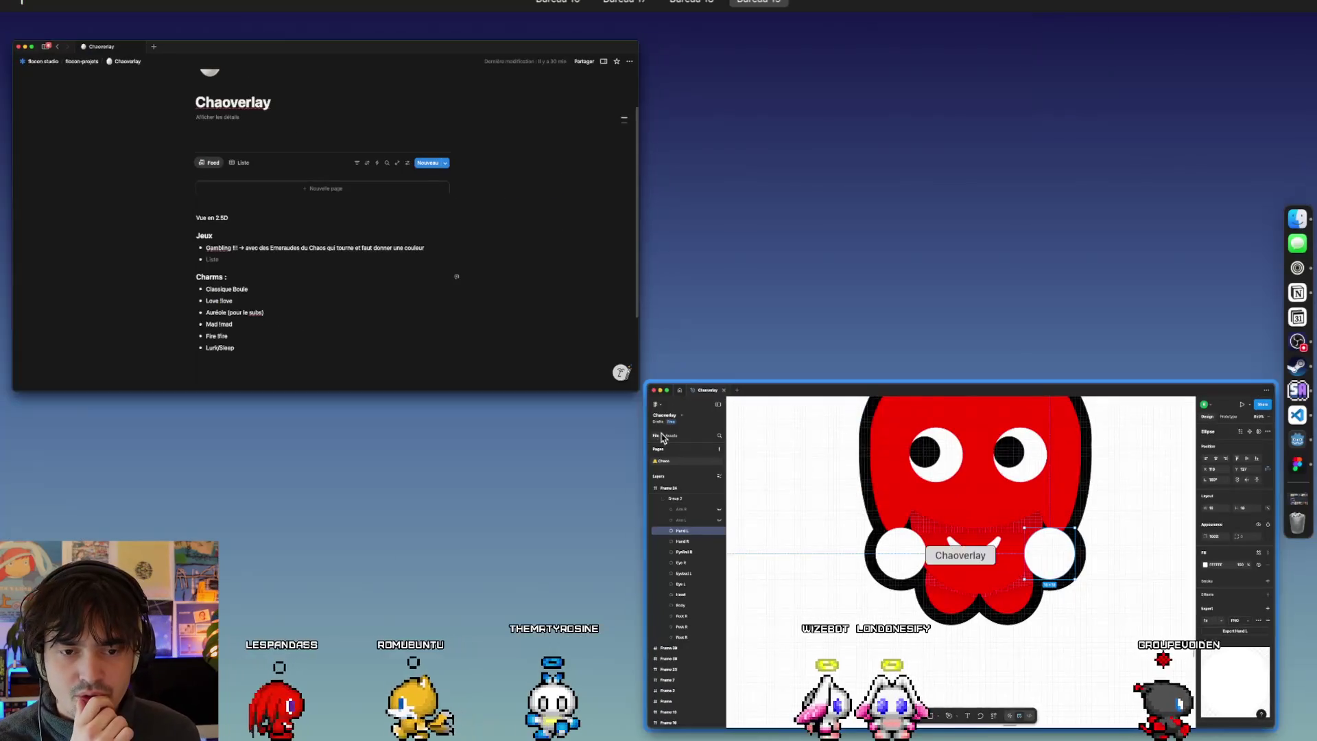
# Return to Godot, check HandR's hand texture, then select HandL and drag Hand.png toward its Texture slot.
pyautogui.click(660, 438)
pyautogui.hotkey('ctrl', 'Left')
pyautogui.hotkey('ctrl', 'Left')
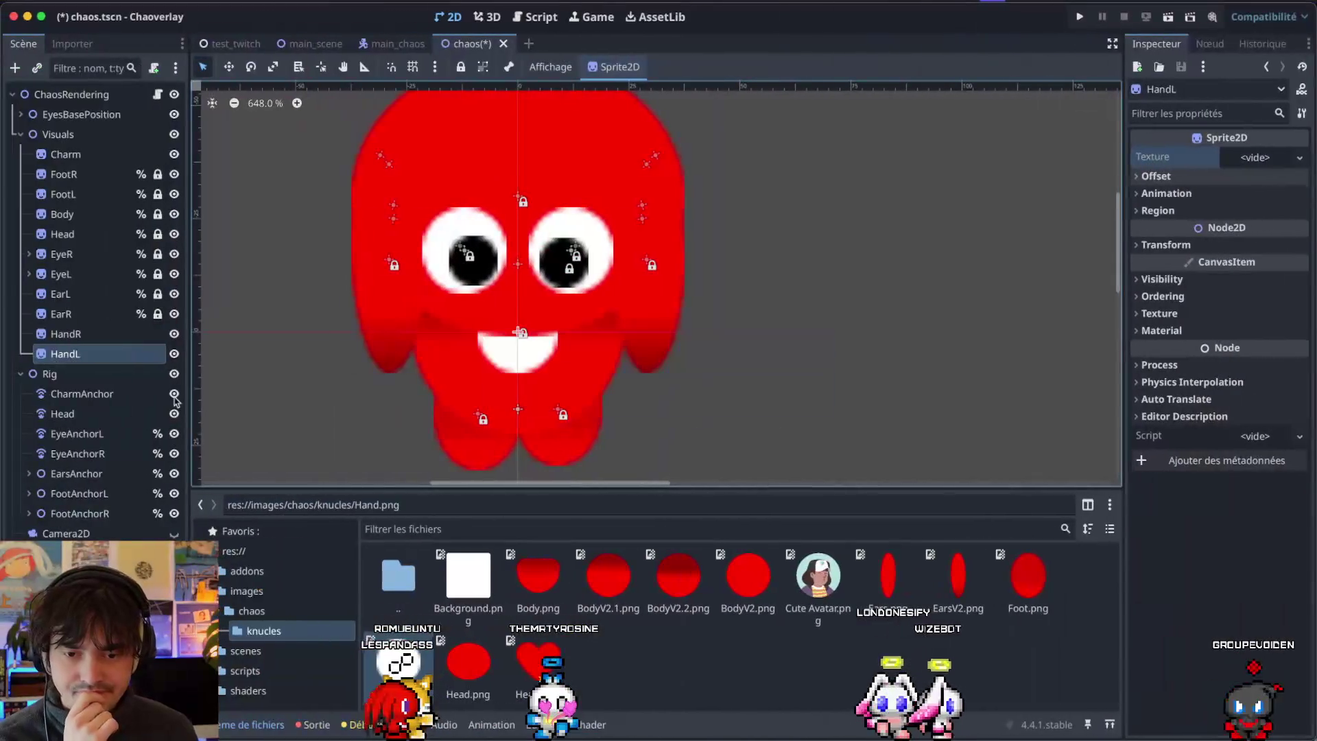
pyautogui.click(103, 334)
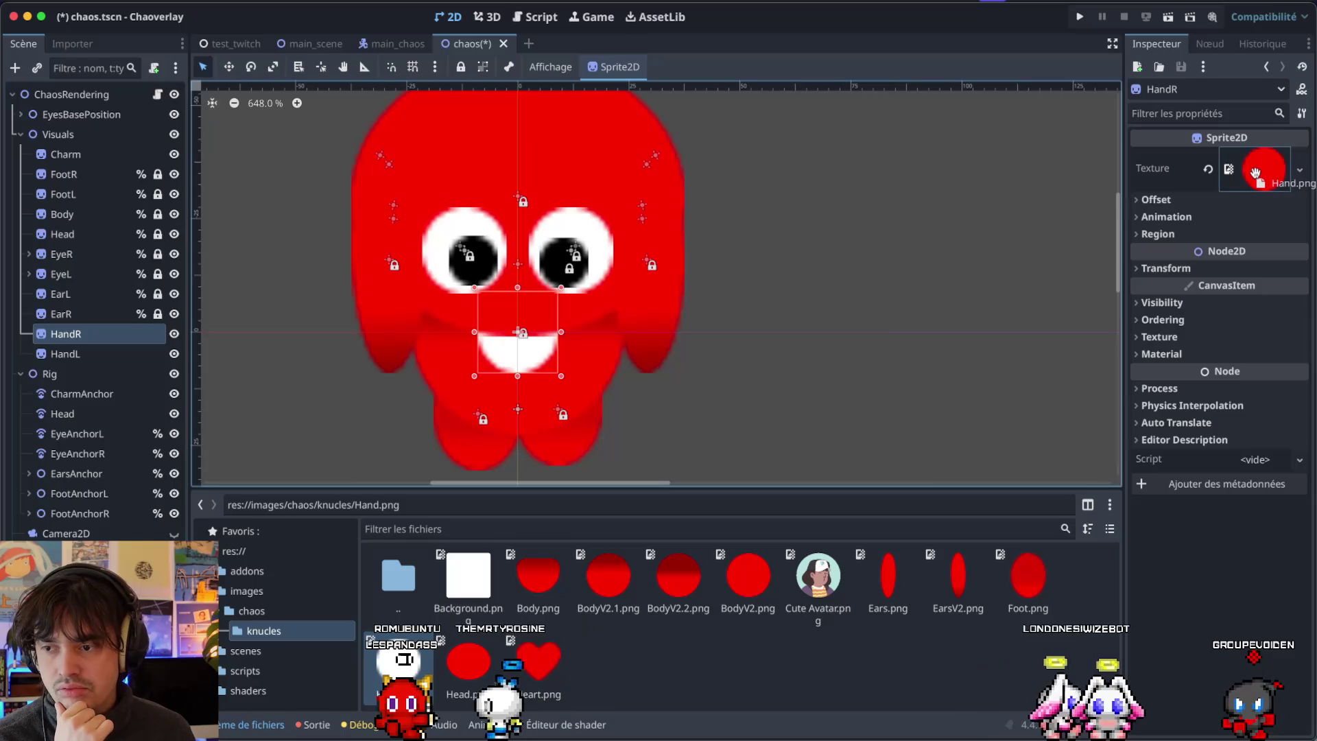
pyautogui.click(96, 353)
pyautogui.moveTo(398, 662); pyautogui.dragTo(1156, 218)
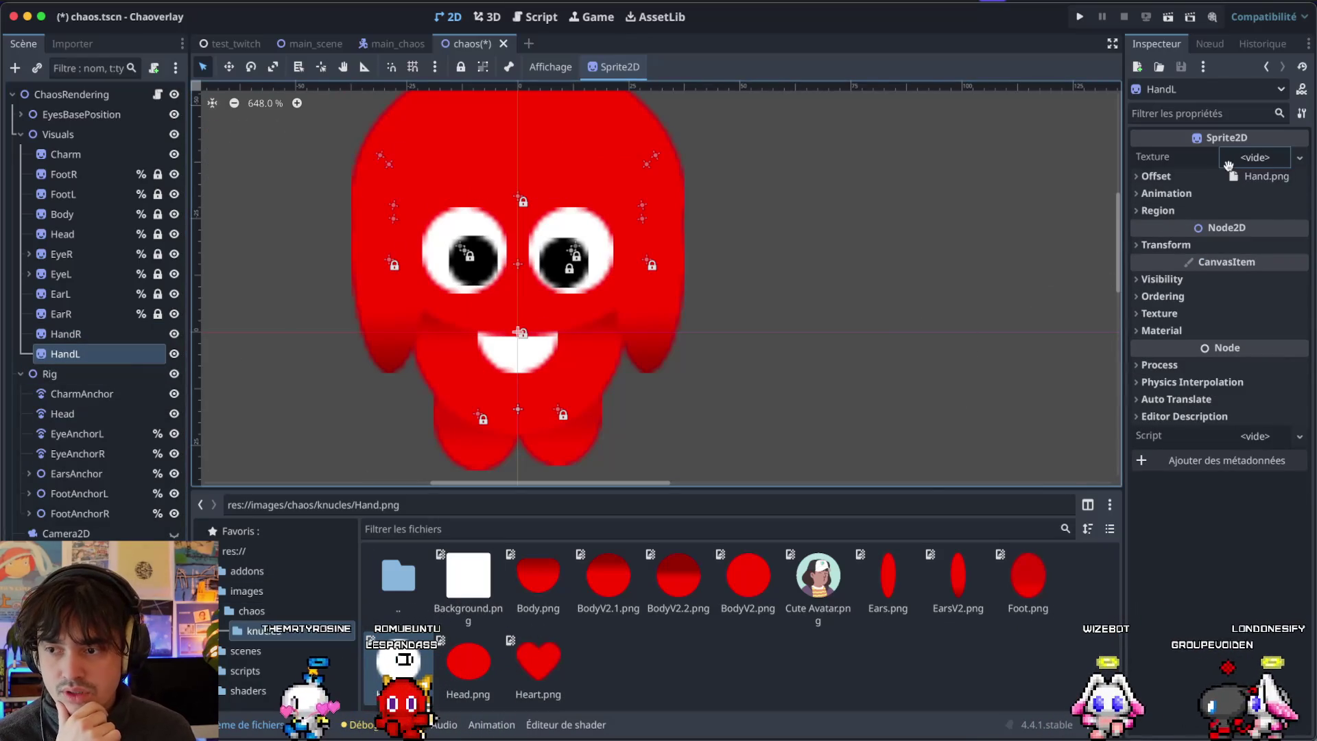
# Clear the red textures on HandR and HandL and assign Hand.png as HandL's texture.
pyautogui.moveTo(1226, 164); pyautogui.dragTo(1232, 168)
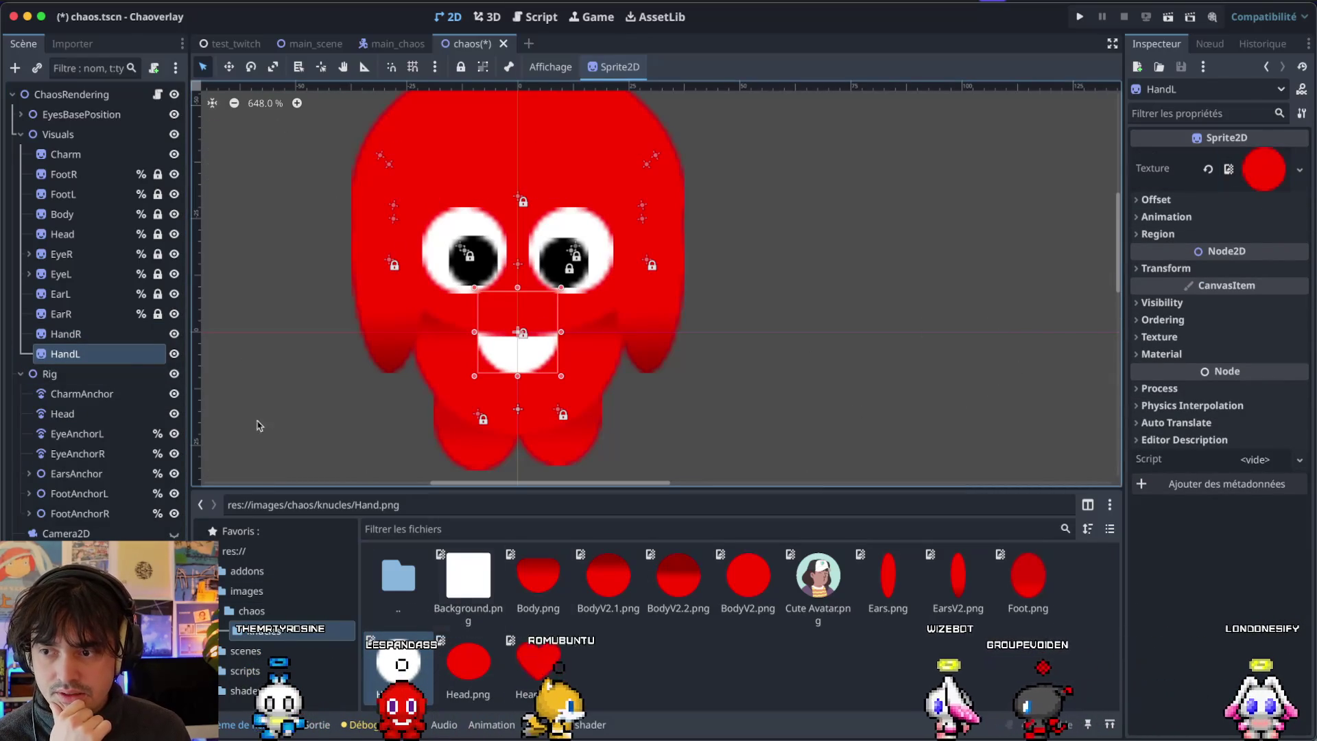
pyautogui.click(96, 334)
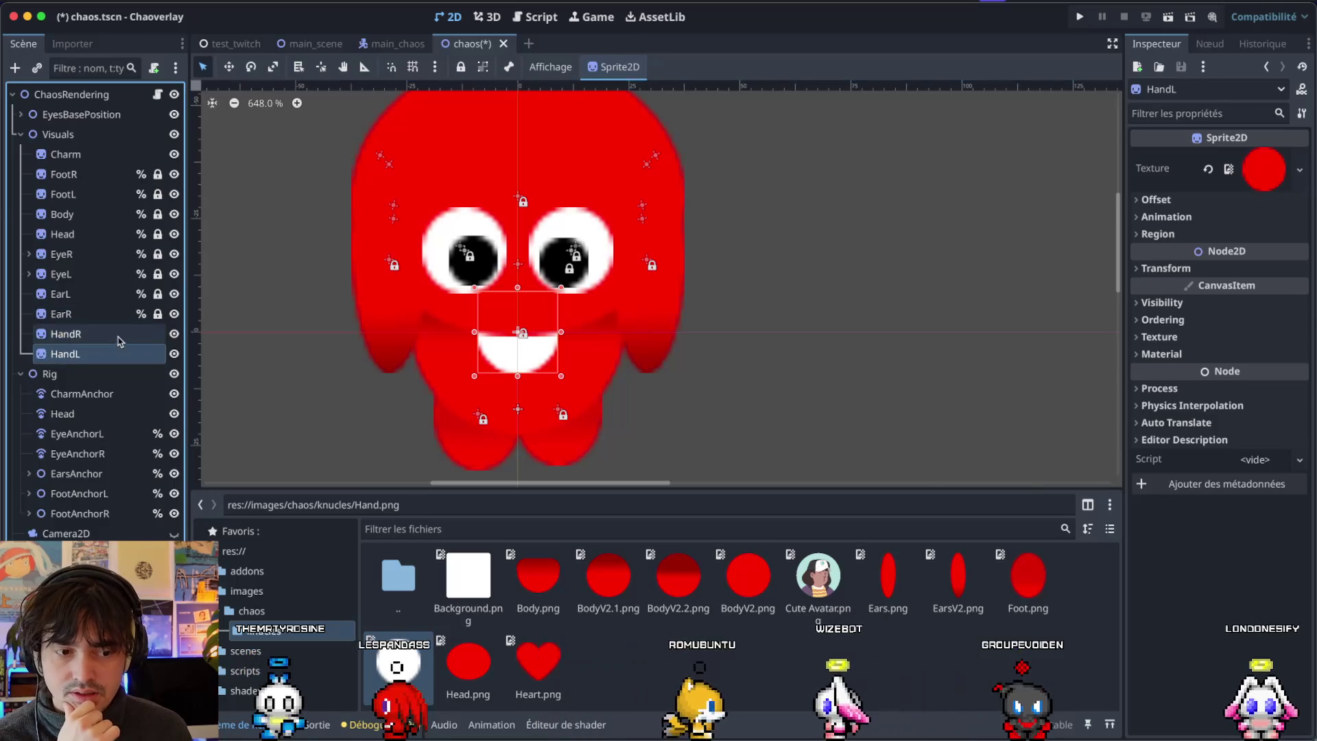
pyautogui.click(465, 664)
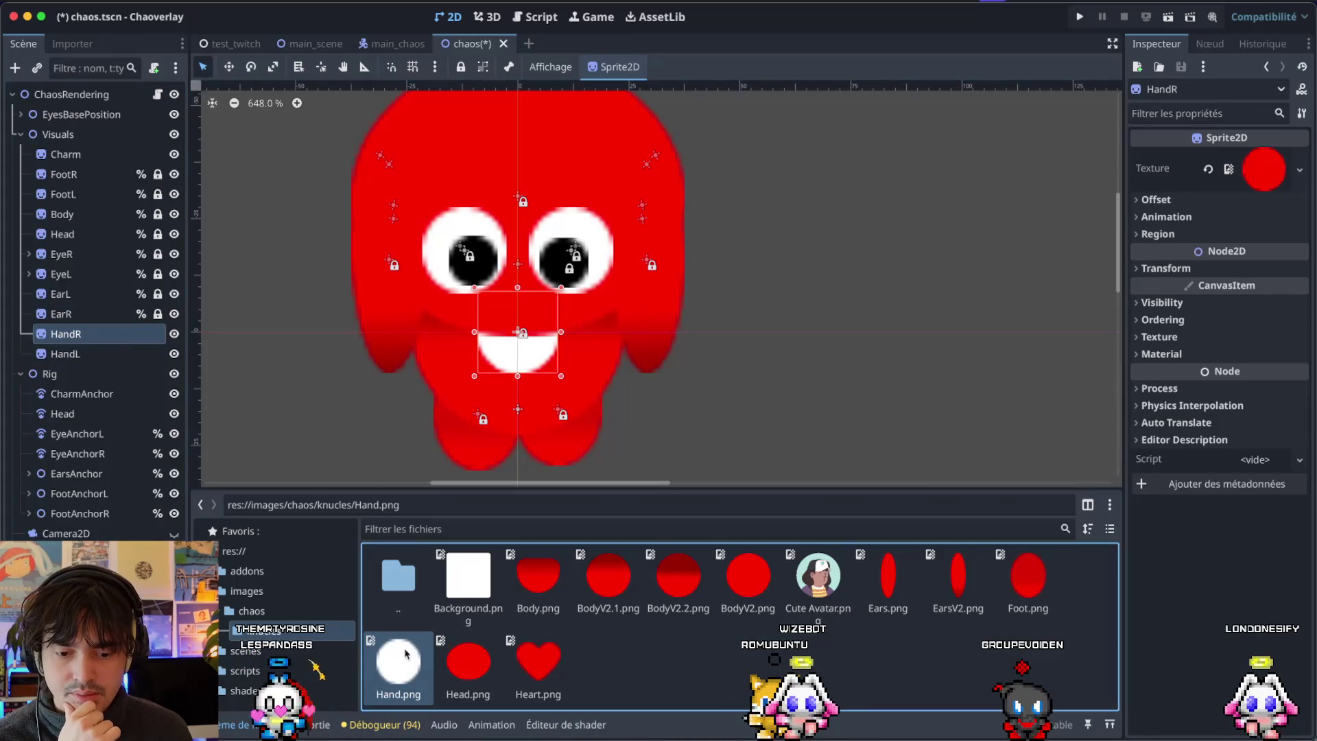
pyautogui.click(1223, 172)
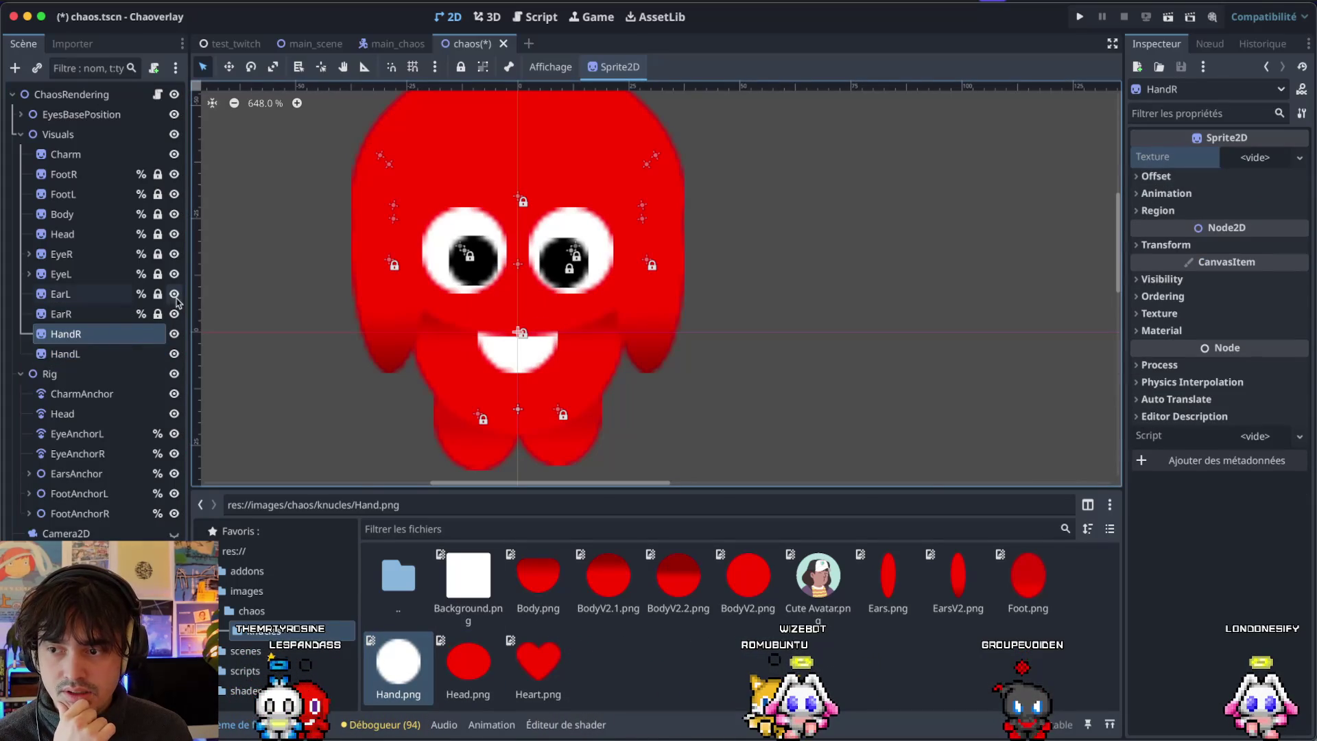
pyautogui.click(88, 354)
pyautogui.click(1208, 170)
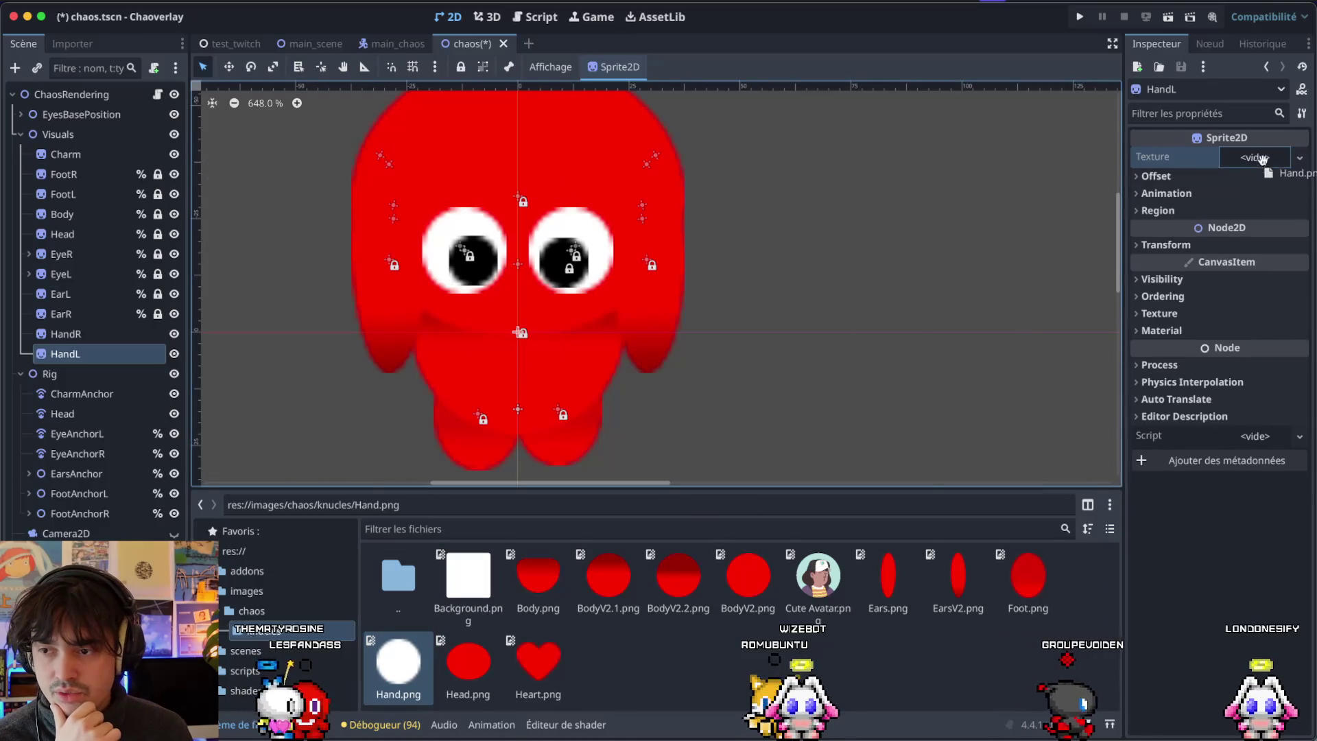
pyautogui.moveTo(1261, 161); pyautogui.dragTo(1260, 163)
# Give HandR the Hand.png texture and place both hands at the body's lower left and right.
pyautogui.moveTo(534, 356)
pyautogui.mouseDown()
pyautogui.moveTo(414, 392)
pyautogui.moveTo(446, 424)
pyautogui.mouseUp()
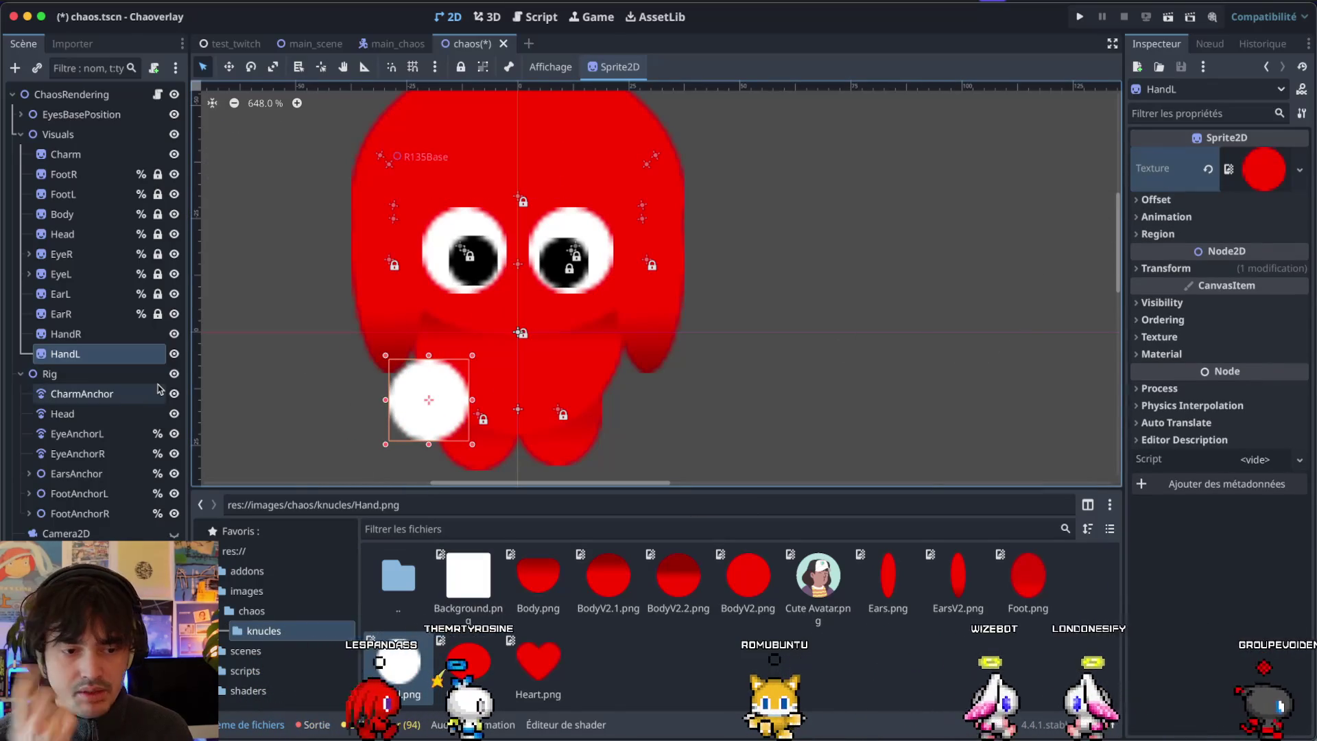
pyautogui.click(105, 334)
pyautogui.moveTo(398, 661)
pyautogui.mouseDown()
pyautogui.moveTo(670, 452)
pyautogui.moveTo(1204, 185)
pyautogui.moveTo(1207, 160)
pyautogui.moveTo(1255, 157)
pyautogui.mouseUp()
pyautogui.moveTo(536, 358)
pyautogui.mouseDown()
pyautogui.moveTo(631, 391)
pyautogui.moveTo(648, 412)
pyautogui.moveTo(638, 395)
pyautogui.mouseUp()
pyautogui.moveTo(405, 416); pyautogui.dragTo(397, 397)
pyautogui.scroll(-1, 295, 329)
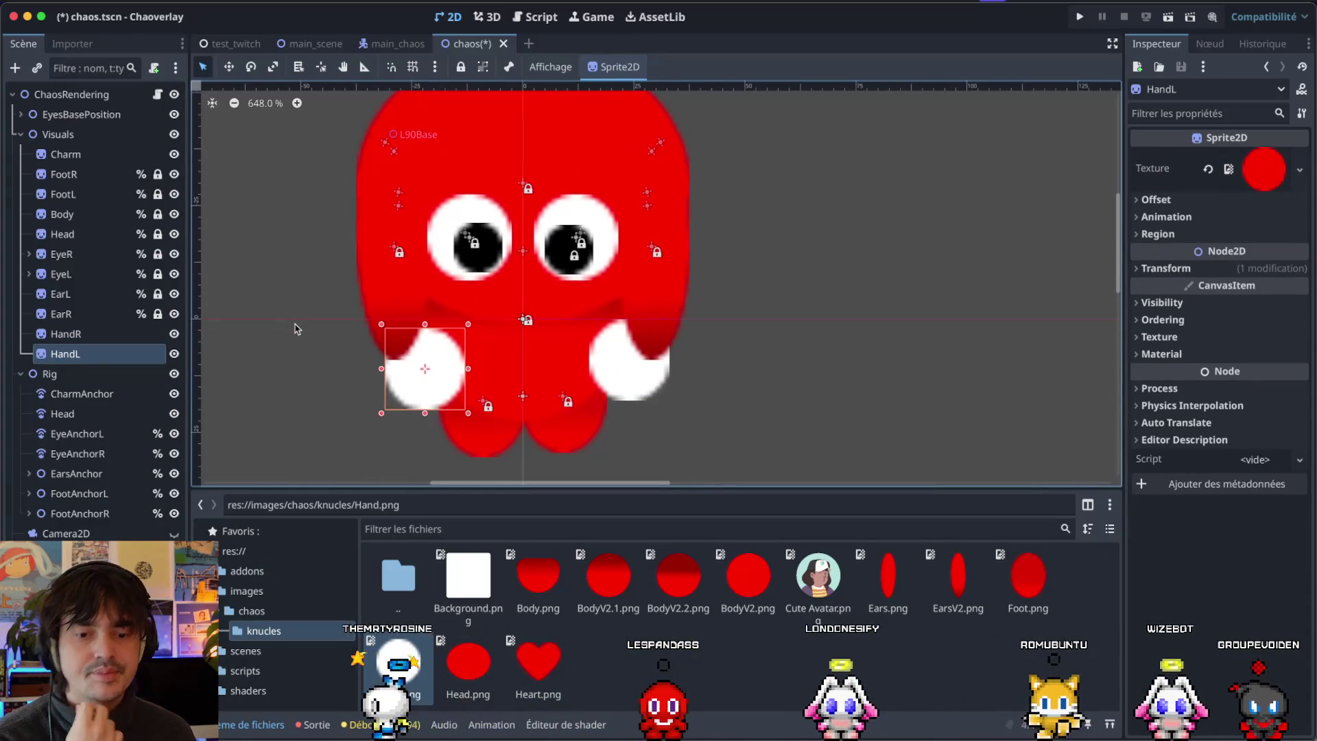
pyautogui.scroll(-10, 295, 330)
pyautogui.scroll(6, 294, 325)
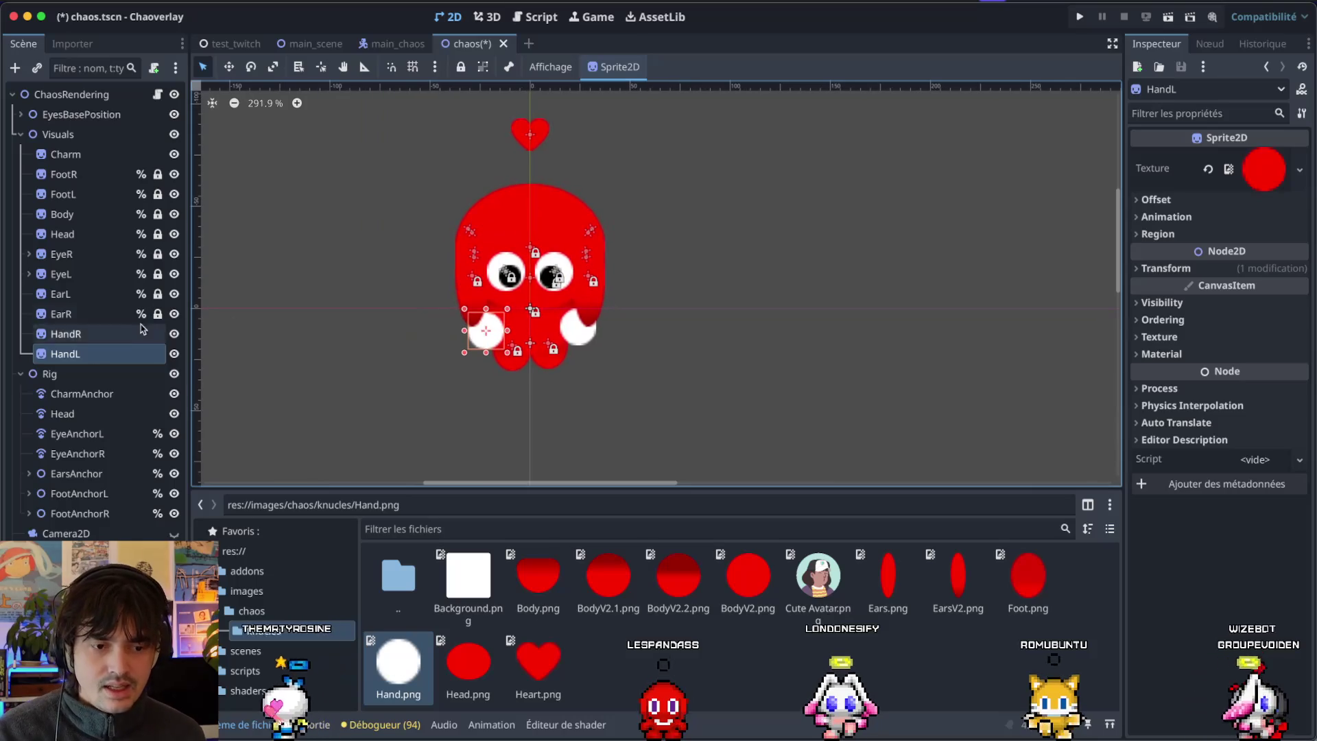
# Enable Access as Unique Name on both HandR and HandL.
pyautogui.click(94, 334)
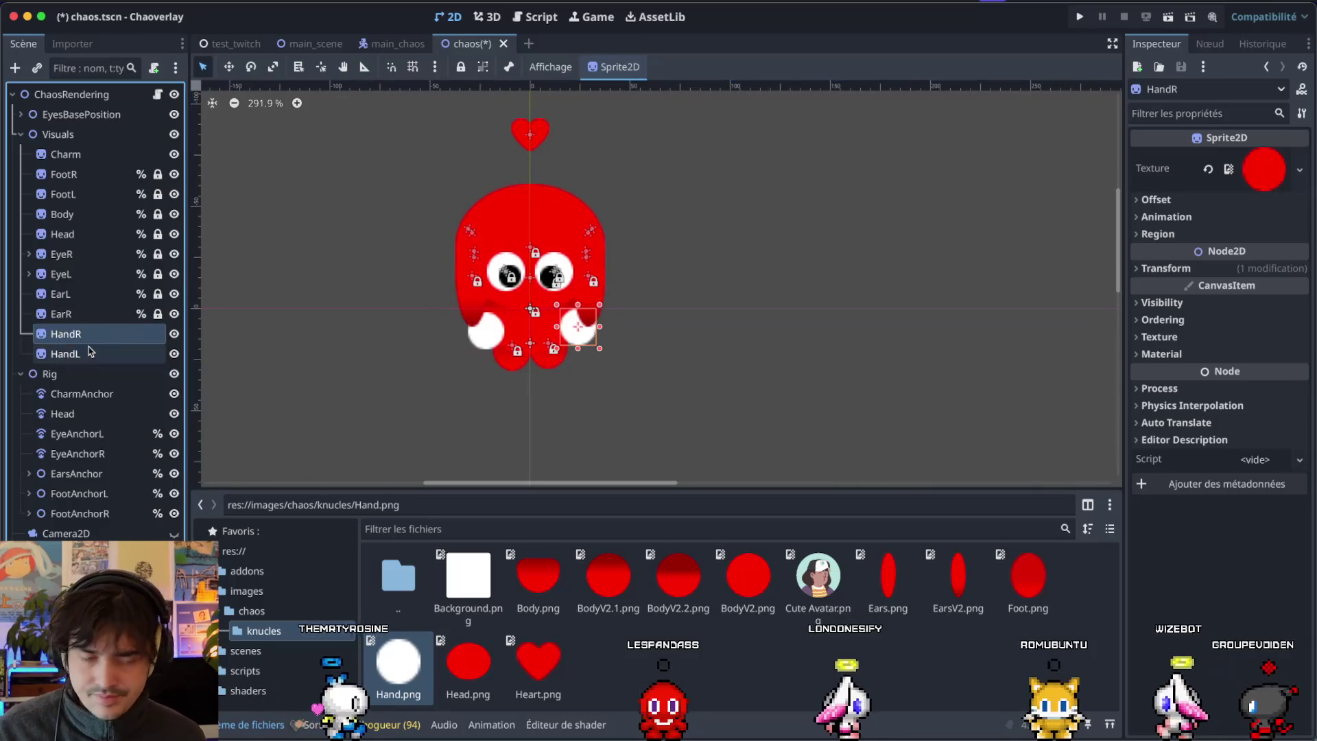
pyautogui.keyDown('shift'); pyautogui.click(91, 351); pyautogui.keyUp('shift')
pyautogui.rightClick(90, 351)
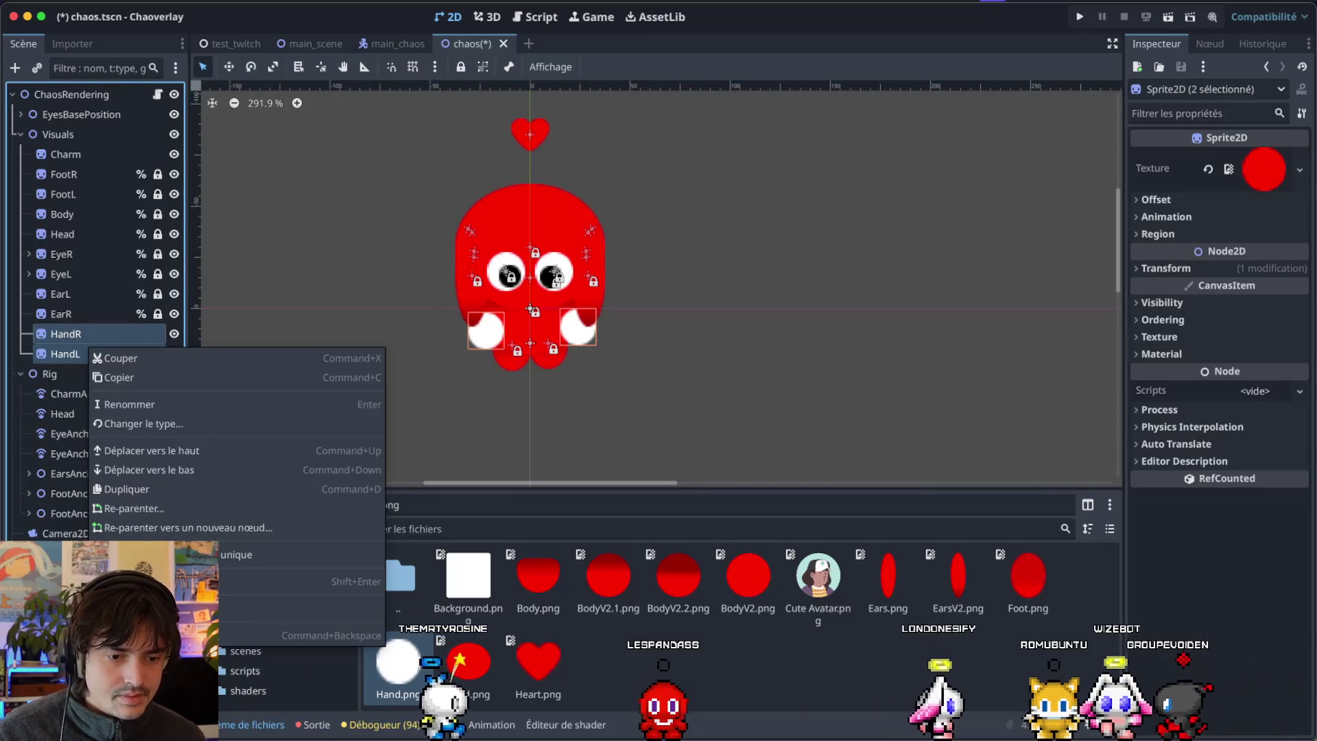
pyautogui.press('Escape')
pyautogui.click(293, 439)
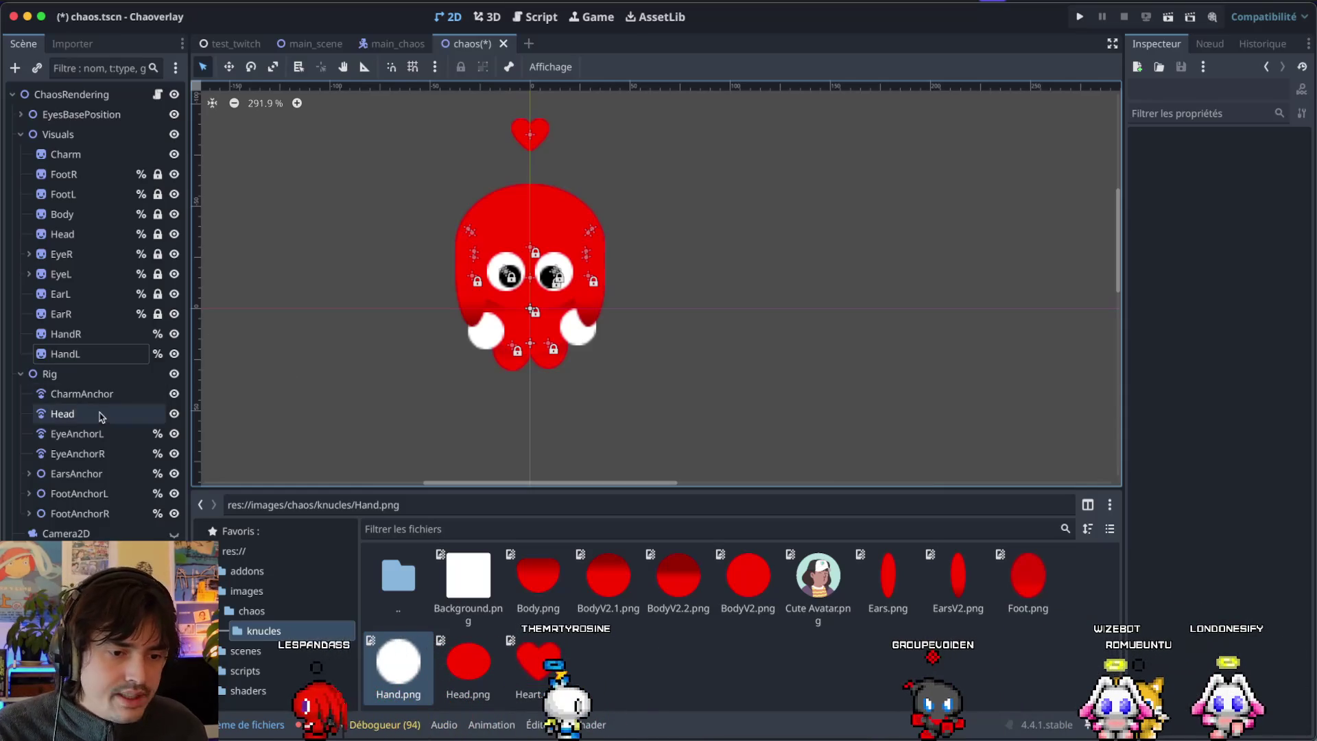
pyautogui.click(91, 355)
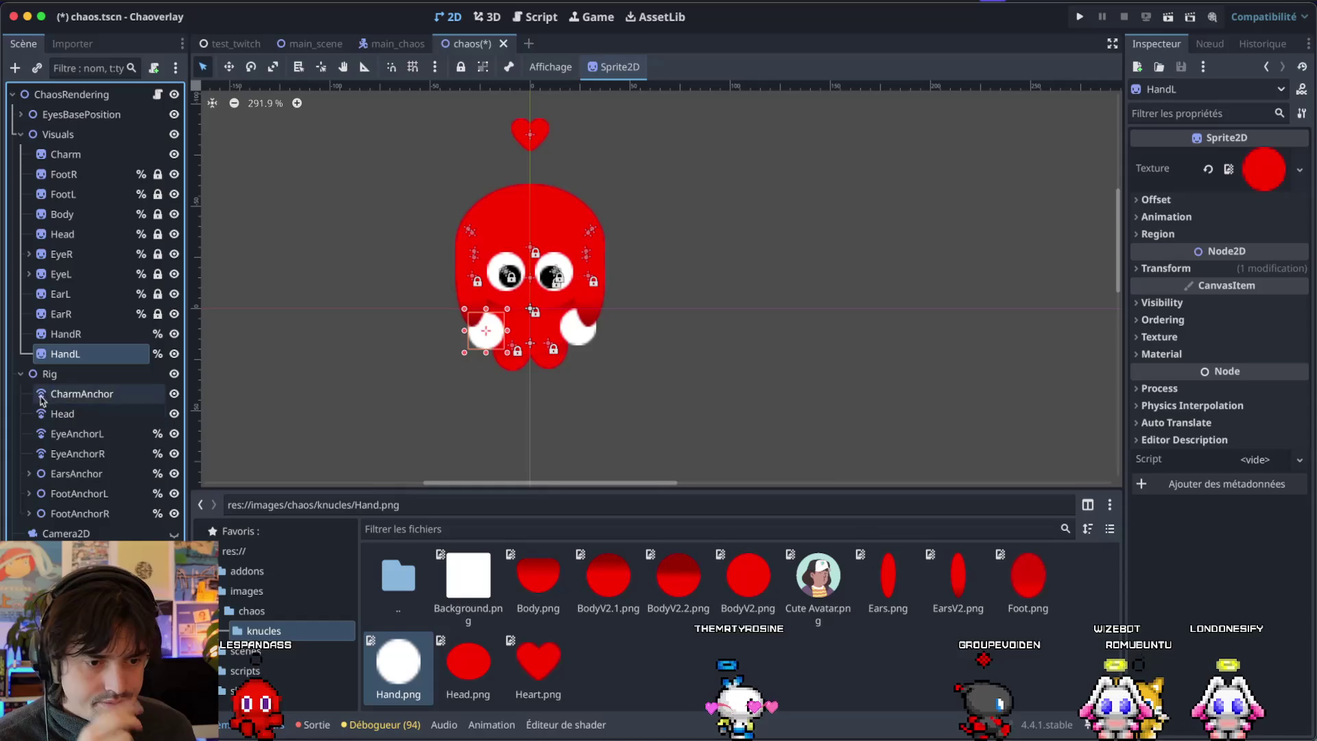
# Add a Node2D named HandsAnchor under Rig and create RemoteTransform2D anchors inside it.
pyautogui.rightClick(55, 376)
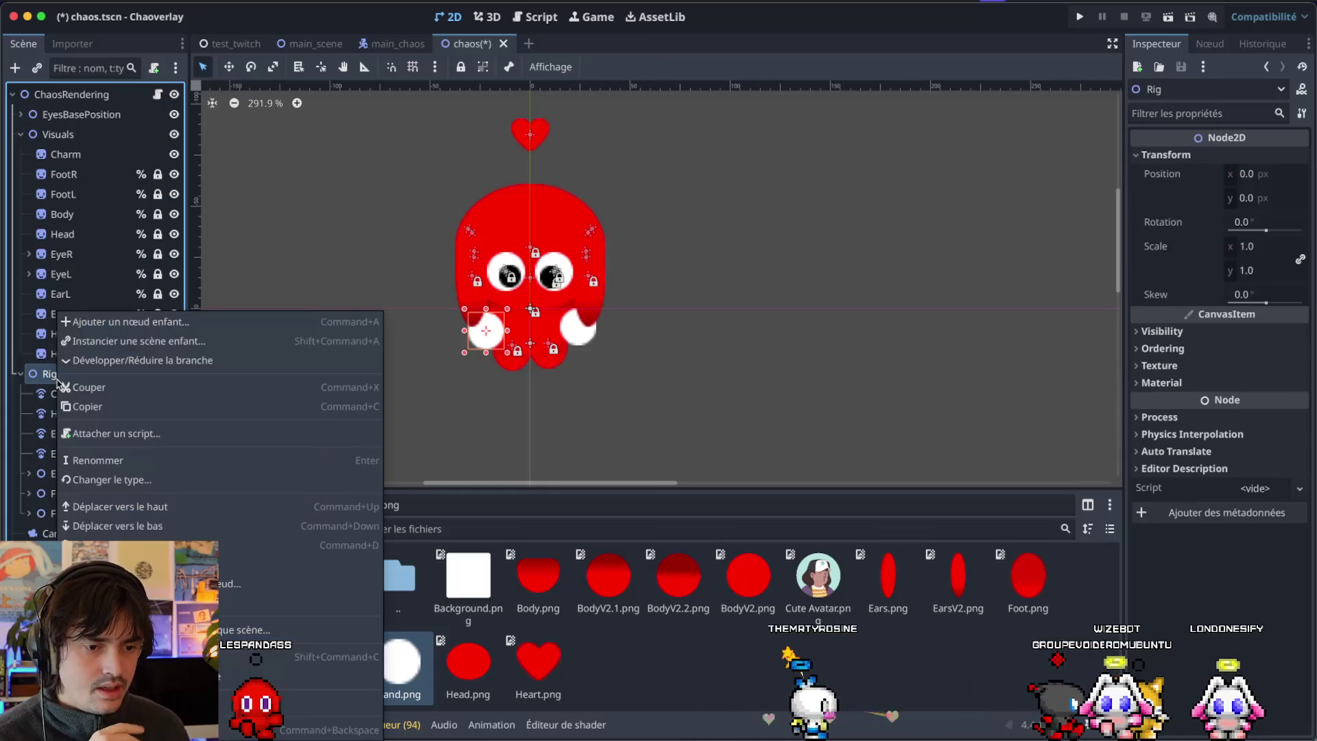
pyautogui.click(96, 324)
pyautogui.write('Node')
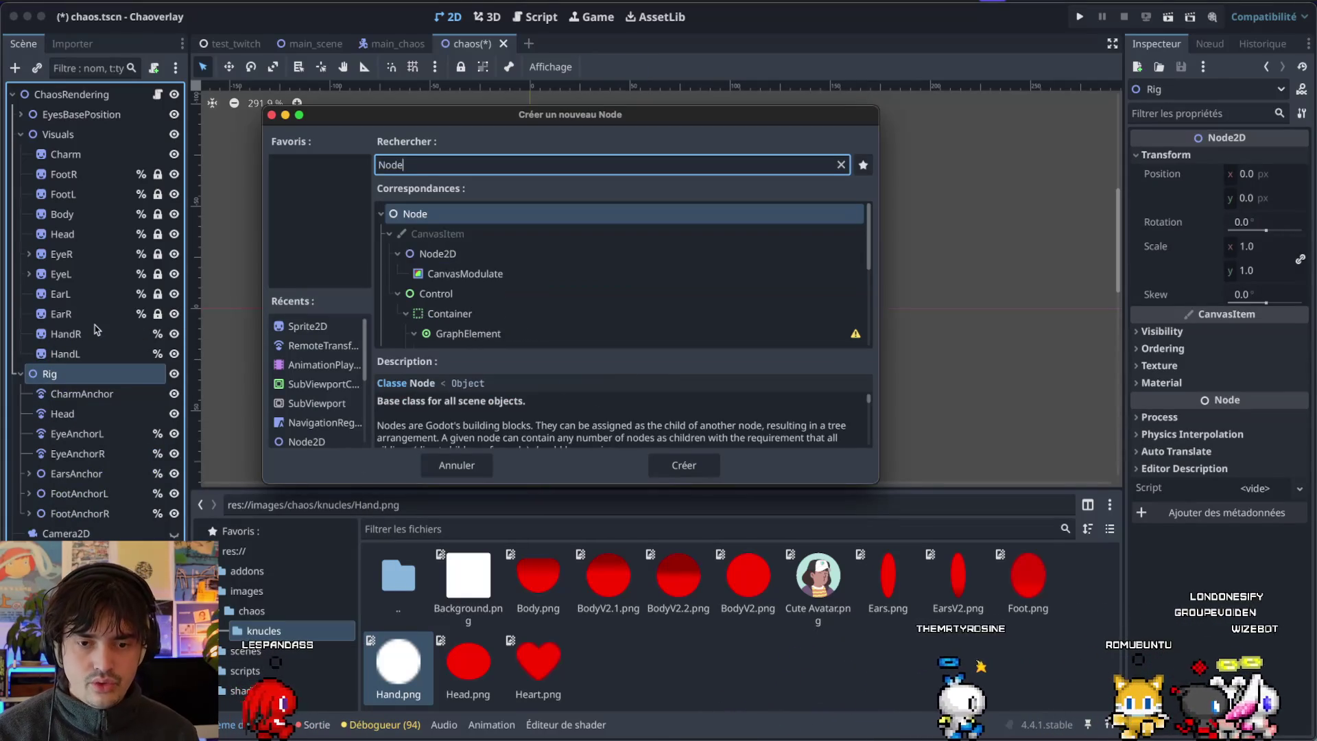
pyautogui.press('Down')
pyautogui.press('Return')
pyautogui.write('Han')
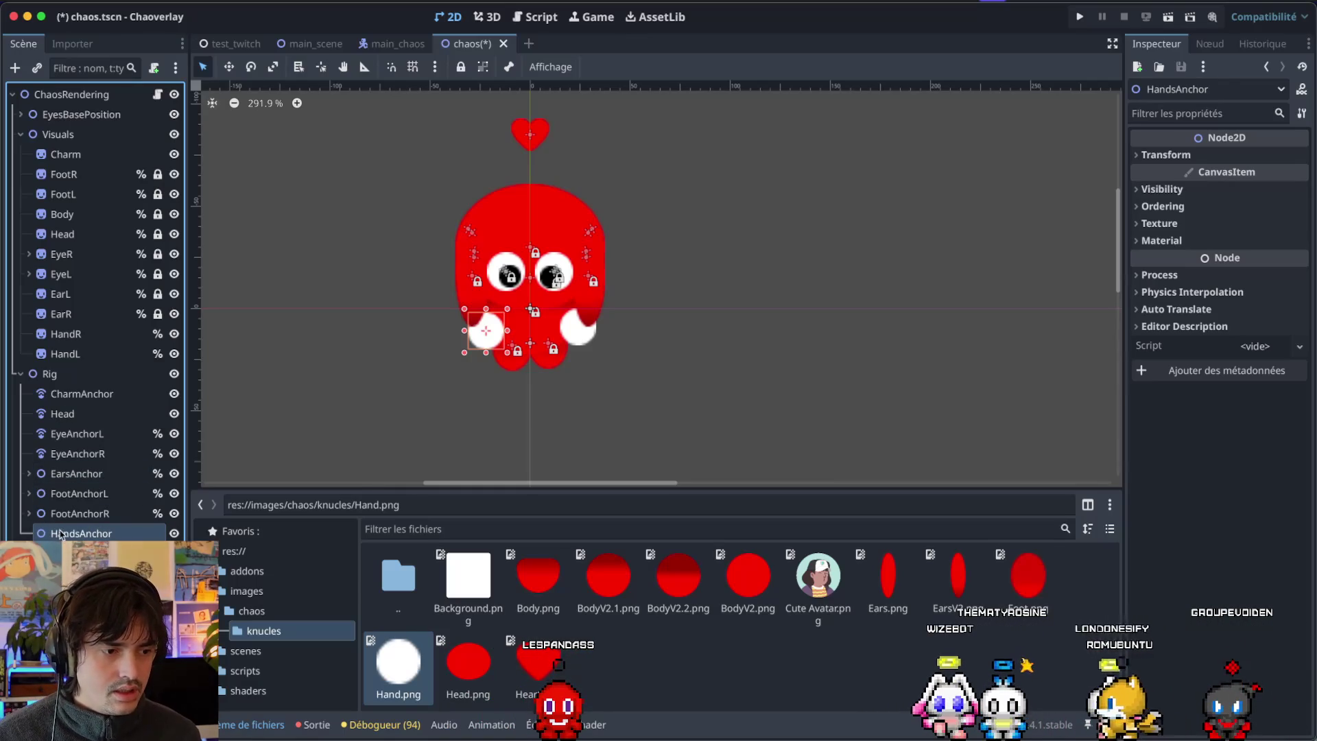
pyautogui.hotkey('ctrl', 'a')
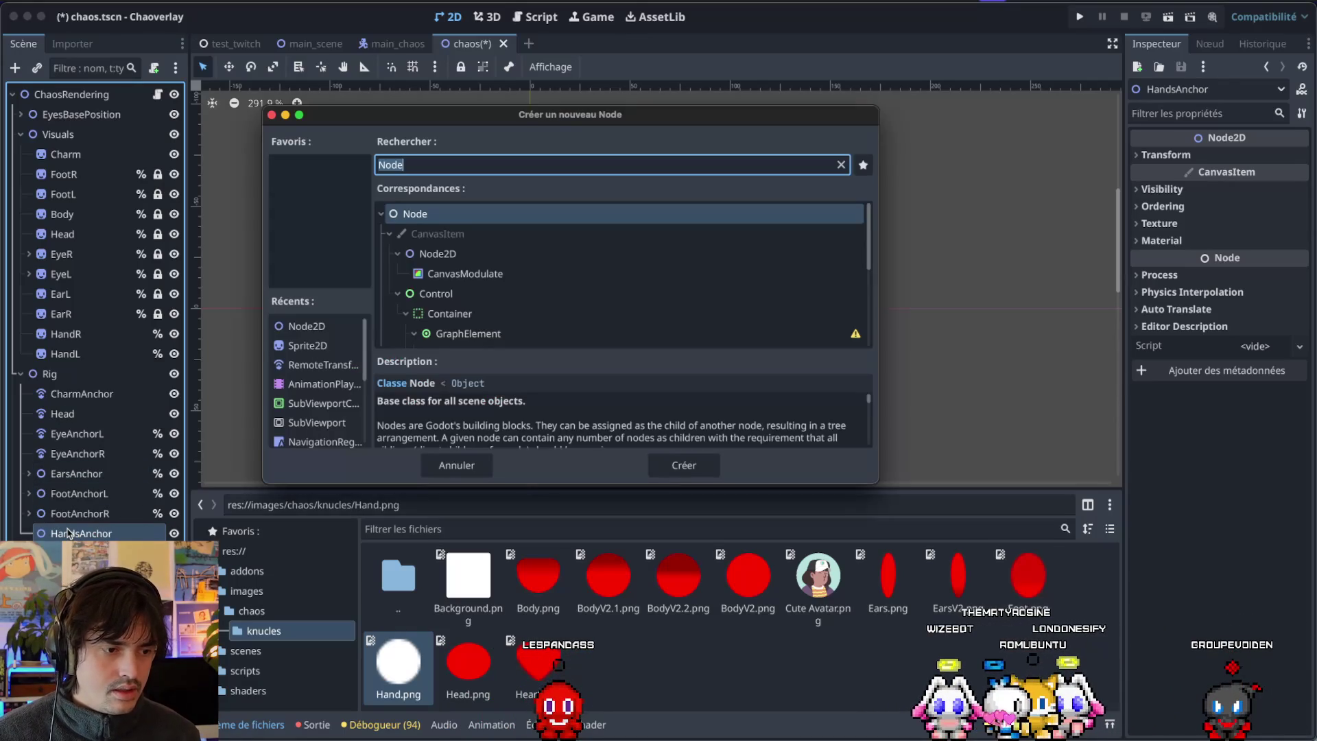
pyautogui.write('remote')
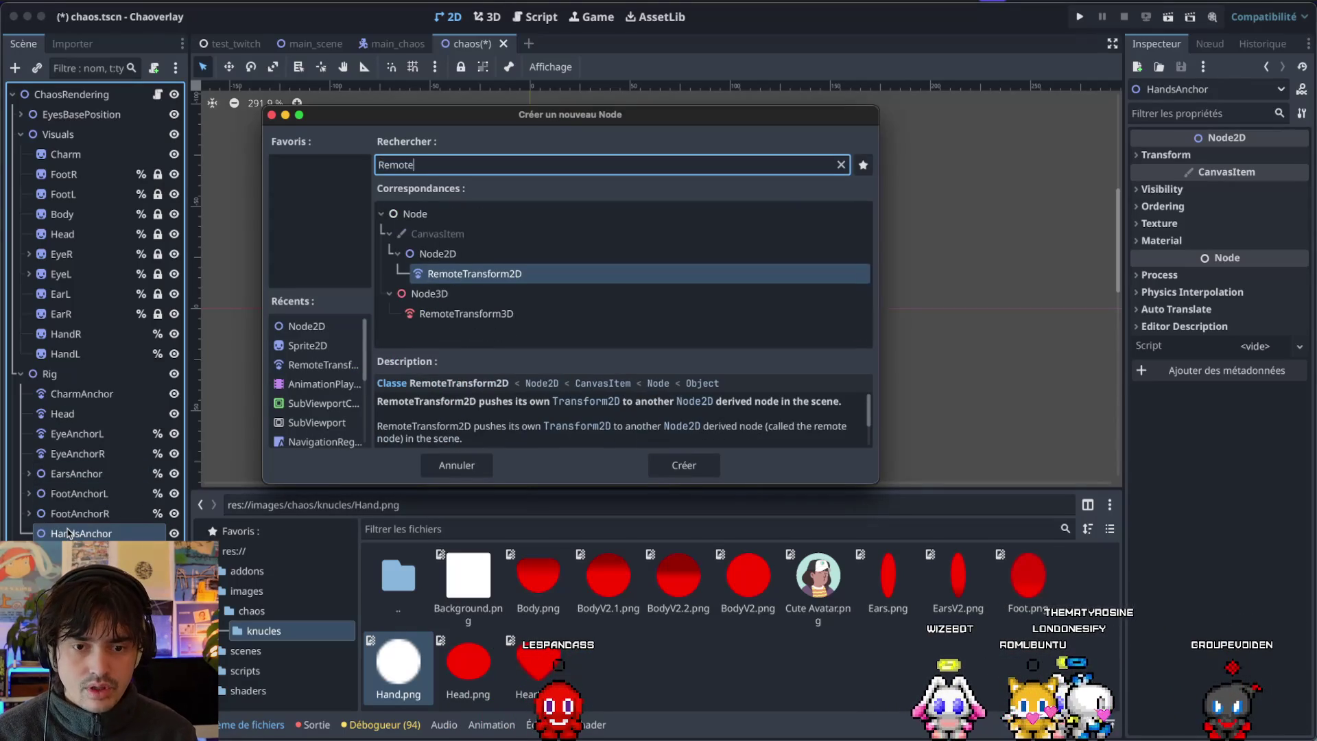
pyautogui.press('Return')
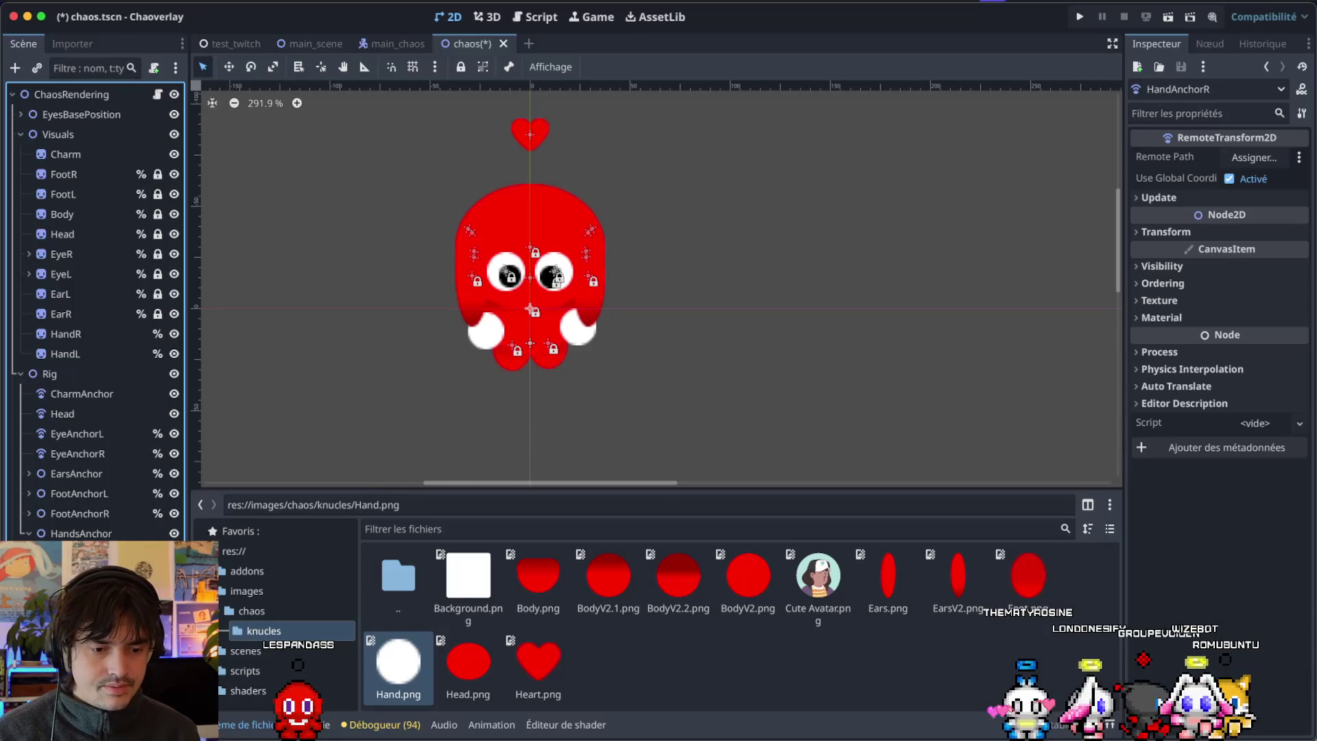
pyautogui.click(101, 354)
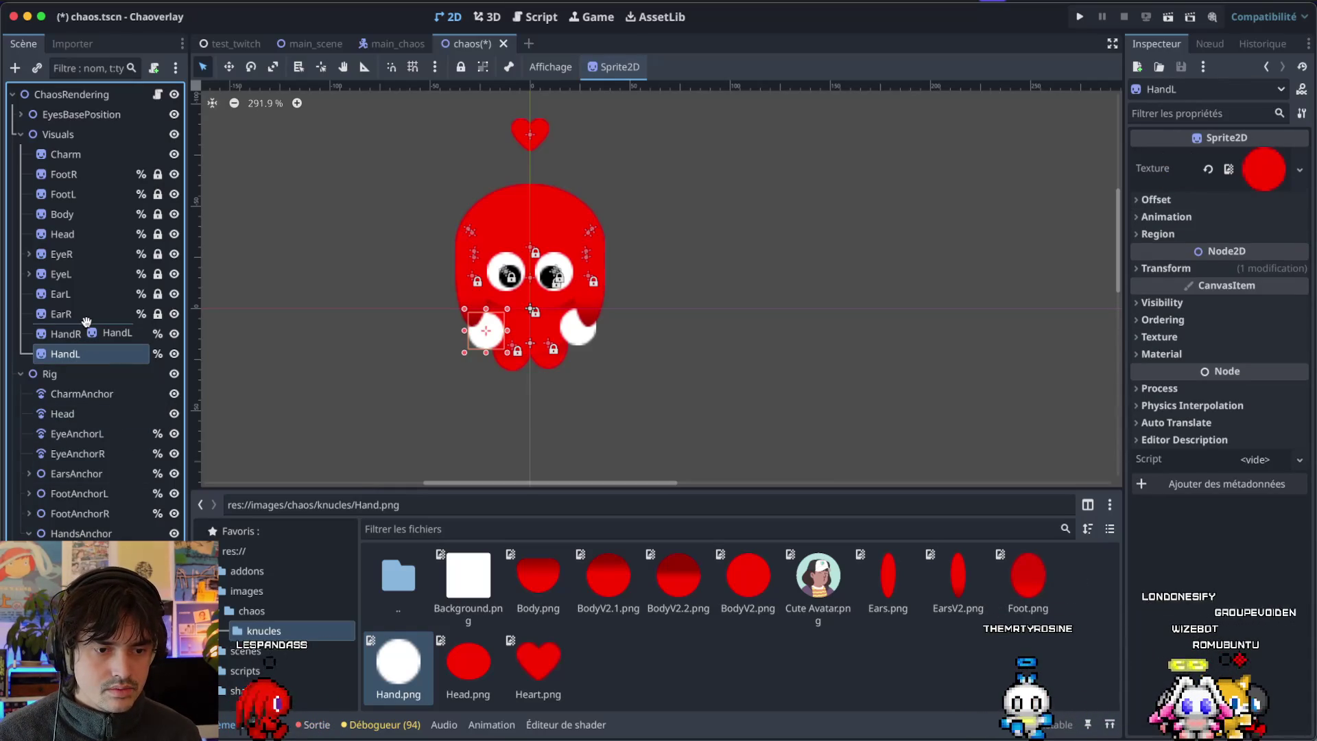
# Move HandL above HandR and set HandAnchorL's and HandAnchorR's Remote Paths to the matching hand sprites.
pyautogui.moveTo(86, 323); pyautogui.dragTo(86, 324)
pyautogui.click(80, 352)
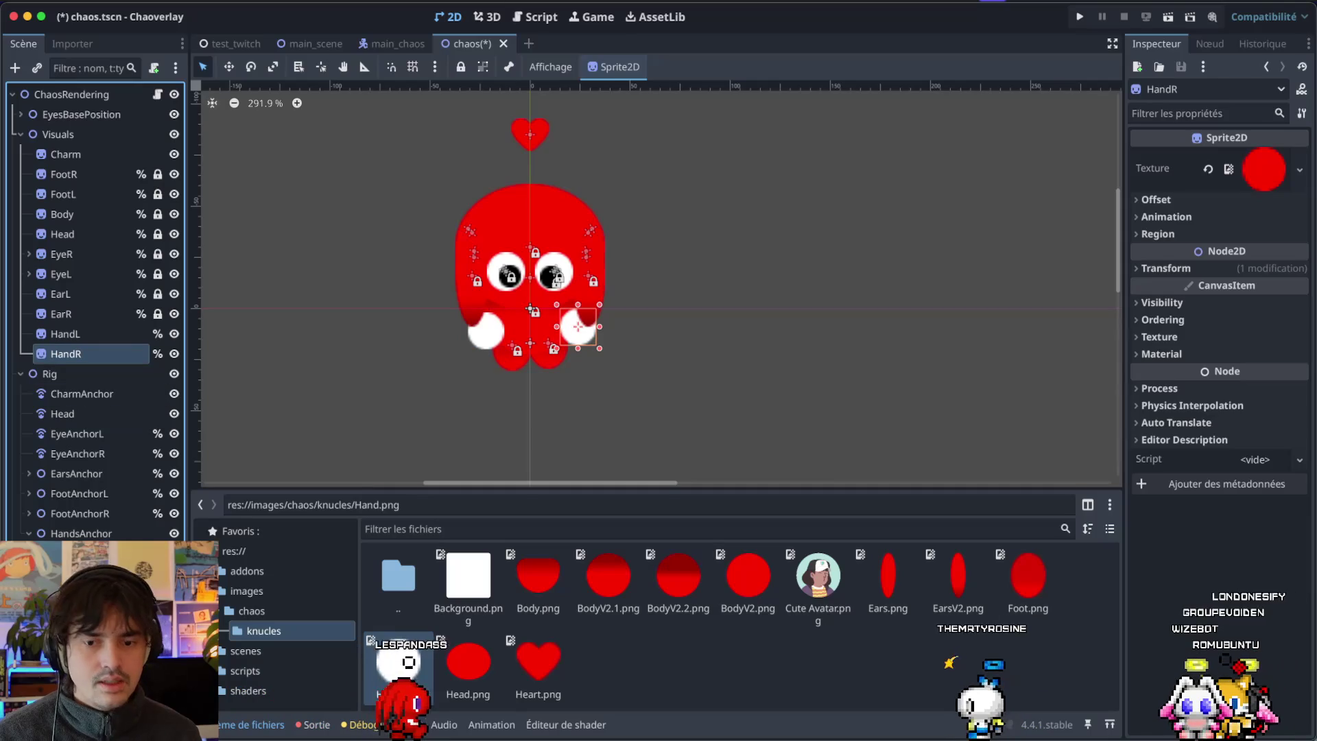
pyautogui.click(78, 453)
pyautogui.click(81, 331)
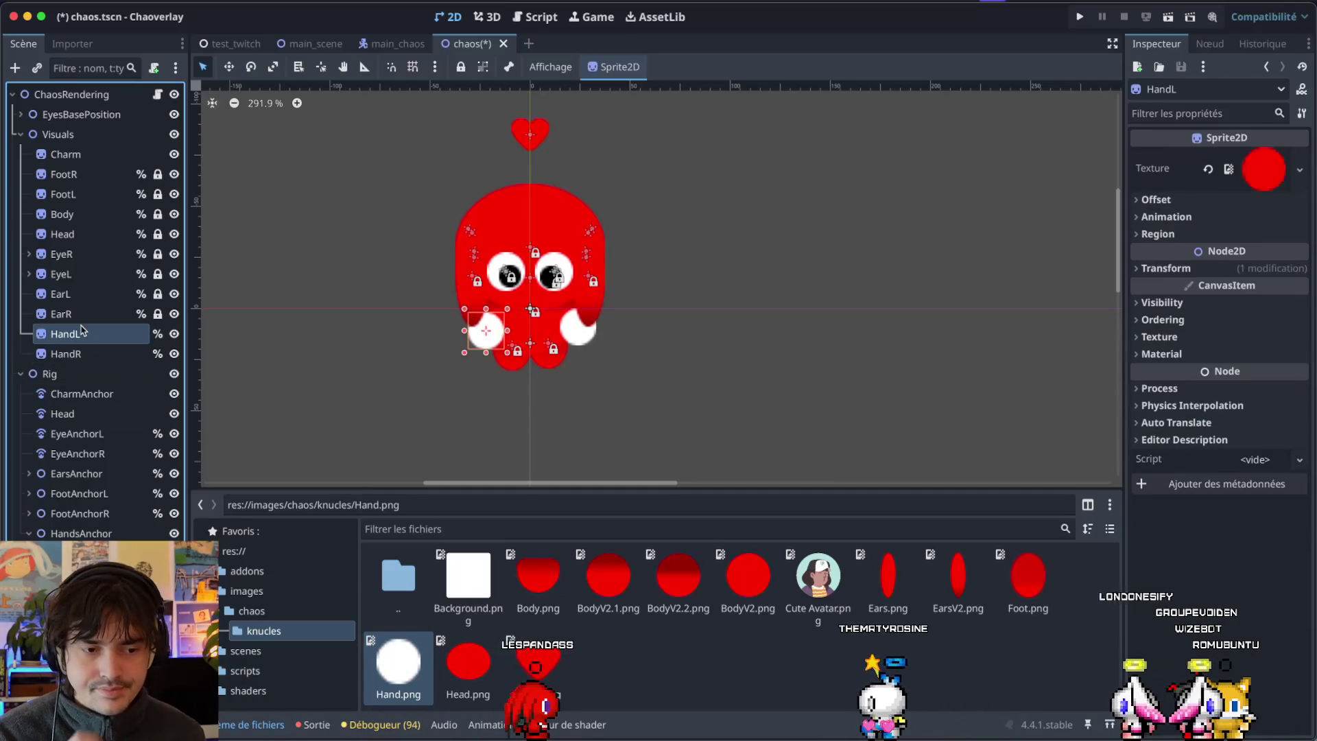
pyautogui.click(485, 330)
pyautogui.moveTo(83, 334)
pyautogui.mouseDown()
pyautogui.moveTo(940, 337)
pyautogui.moveTo(1255, 157)
pyautogui.mouseUp()
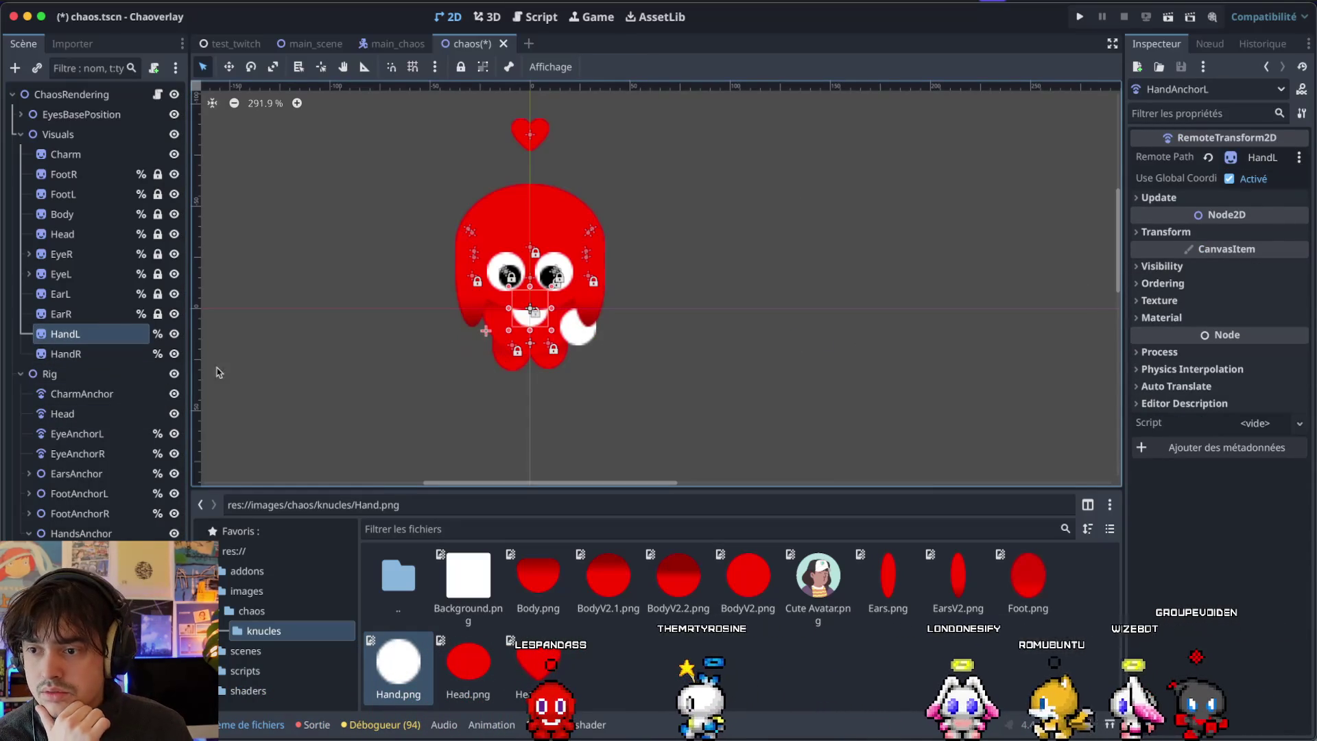
pyautogui.press('Down')
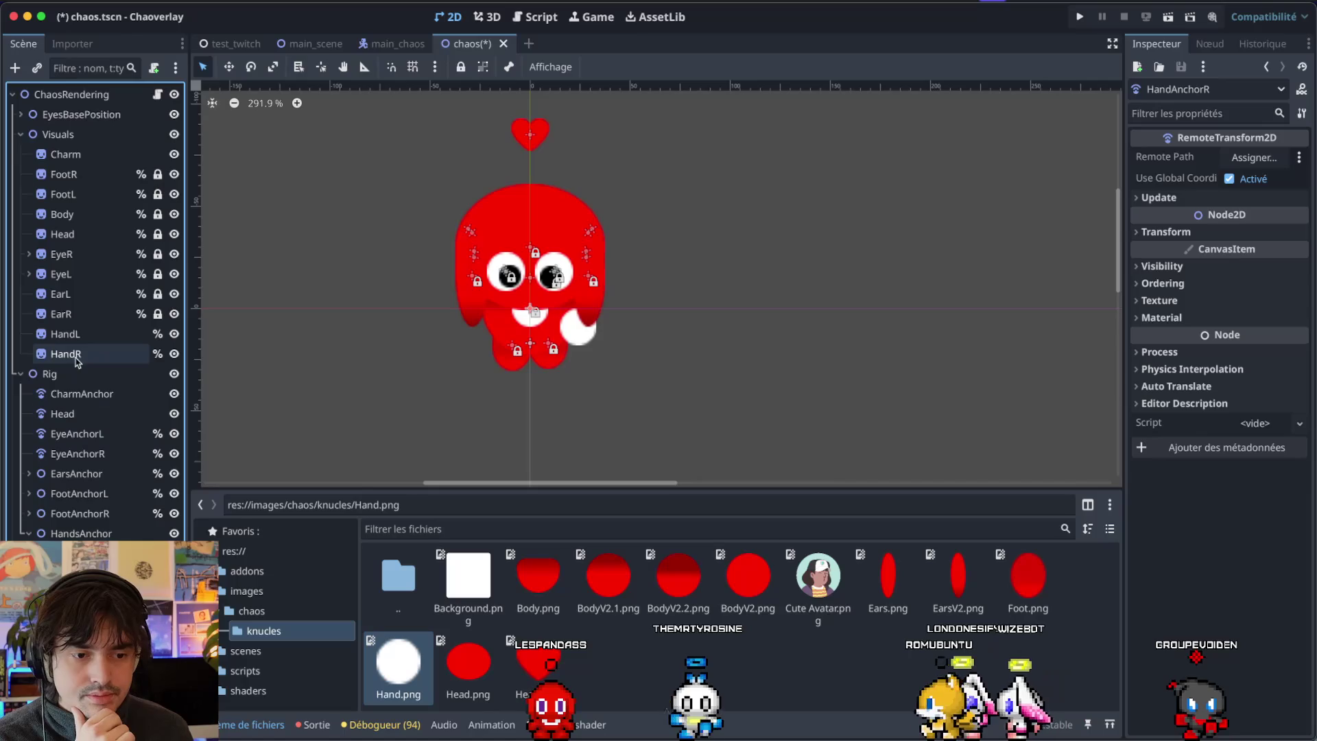
pyautogui.moveTo(77, 360); pyautogui.dragTo(1089, 305)
pyautogui.moveTo(1264, 150); pyautogui.dragTo(1265, 159)
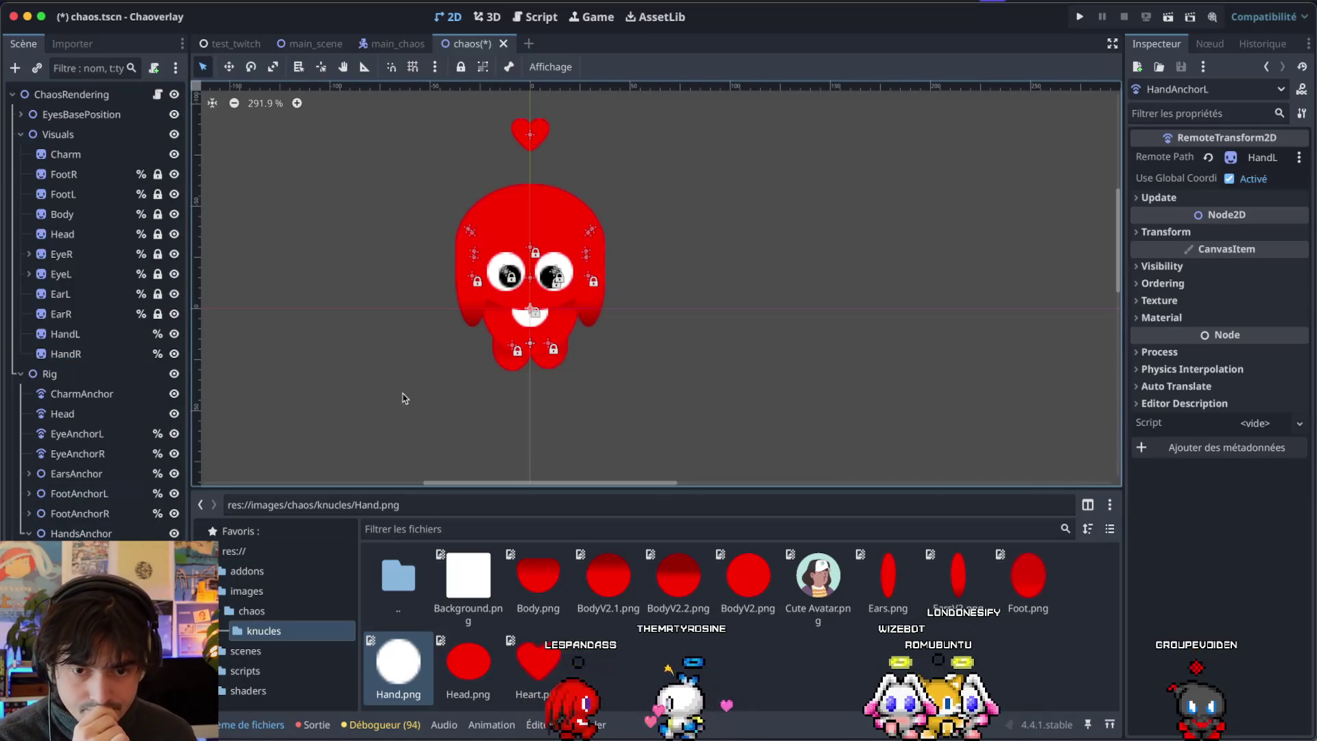
# Position the hand anchors at the body's lower sides and test Direction at about 139°.
pyautogui.click(534, 312)
pyautogui.moveTo(534, 312)
pyautogui.mouseDown()
pyautogui.moveTo(470, 322)
pyautogui.moveTo(482, 333)
pyautogui.mouseUp()
pyautogui.click(530, 310)
pyautogui.moveTo(482, 336)
pyautogui.mouseDown()
pyautogui.moveTo(586, 330)
pyautogui.moveTo(513, 318)
pyautogui.moveTo(480, 341)
pyautogui.mouseUp()
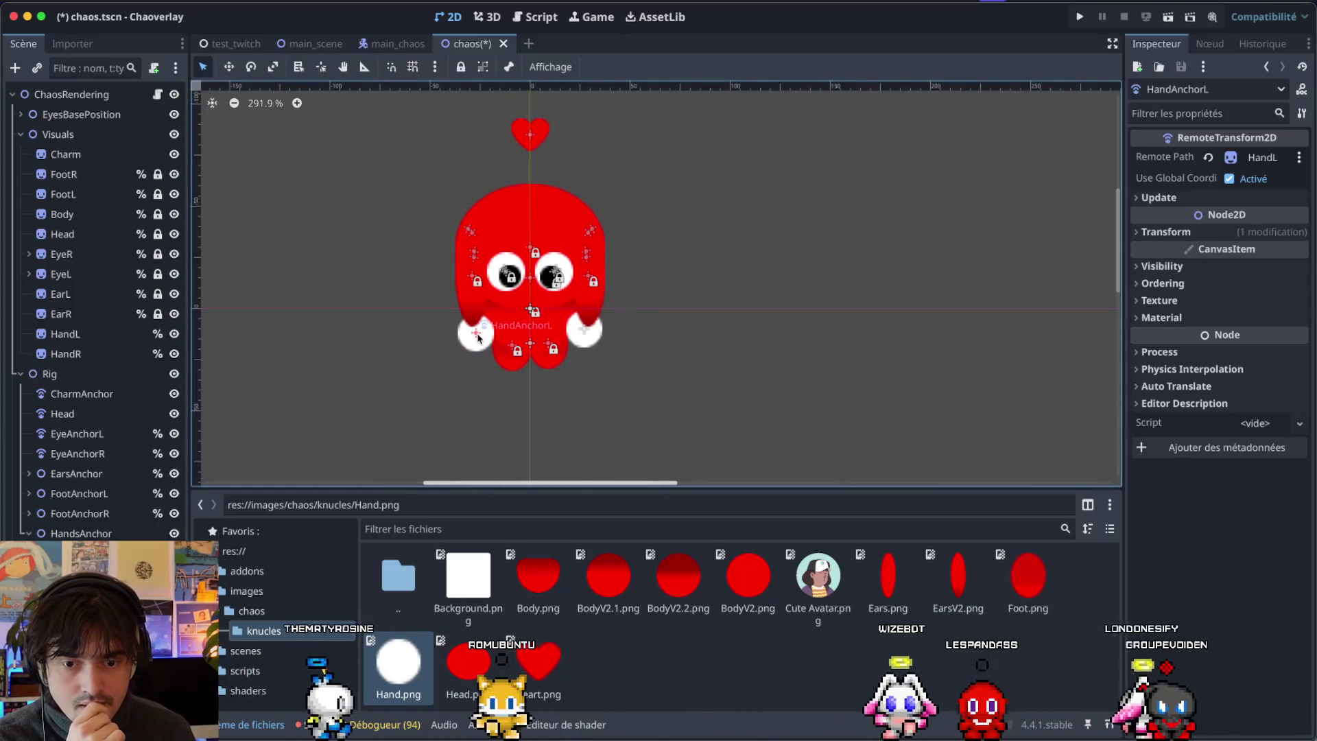
pyautogui.click(720, 442)
pyautogui.click(76, 94)
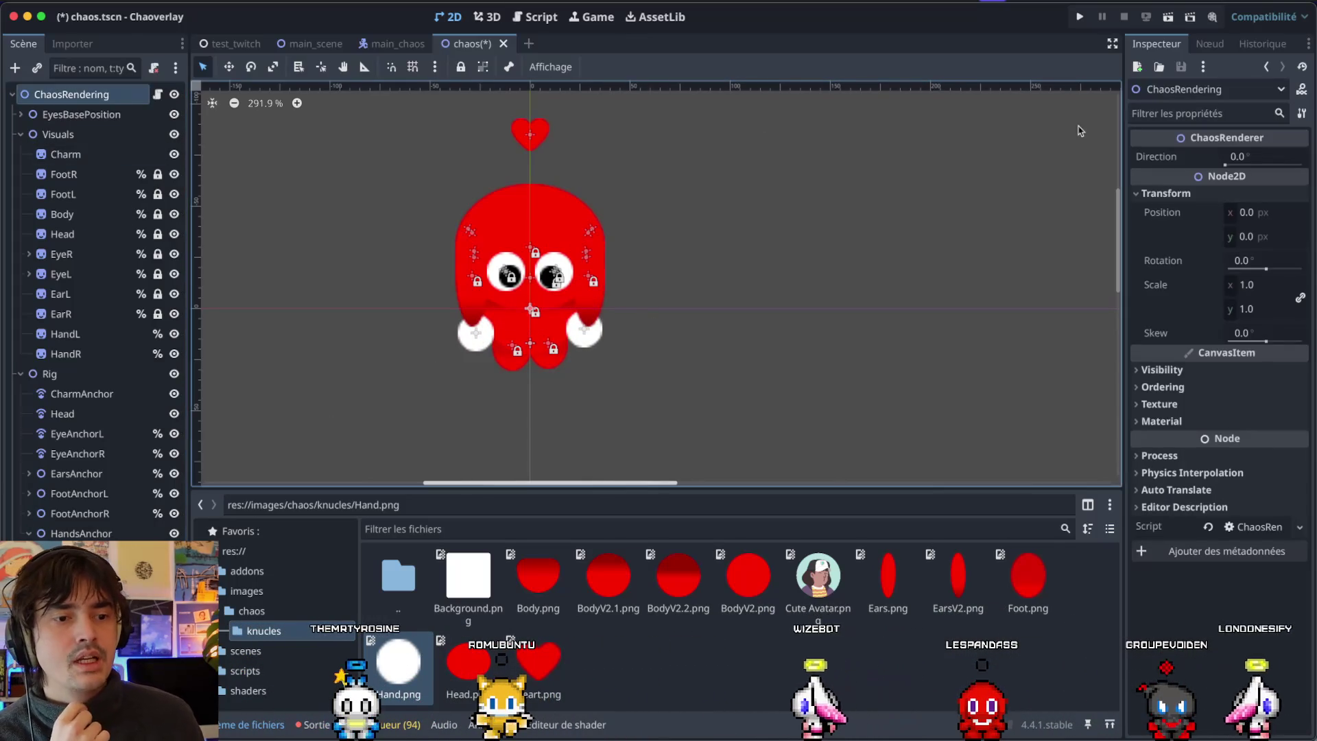
pyautogui.moveTo(1226, 169); pyautogui.dragTo(1257, 167)
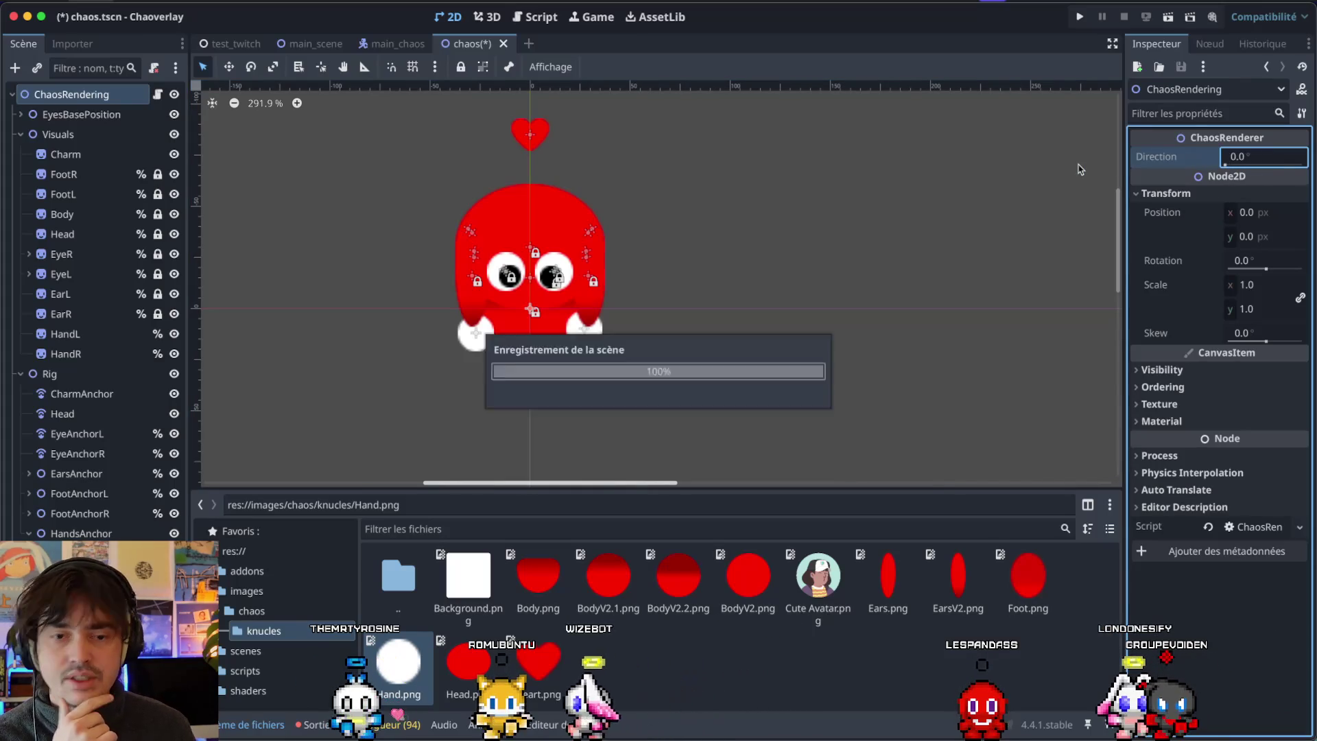
pyautogui.hotkey('ctrl', 'Left')
pyautogui.scroll(10, 594, 162)
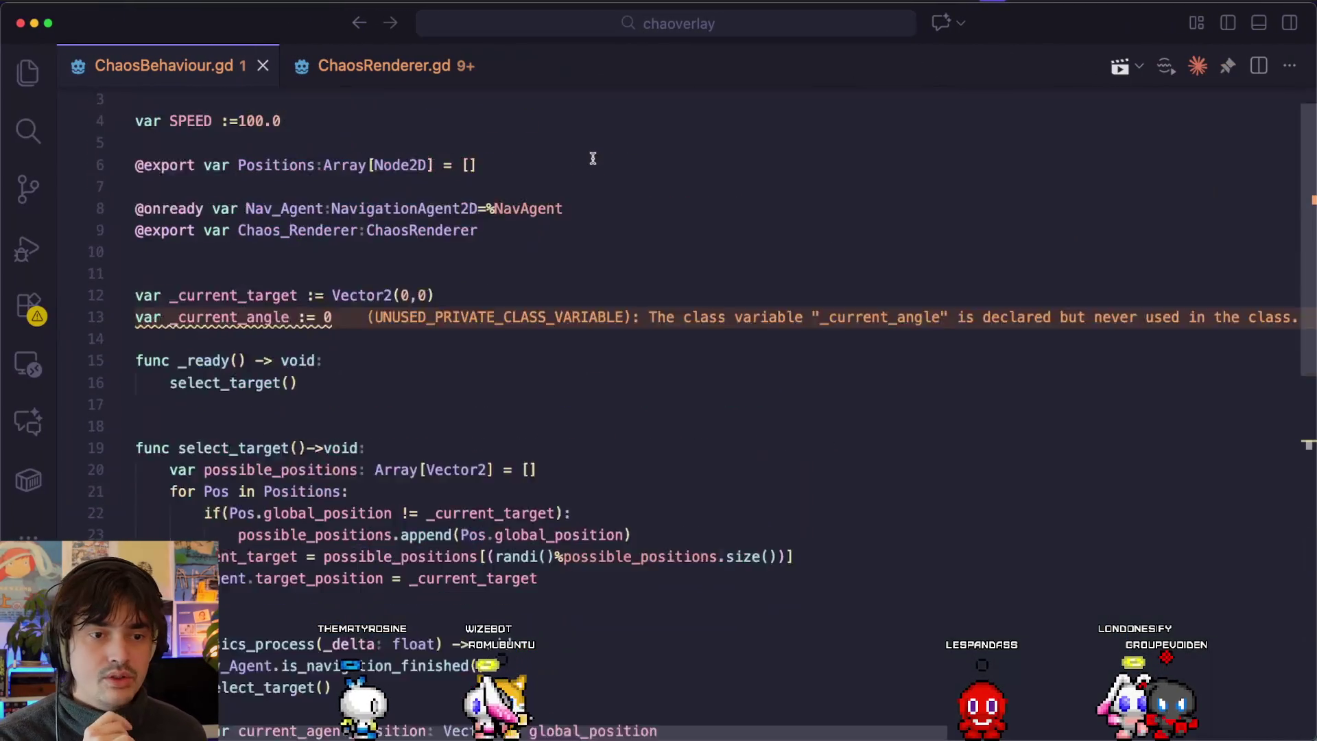
pyautogui.hotkey('ctrl', 'Tab')
pyautogui.scroll(1, 214, 98)
pyautogui.click(159, 88)
pyautogui.press('Home')
pyautogui.press('Return')
pyautogui.press('Up')
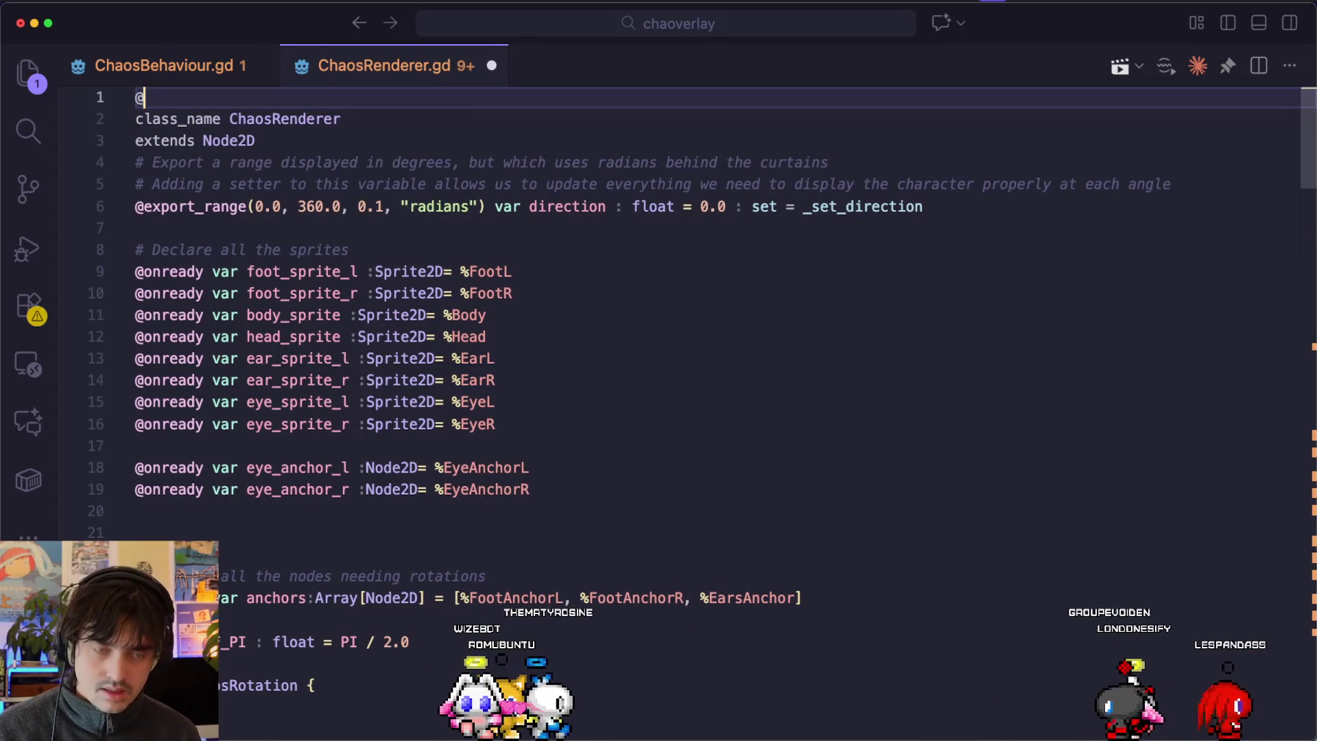
pyautogui.write('tool')
pyautogui.press('super+Tab')
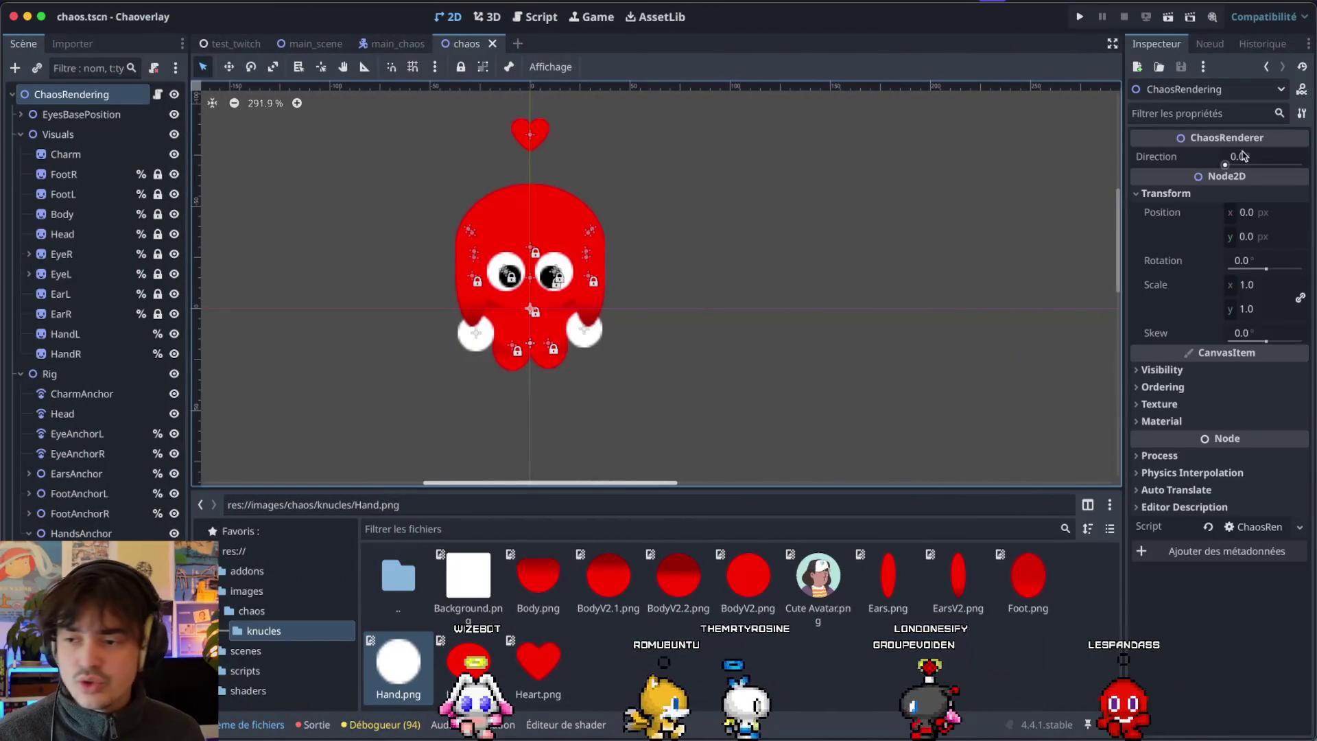
# Save the chaos scene, reload the current project, and sweep Direction to check the rotation.
pyautogui.moveTo(1230, 157); pyautogui.dragTo(1231, 161)
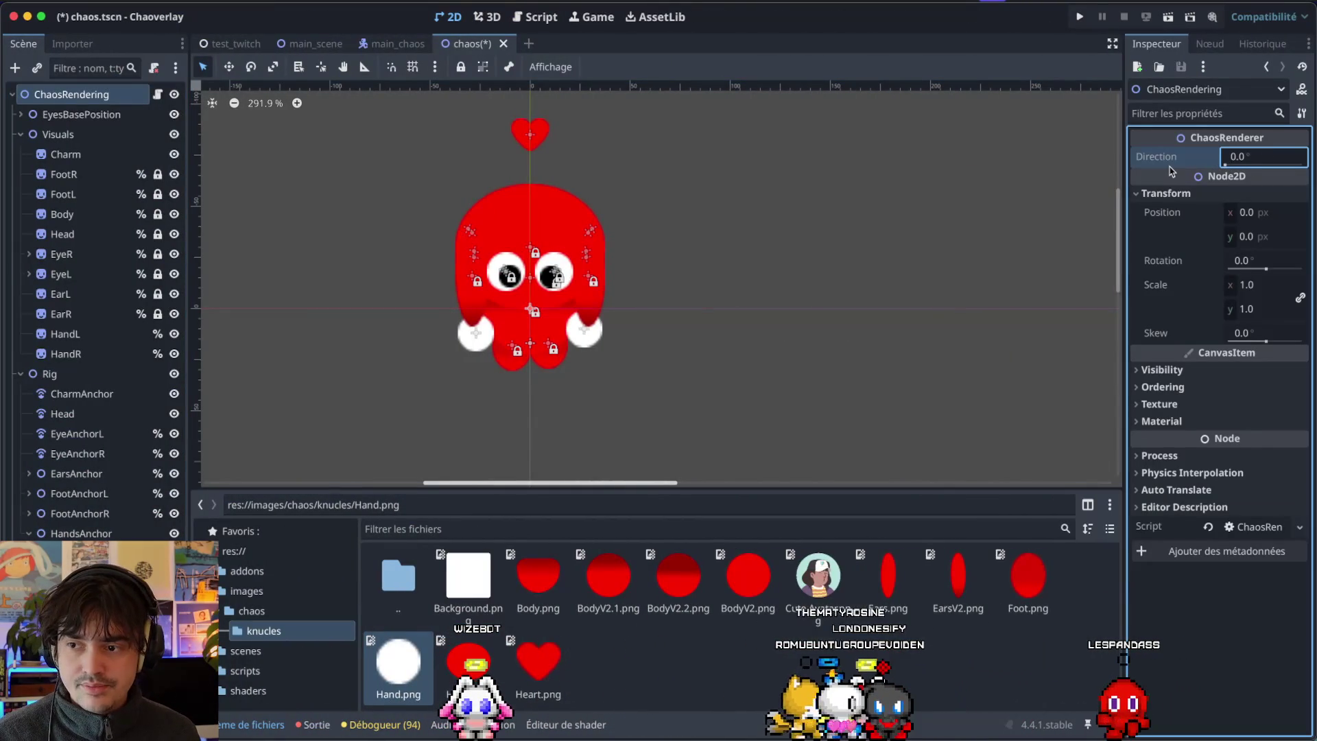
pyautogui.press('super+s')
pyautogui.click(138, 2)
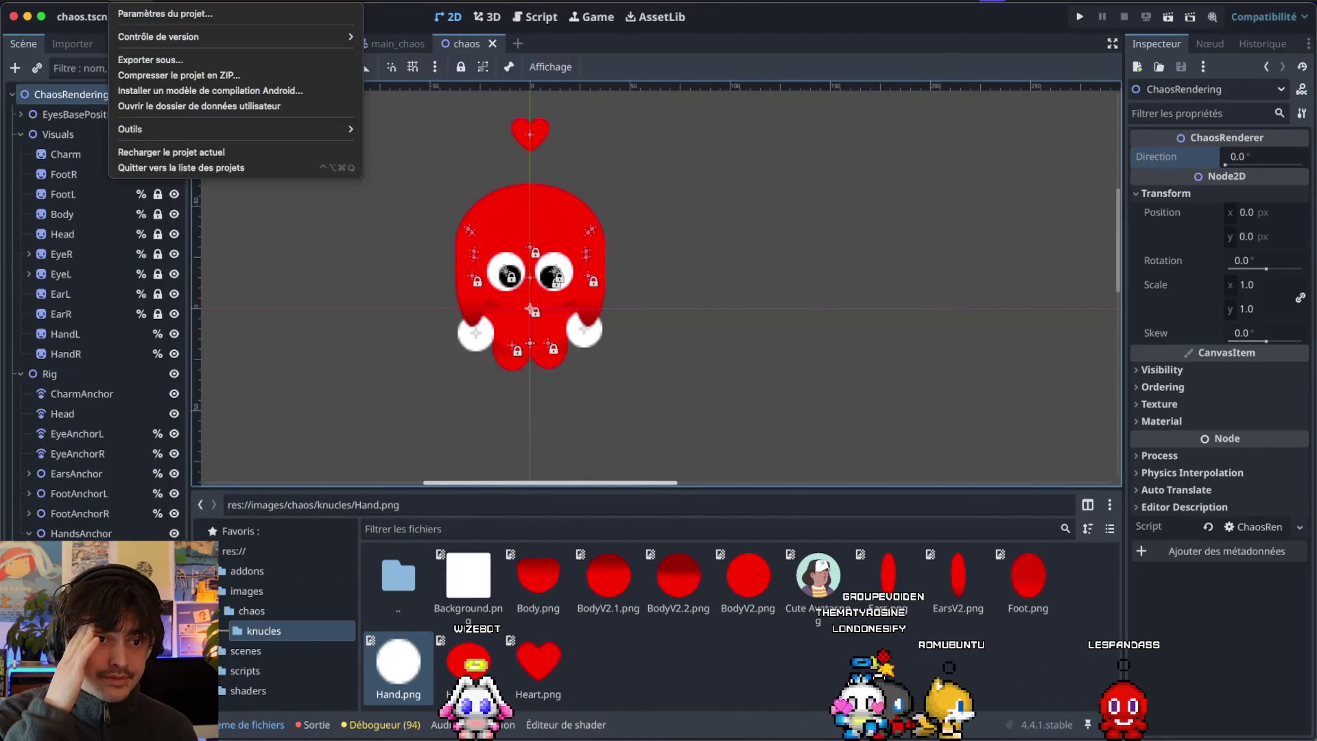
pyautogui.click(165, 150)
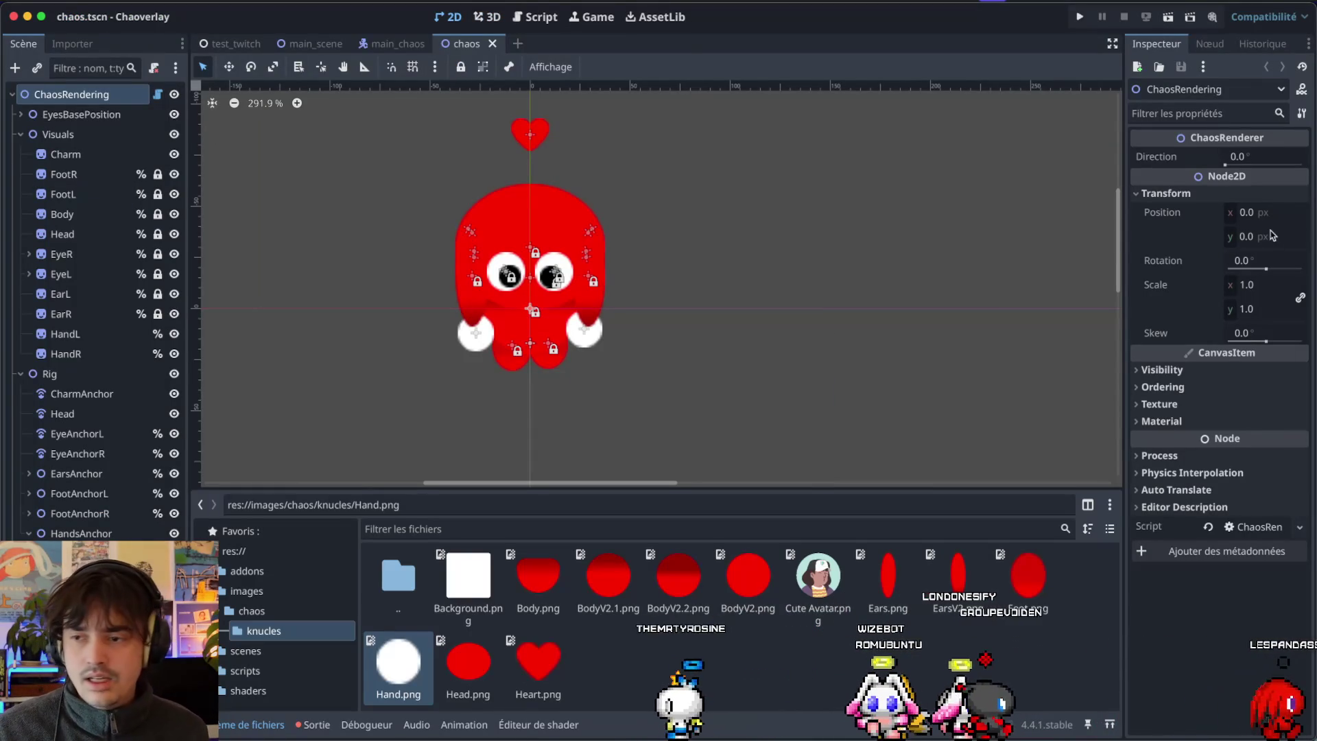
pyautogui.moveTo(1224, 165)
pyautogui.mouseDown()
pyautogui.moveTo(1305, 165)
pyautogui.moveTo(1233, 177)
pyautogui.moveTo(1312, 168)
pyautogui.moveTo(1205, 180)
pyautogui.moveTo(1282, 169)
pyautogui.moveTo(1315, 183)
pyautogui.mouseUp()
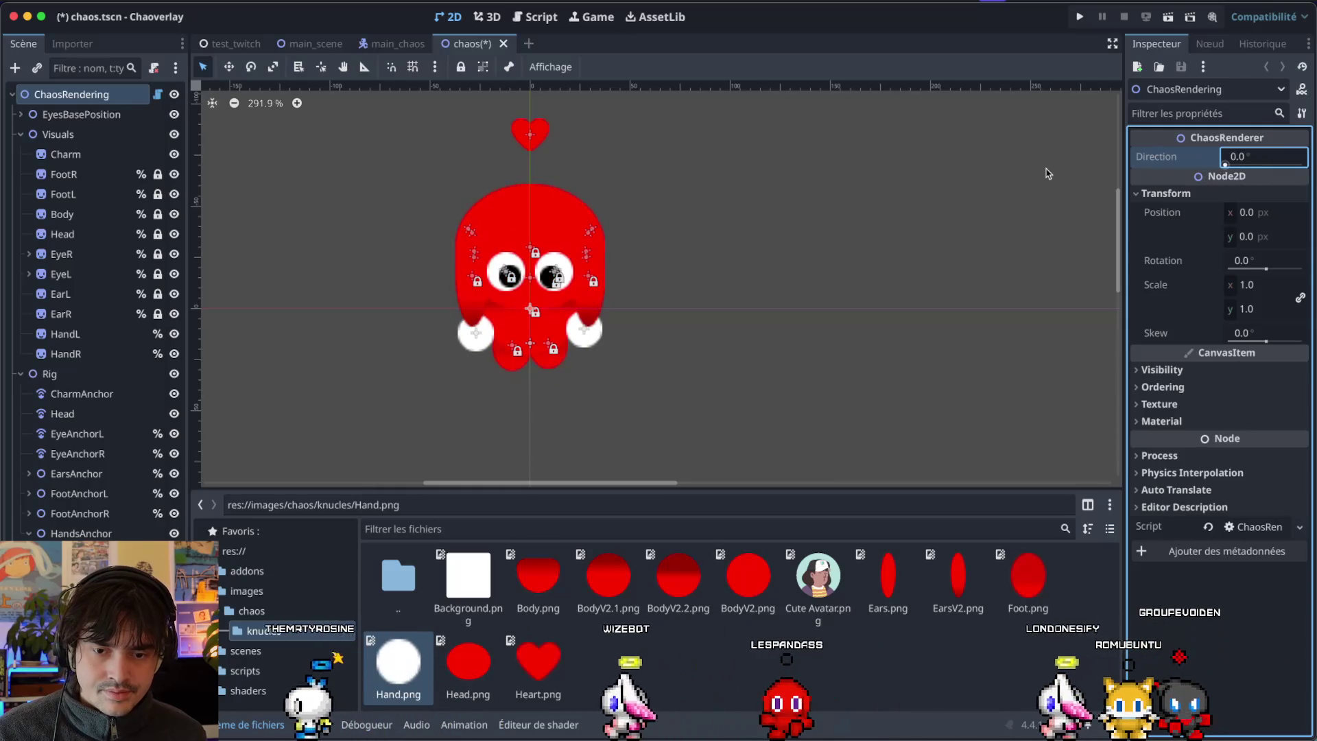
# Enable Access as Unique Name on the HandsAnchor node.
pyautogui.click(106, 534)
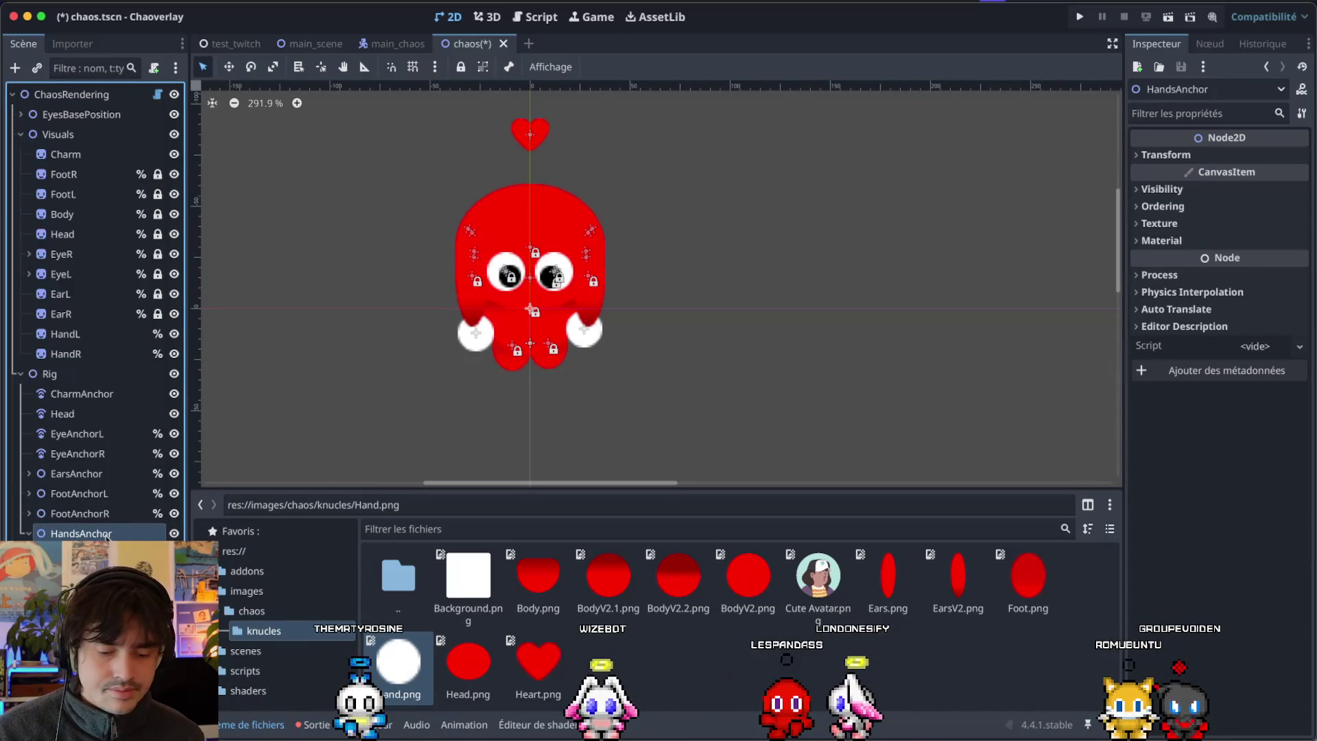
pyautogui.rightClick(106, 535)
pyautogui.click(275, 676)
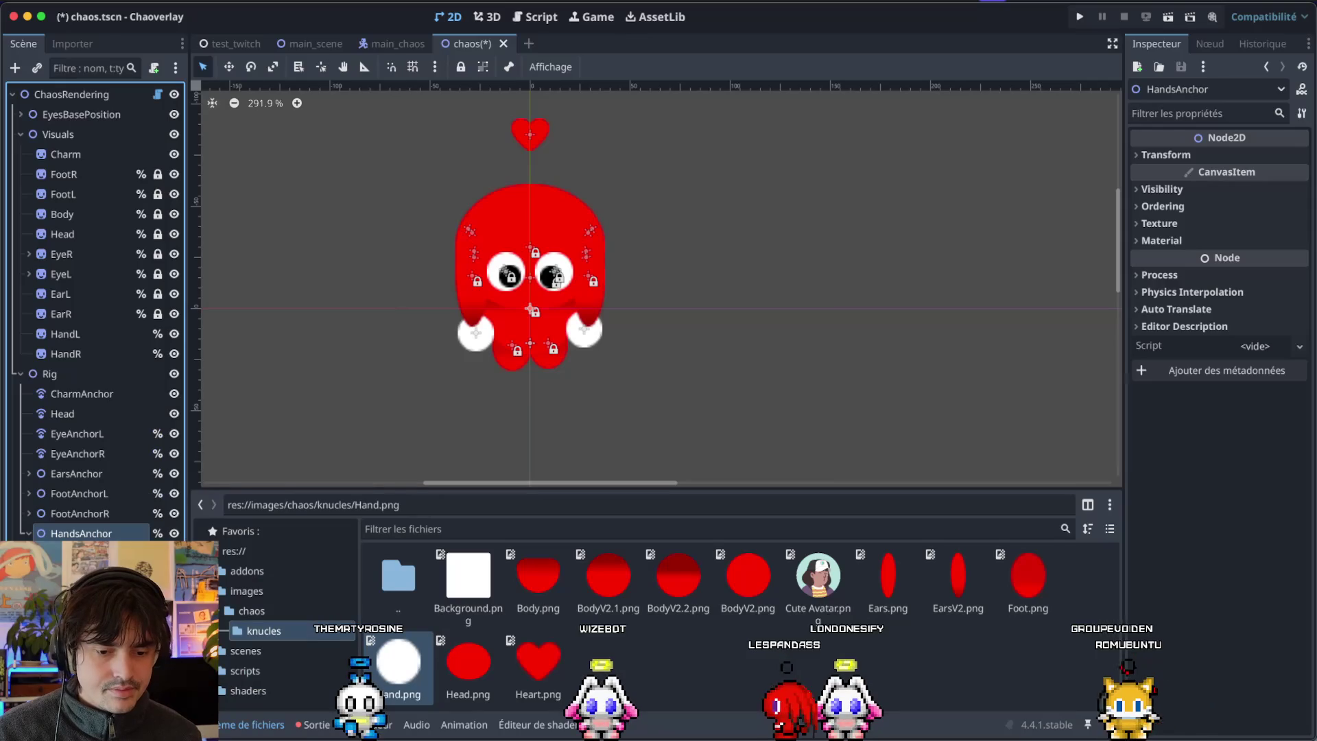
pyautogui.hotkey('ctrl', 'Left')
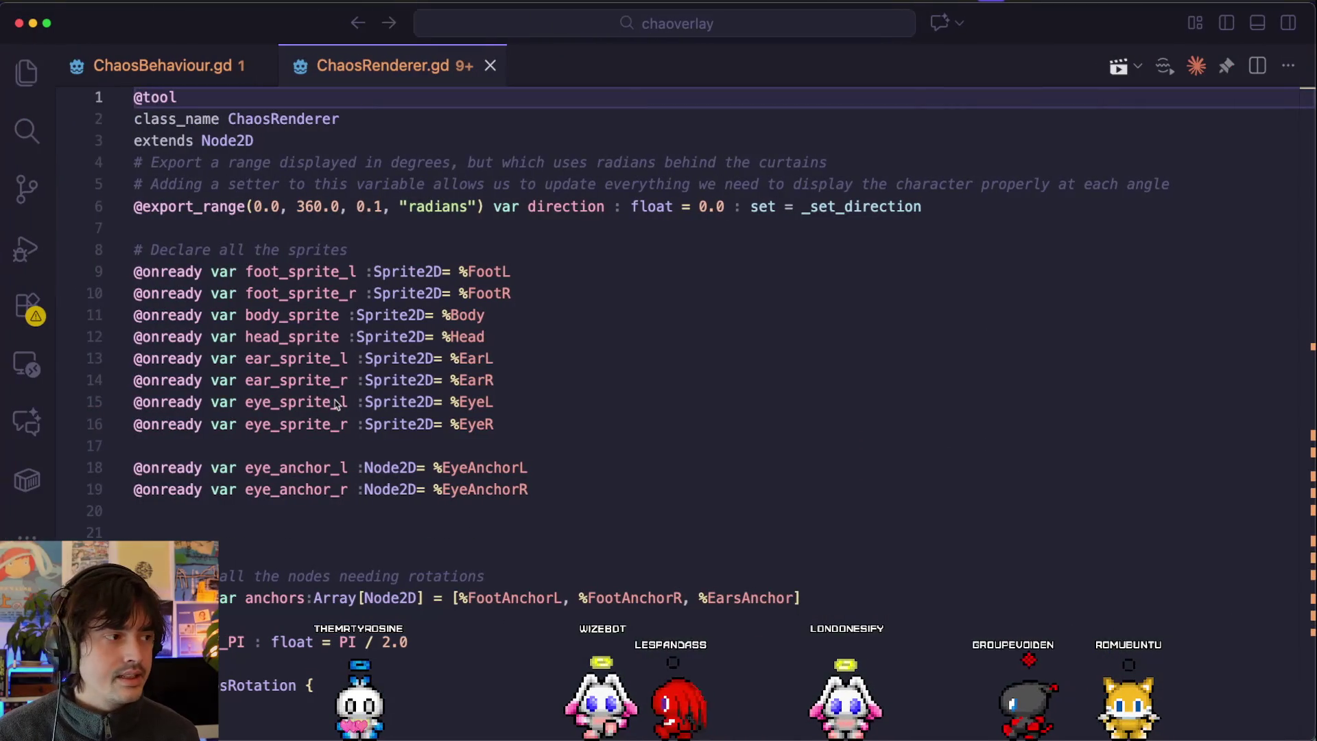
# Append %HandsAnchor to the anchors array in ChaosRenderer.gd.
pyautogui.scroll(-2, 336, 401)
pyautogui.click(799, 543)
pyautogui.write(', ')
pyautogui.write('%Hand')
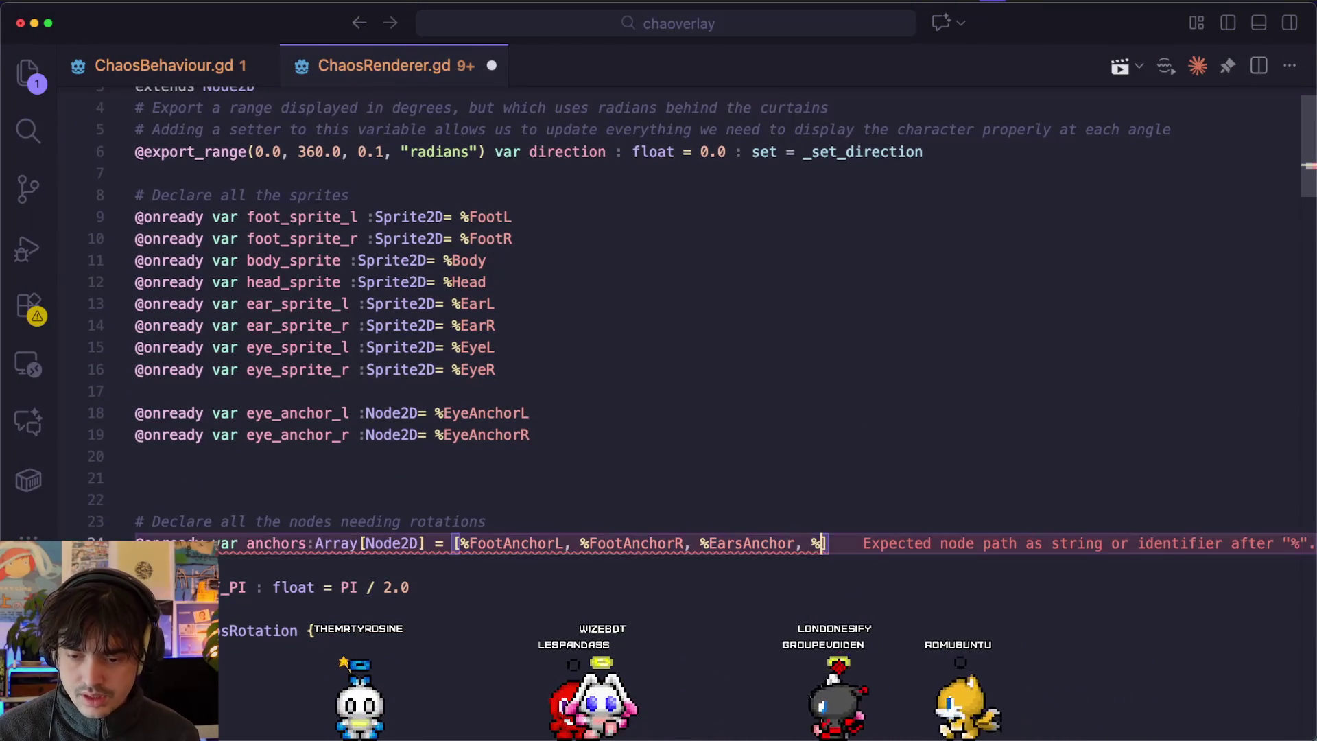
pyautogui.press('Down')
pyautogui.press('Down')
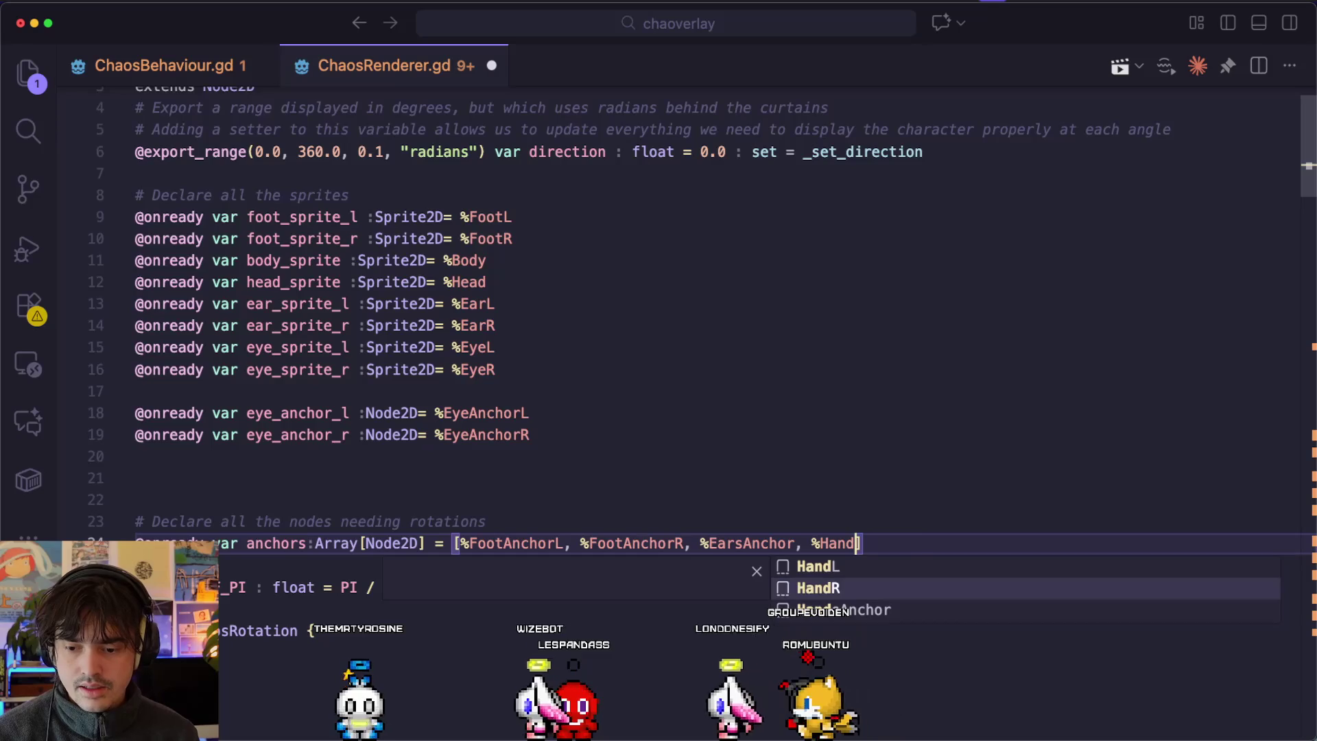
pyautogui.press('Return')
pyautogui.hotkey('ctrl', 'Right')
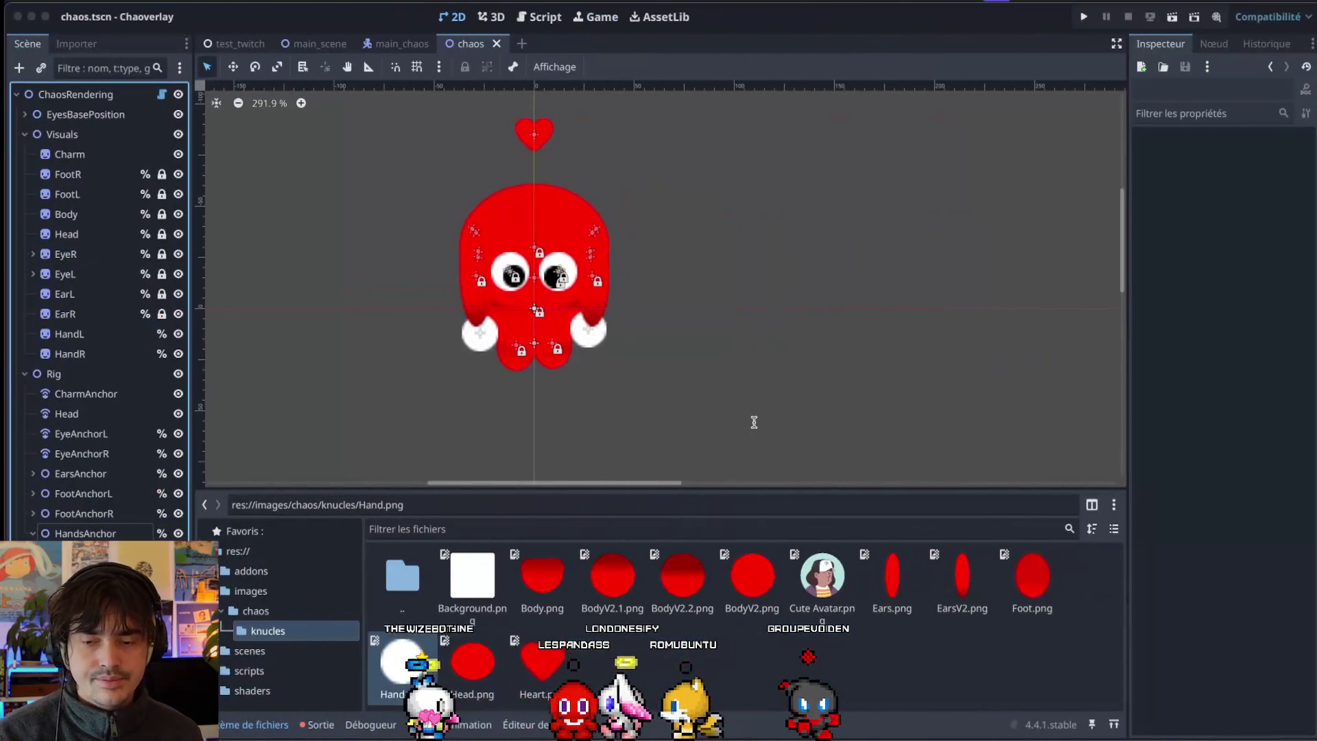
# Save, reload the current project, and sweep Direction up to 360° to confirm the hands rotate.
pyautogui.click(61, 94)
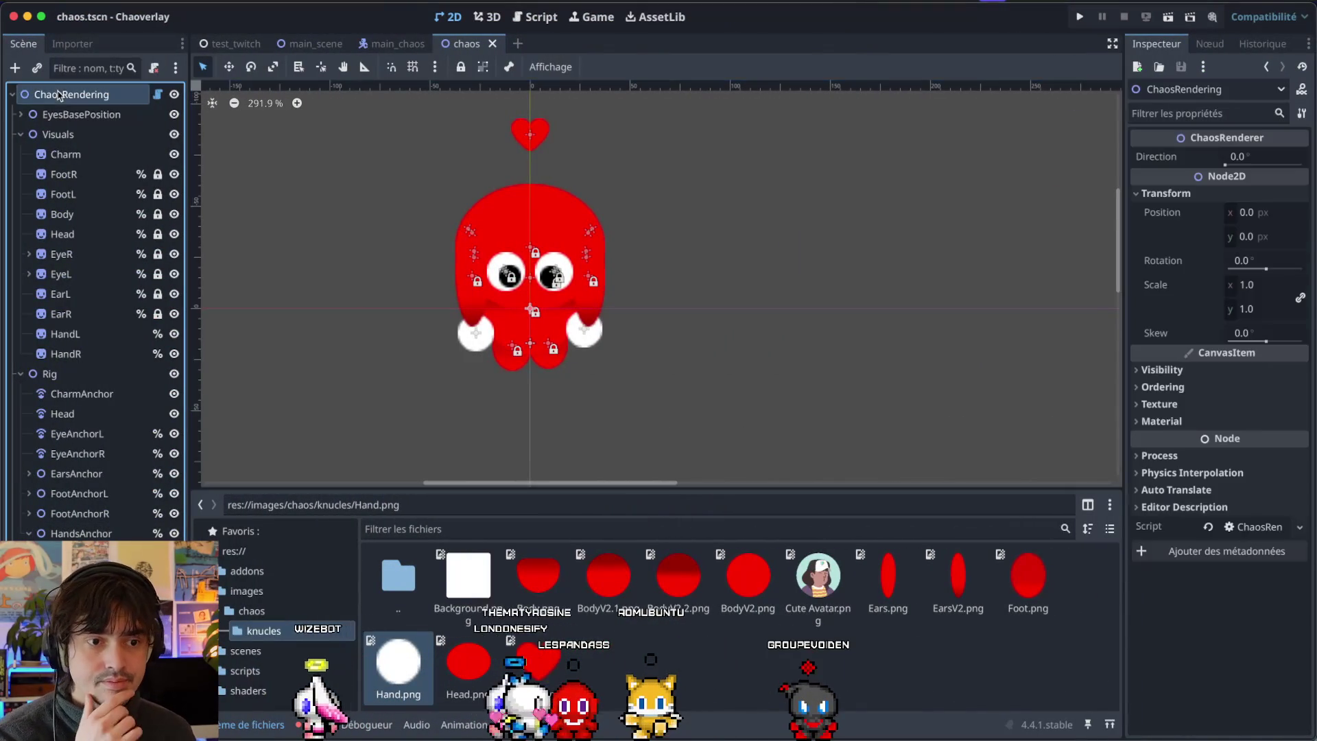
pyautogui.moveTo(1225, 164); pyautogui.dragTo(1227, 164)
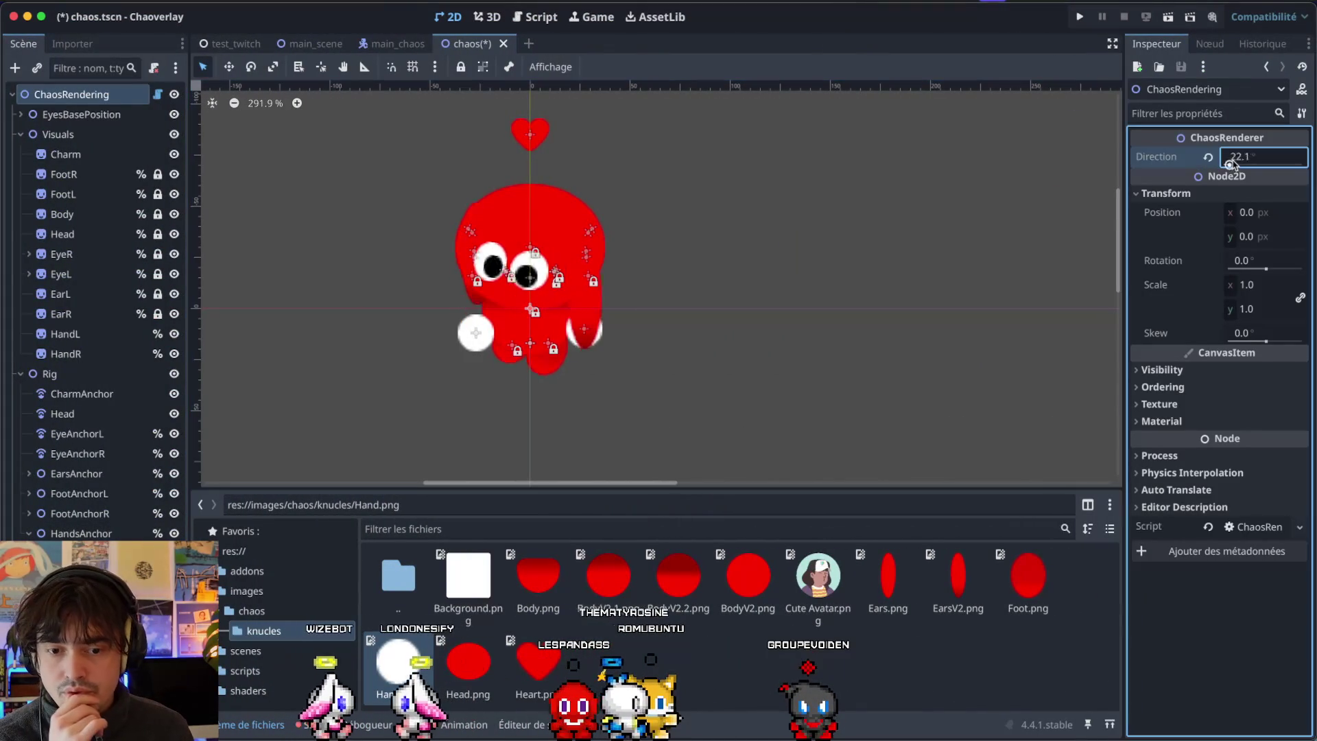
pyautogui.hotkey('ctrl', 's')
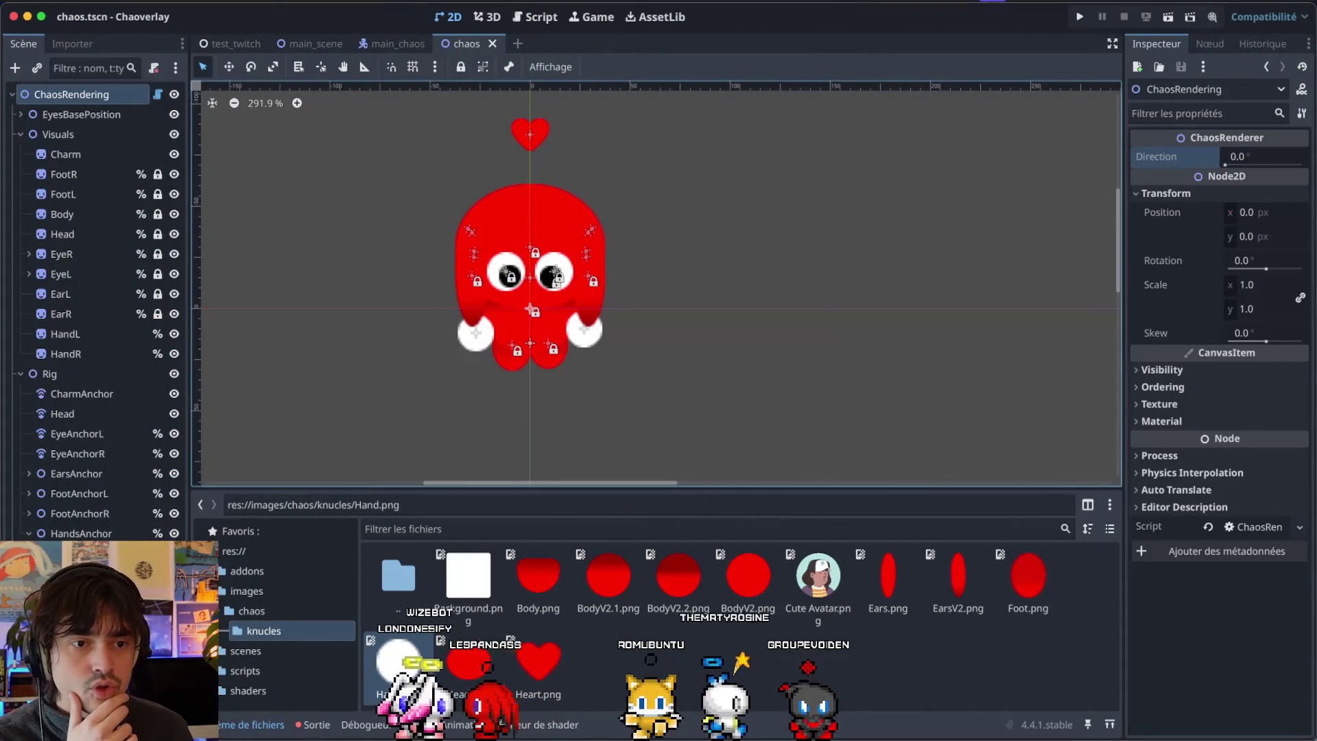
pyautogui.click(82, 0)
pyautogui.click(182, 152)
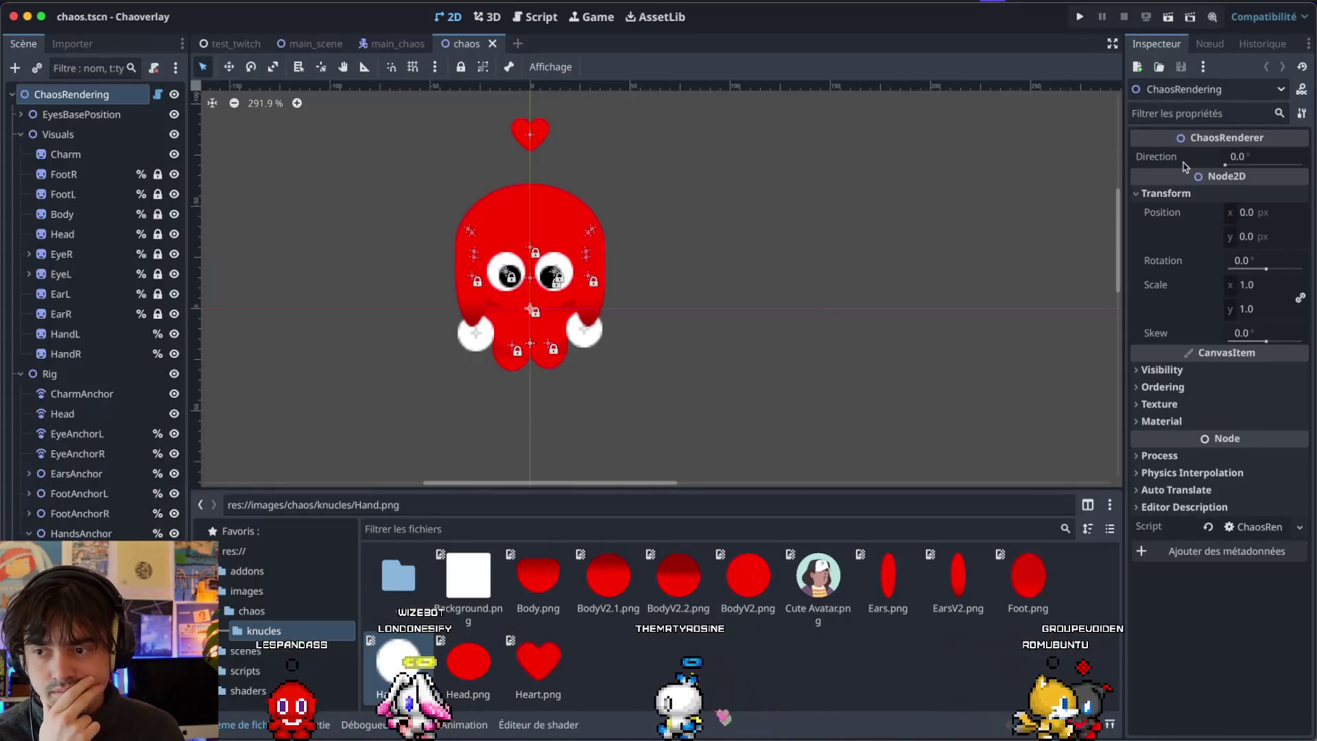
pyautogui.moveTo(1225, 165); pyautogui.dragTo(1305, 177)
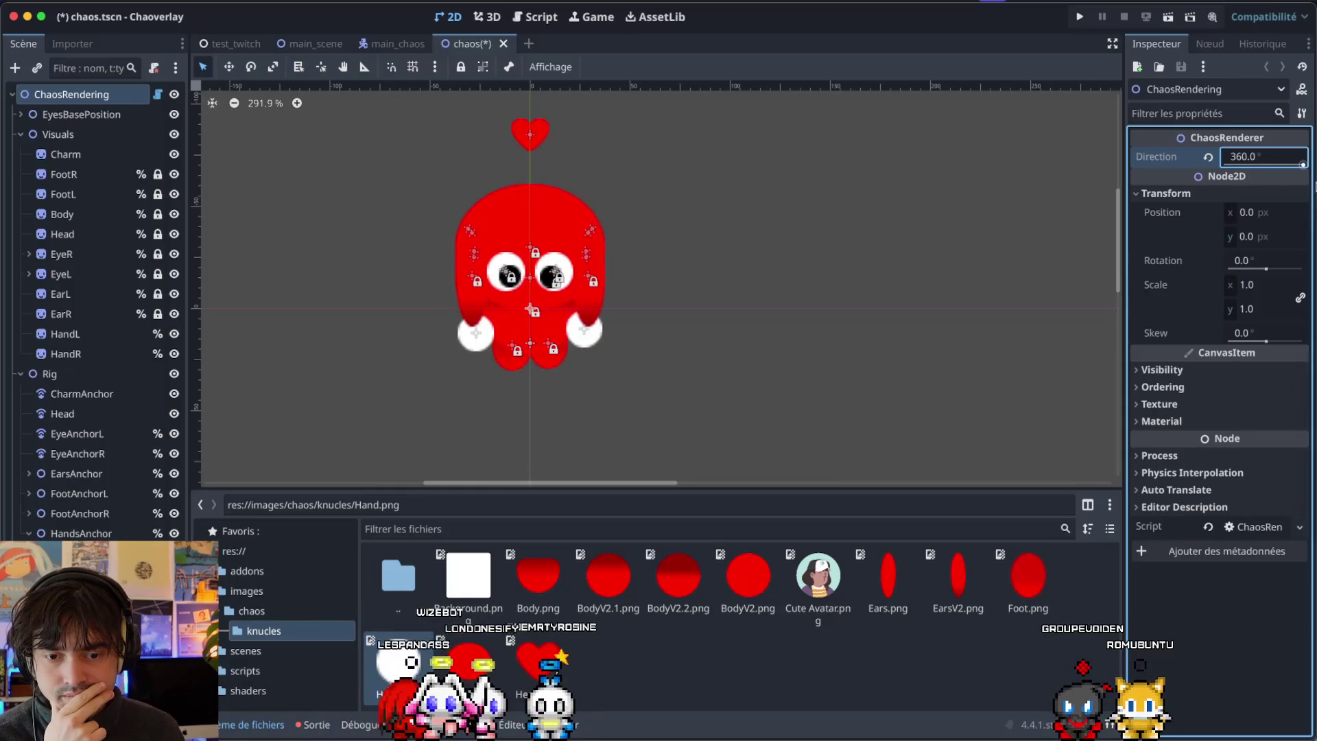
pyautogui.scroll(6, 523, 322)
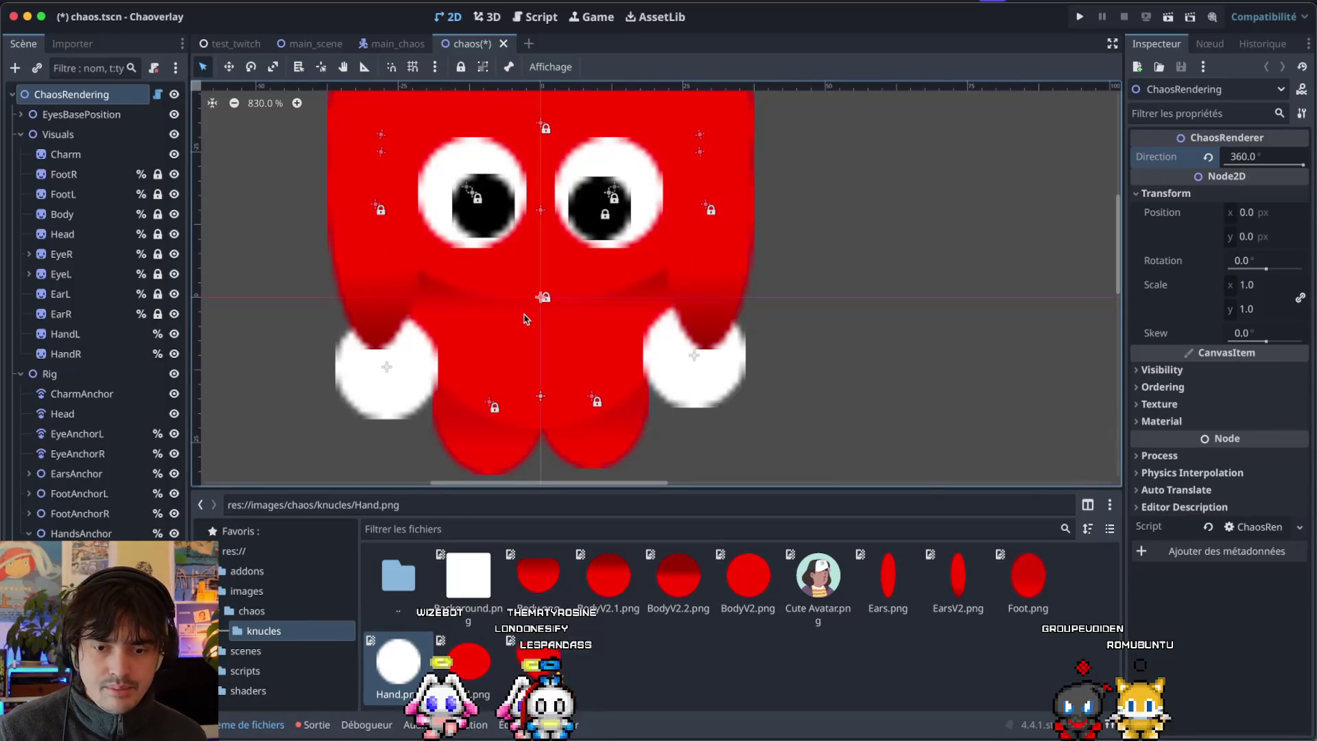
# Lower HandsAnchor, then raise both hand anchors slightly and bring the right one inward.
pyautogui.click(81, 532)
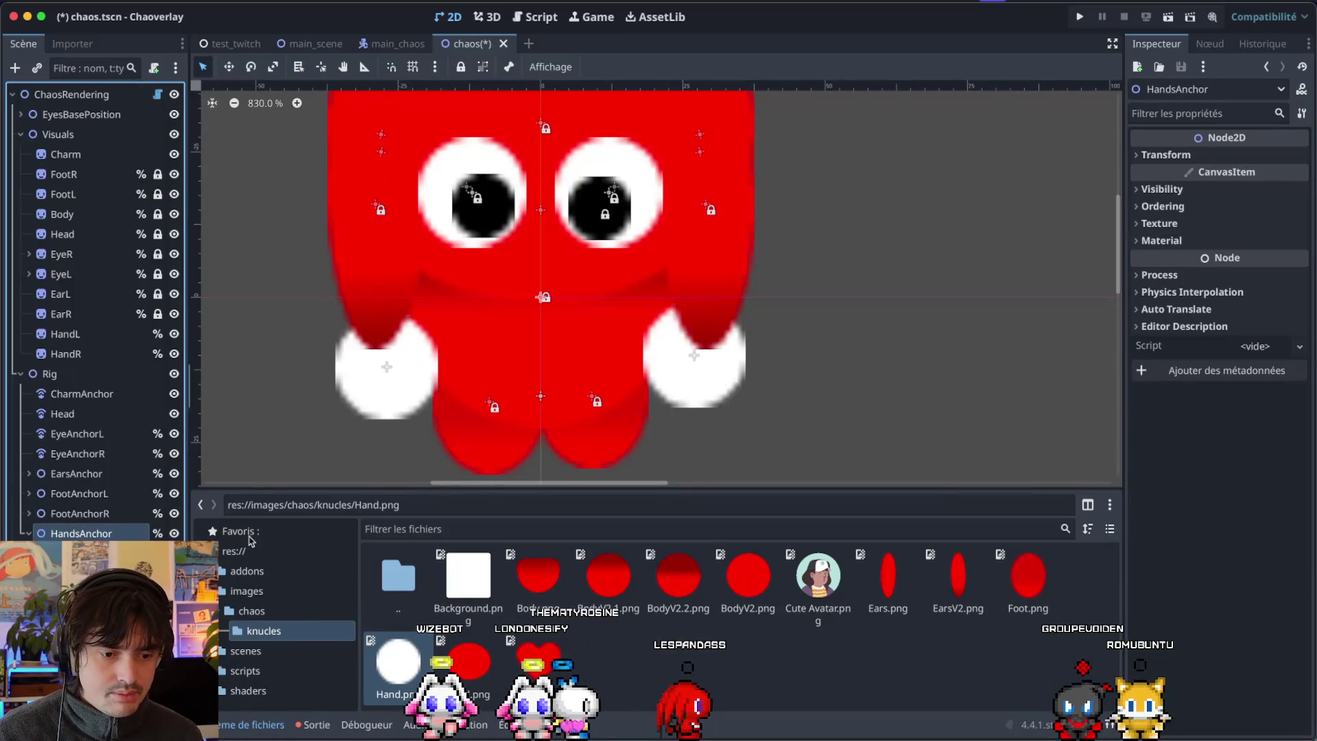
pyautogui.moveTo(541, 300); pyautogui.dragTo(541, 356)
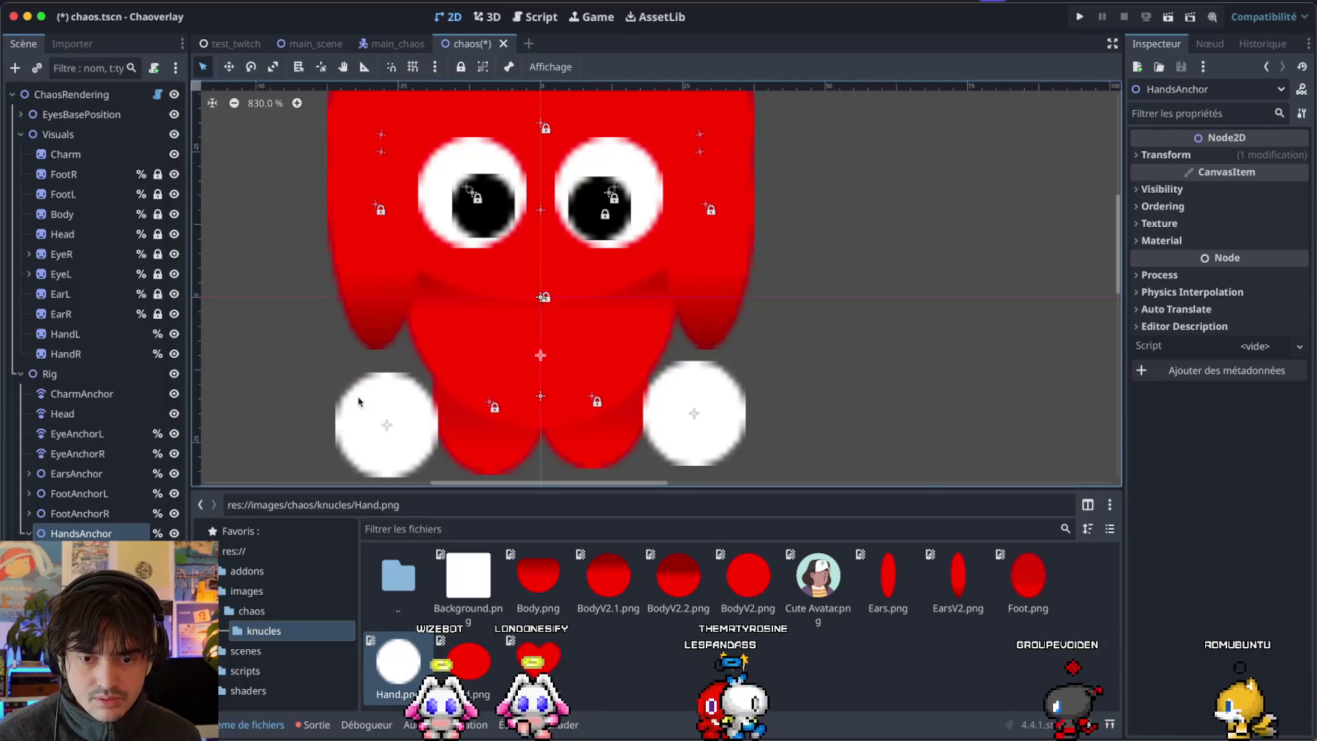
pyautogui.click(381, 425)
pyautogui.moveTo(386, 425); pyautogui.dragTo(388, 357)
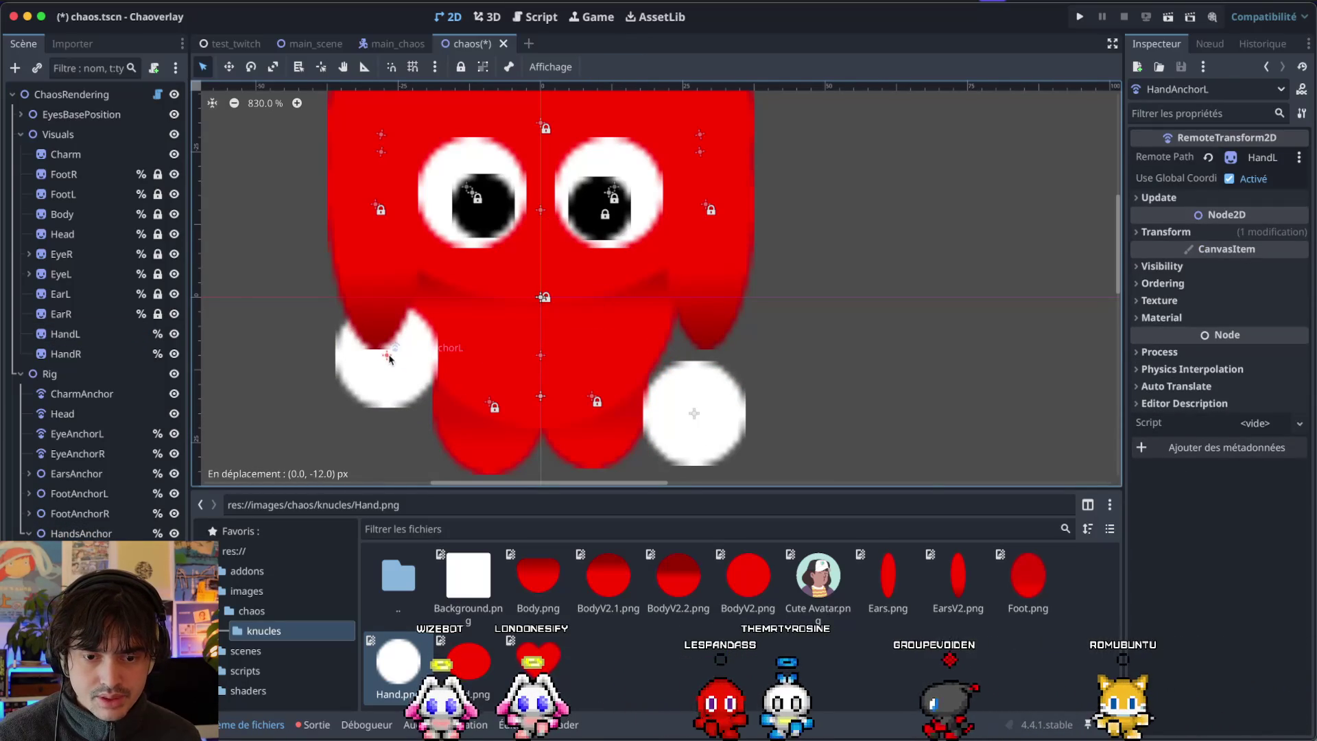
pyautogui.moveTo(695, 419); pyautogui.dragTo(677, 354)
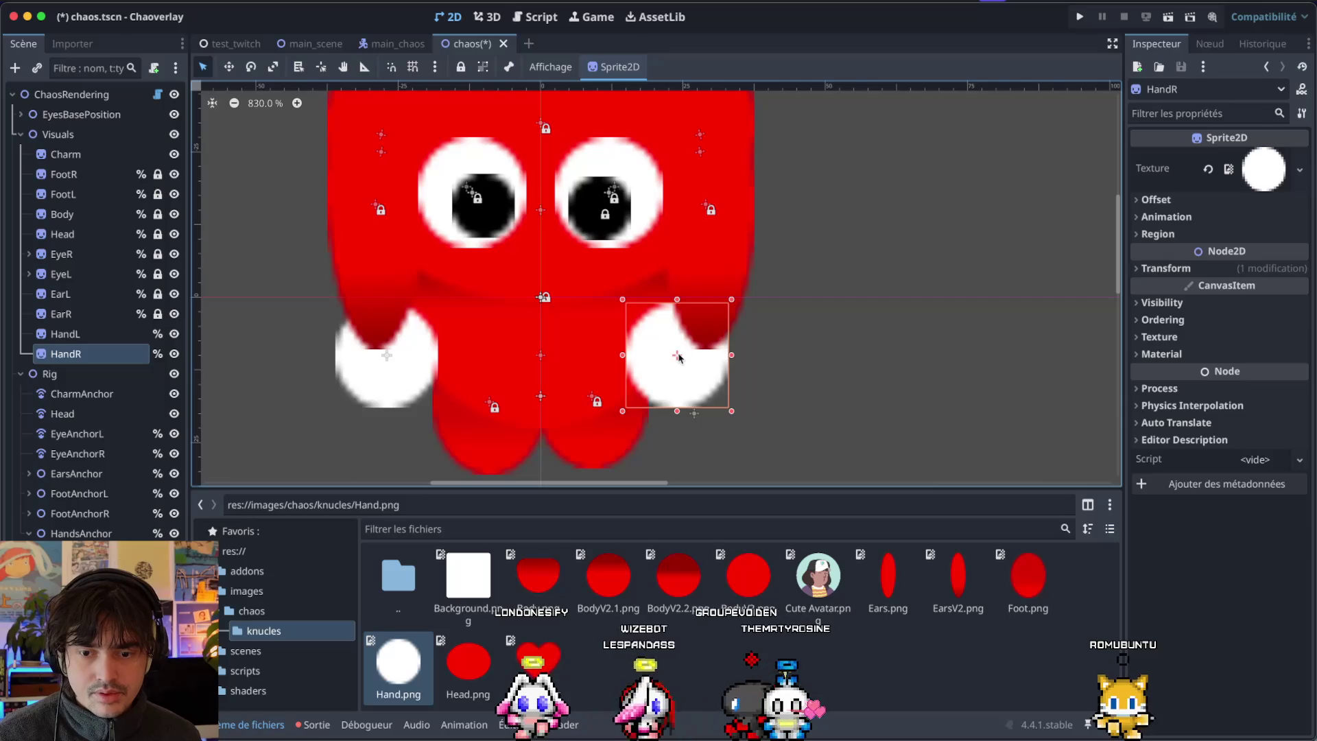
# Reset Direction to 0, place the right hand symmetrically beside the body, and save the scene.
pyautogui.click(72, 94)
pyautogui.scroll(-10, 370, 198)
pyautogui.scroll(3, 344, 194)
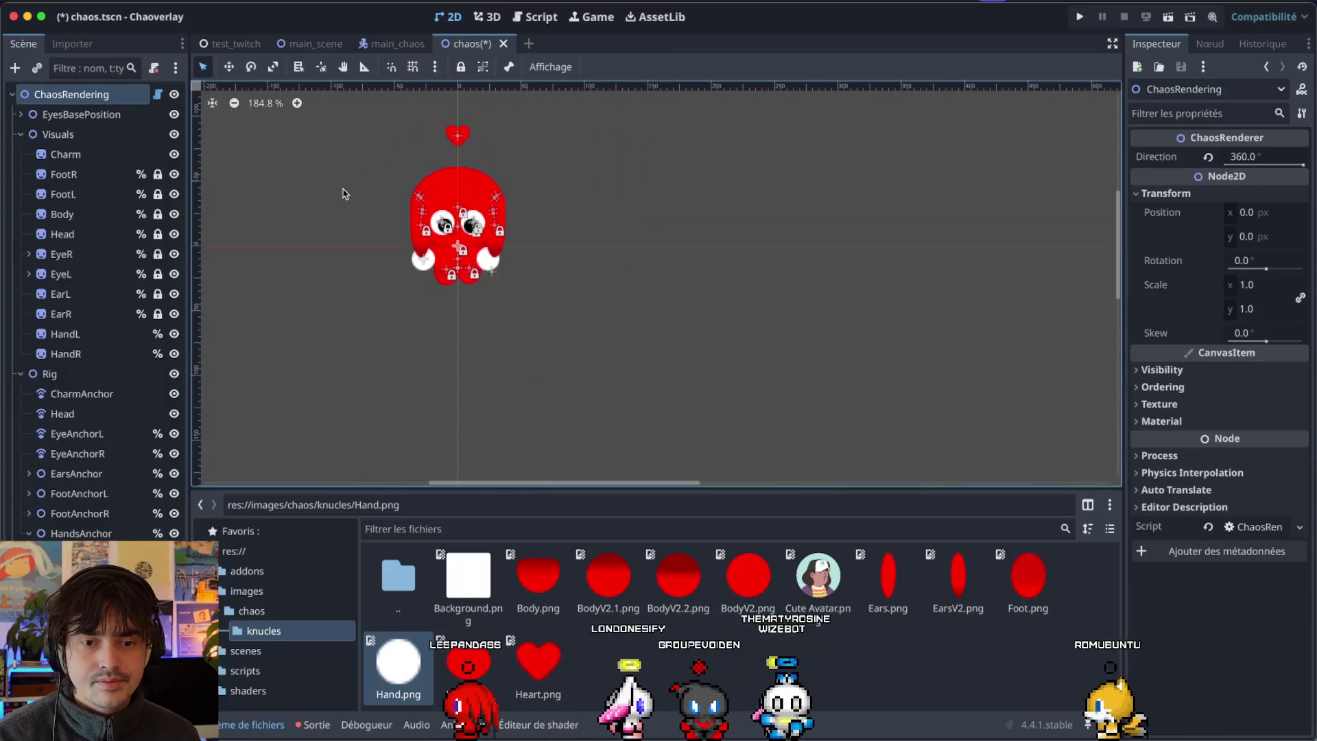
pyautogui.moveTo(1226, 168); pyautogui.dragTo(1226, 166)
pyautogui.click(1225, 165)
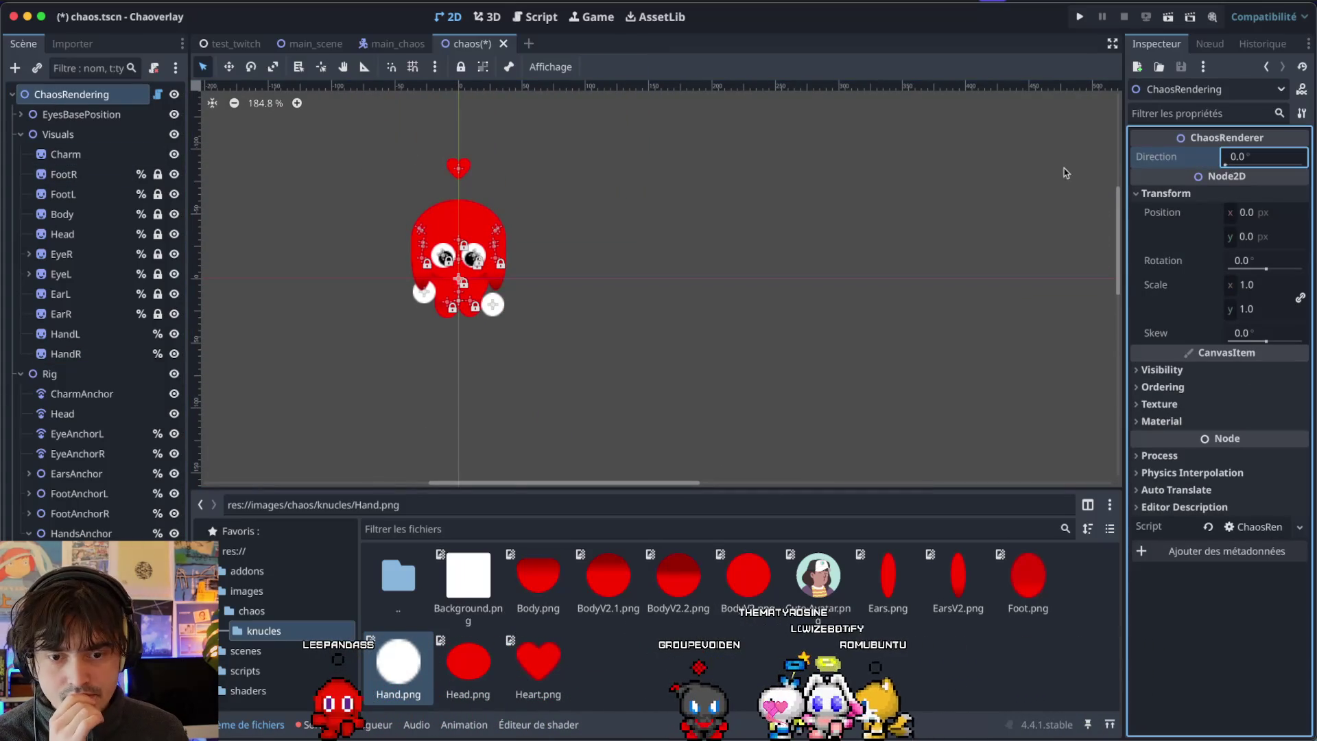
pyautogui.scroll(5, 590, 442)
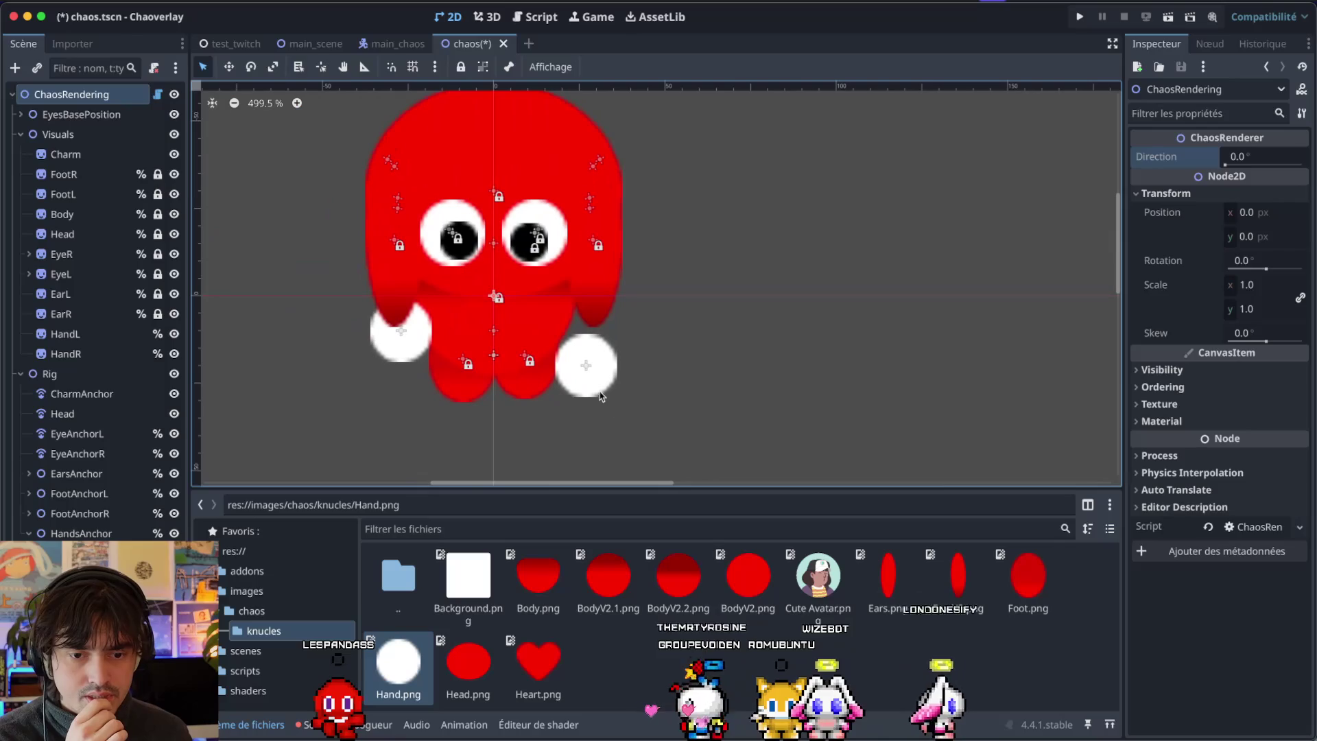
pyautogui.moveTo(584, 364); pyautogui.dragTo(587, 356)
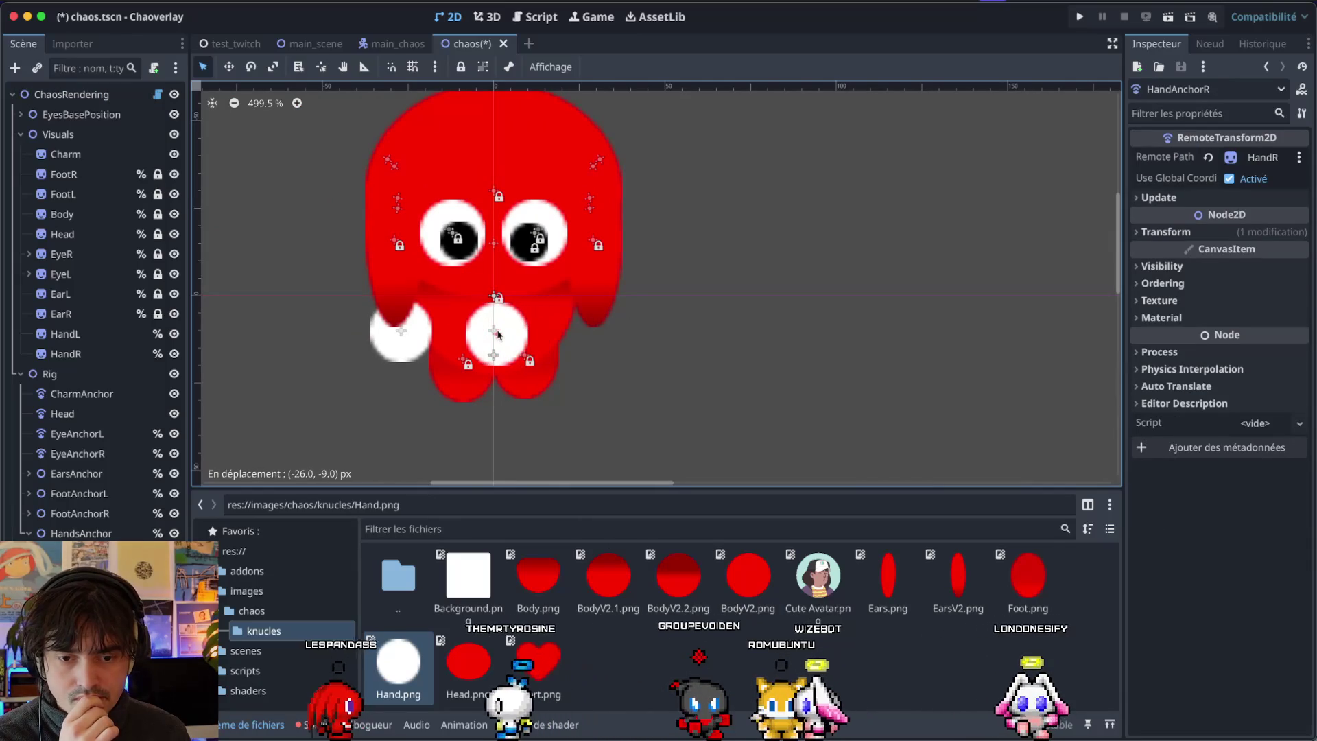
pyautogui.moveTo(494, 332); pyautogui.dragTo(565, 331)
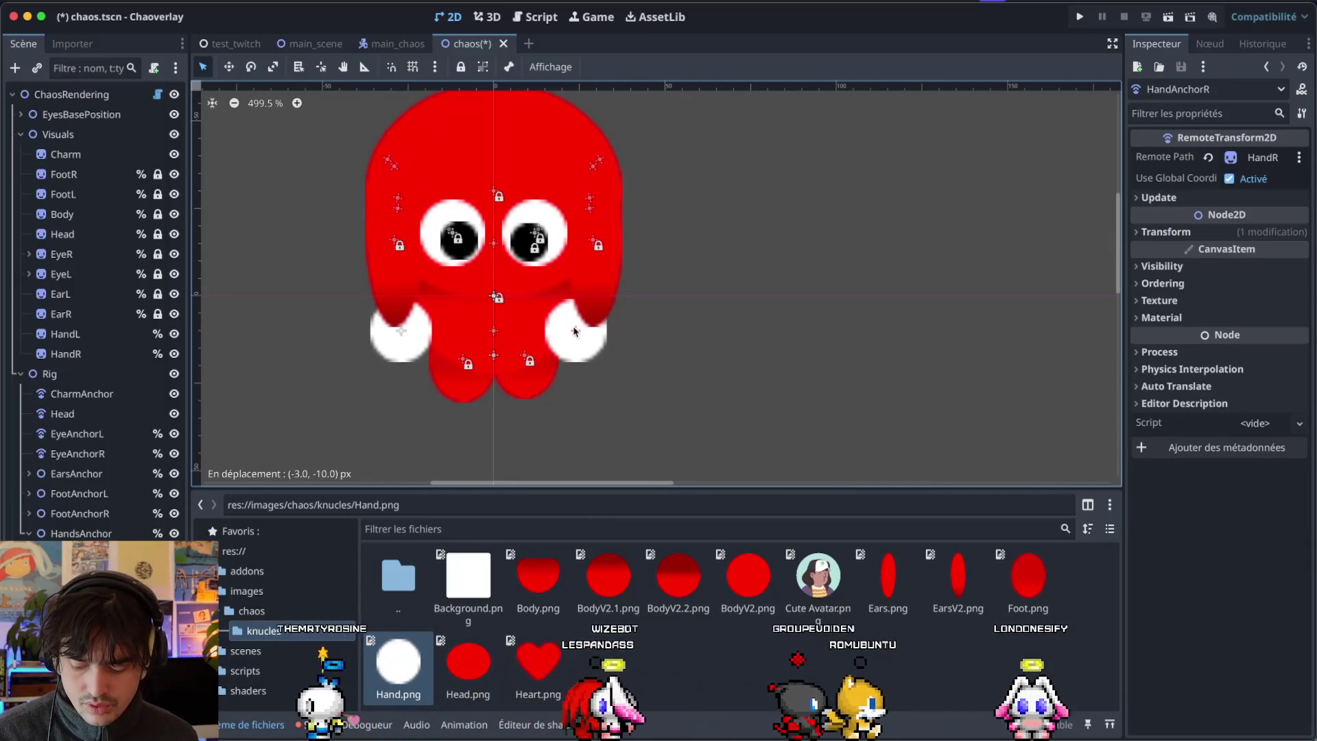
pyautogui.hotkey('ctrl', 's')
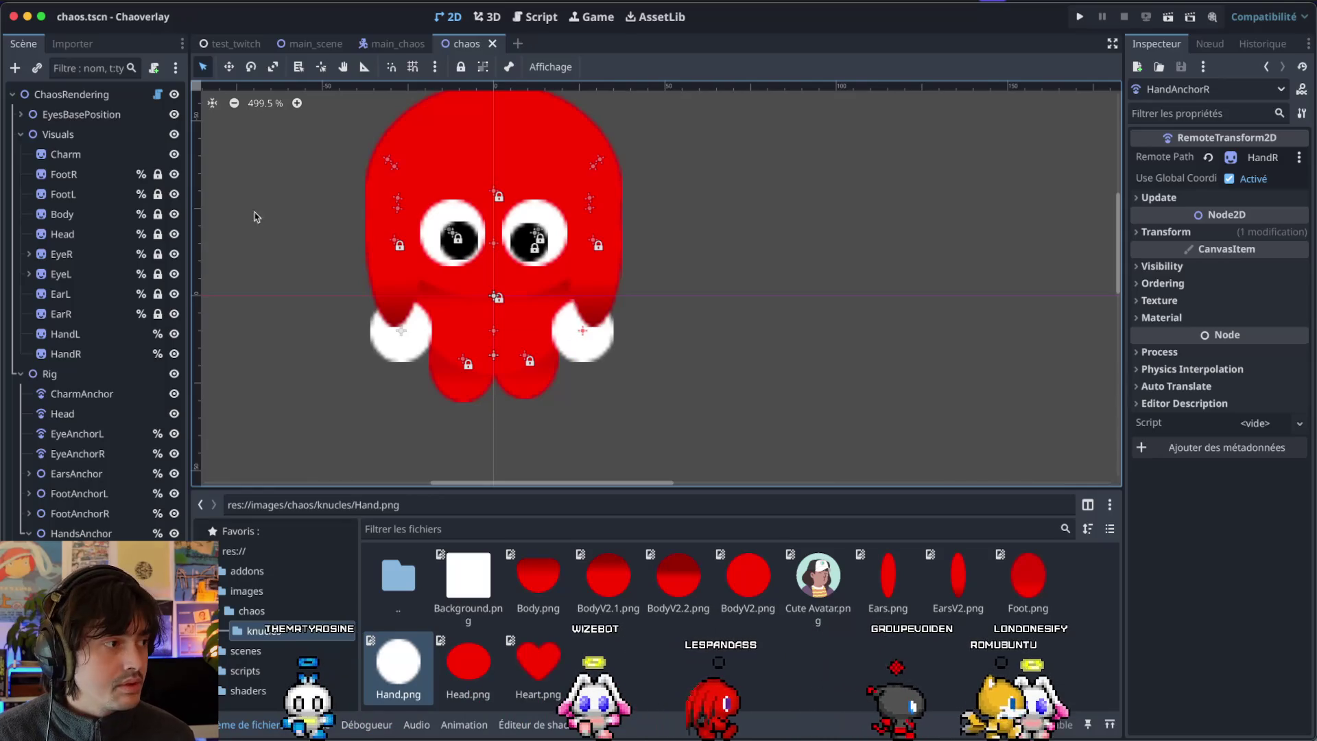
pyautogui.click(71, 94)
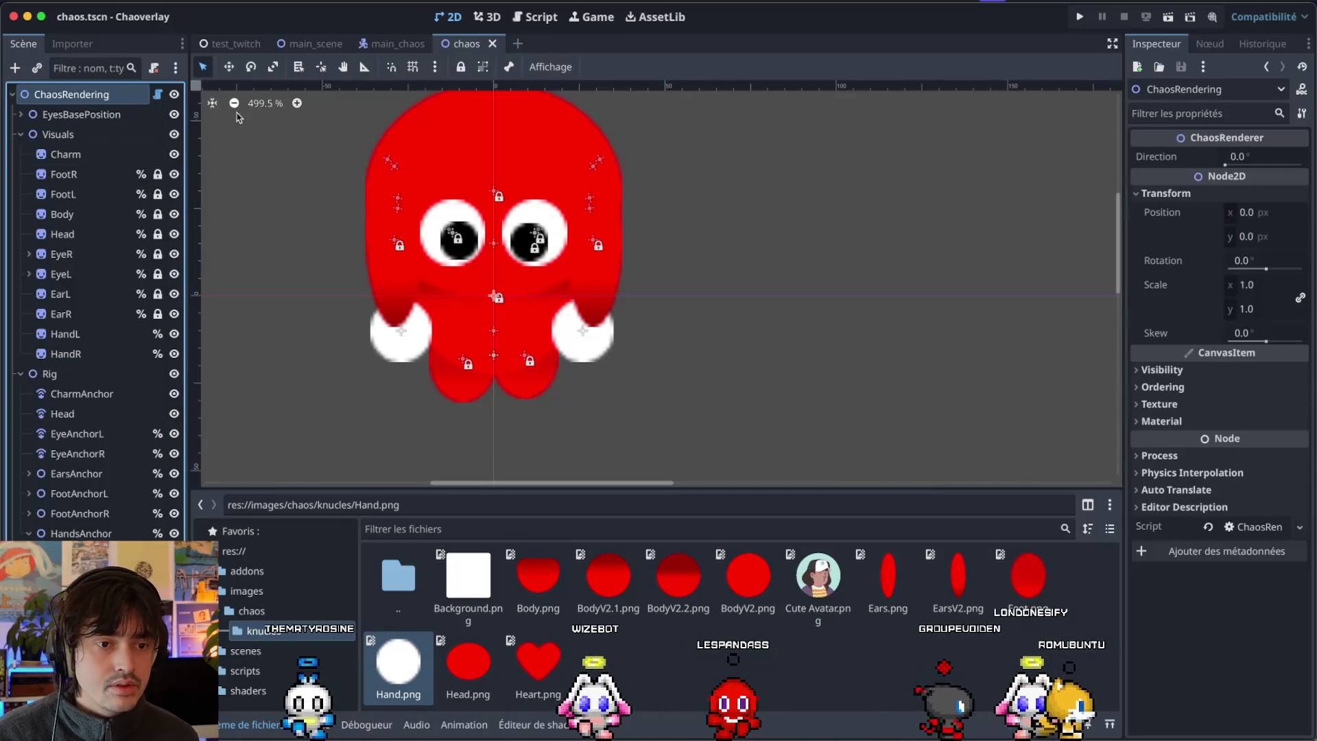
# Set Direction to 60, sweep it to watch the hands rotate, then reset it to 0.
pyautogui.click(1238, 164)
pyautogui.write('60')
pyautogui.press('Return')
pyautogui.moveTo(1239, 163)
pyautogui.mouseDown()
pyautogui.moveTo(1269, 160)
pyautogui.moveTo(1202, 154)
pyautogui.mouseUp()
pyautogui.click(1209, 157)
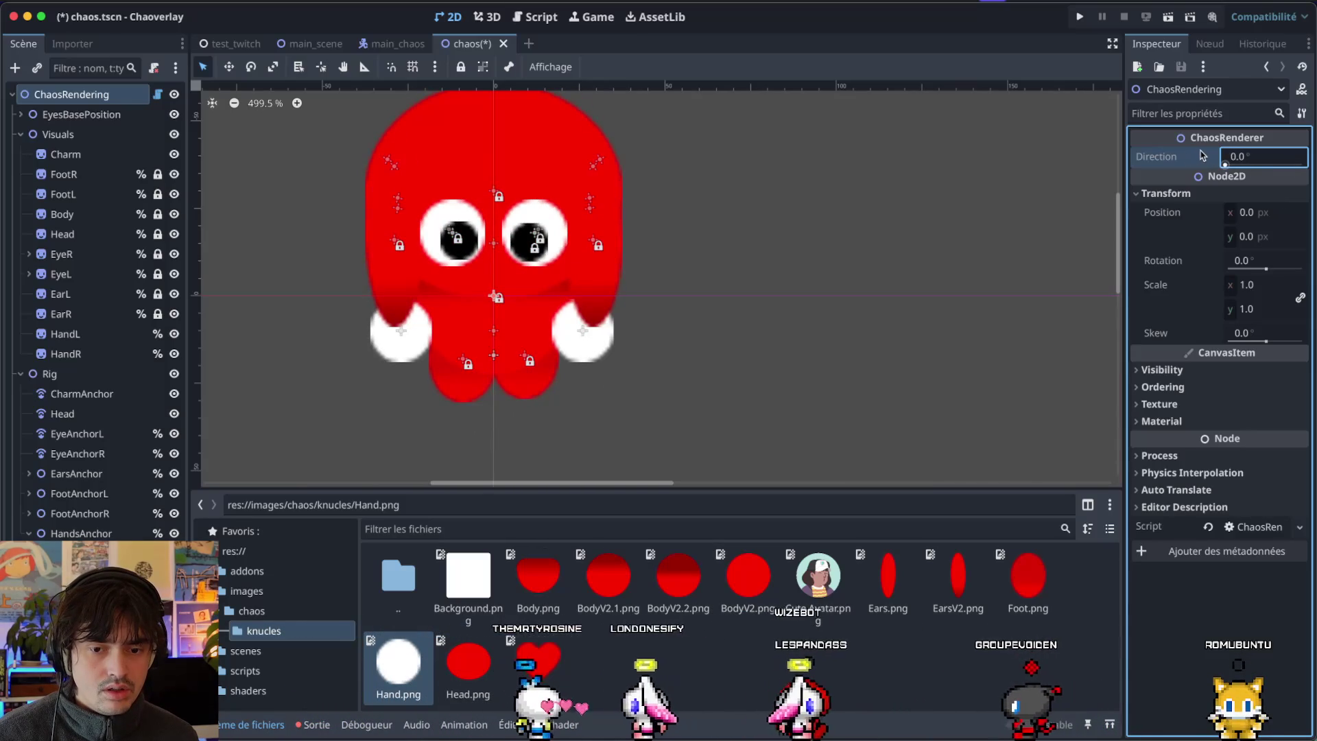
pyautogui.press('Escape')
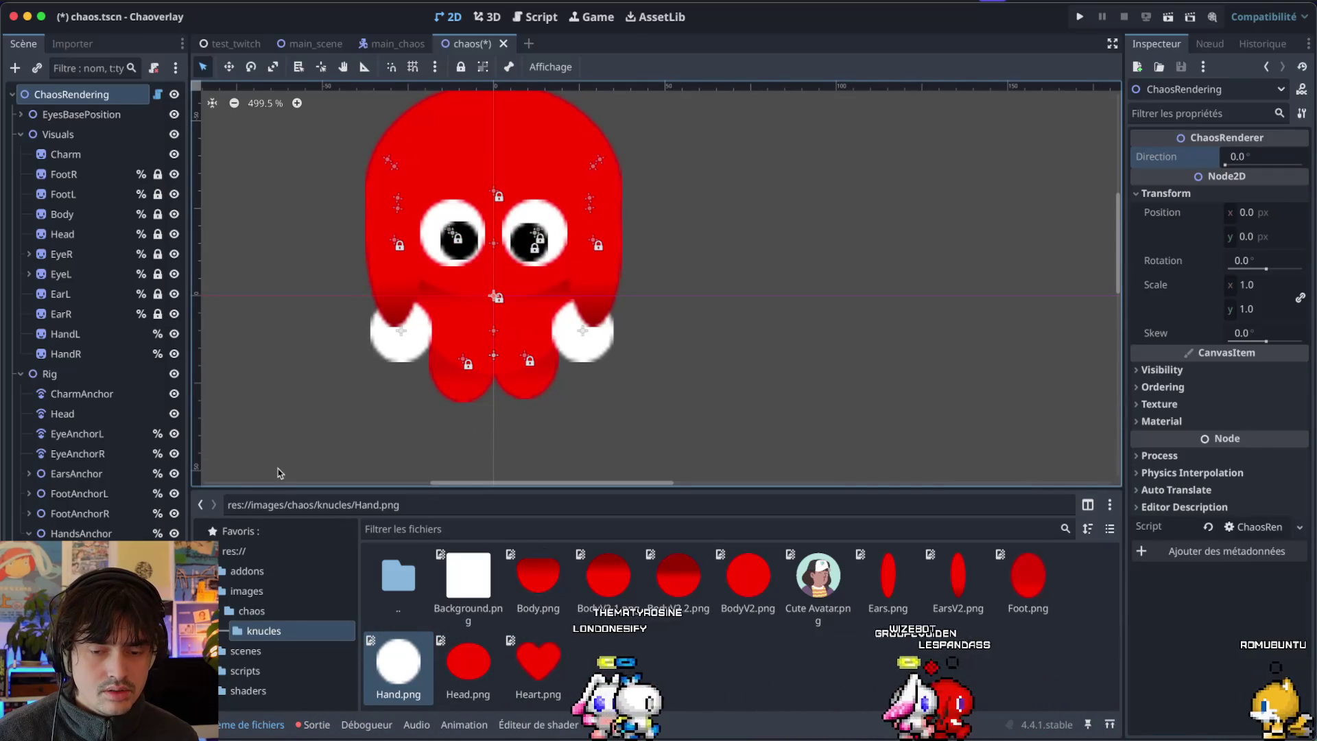
# Select both hand anchors and move them down about 13 px to the body's lower sides.
pyautogui.click(69, 533)
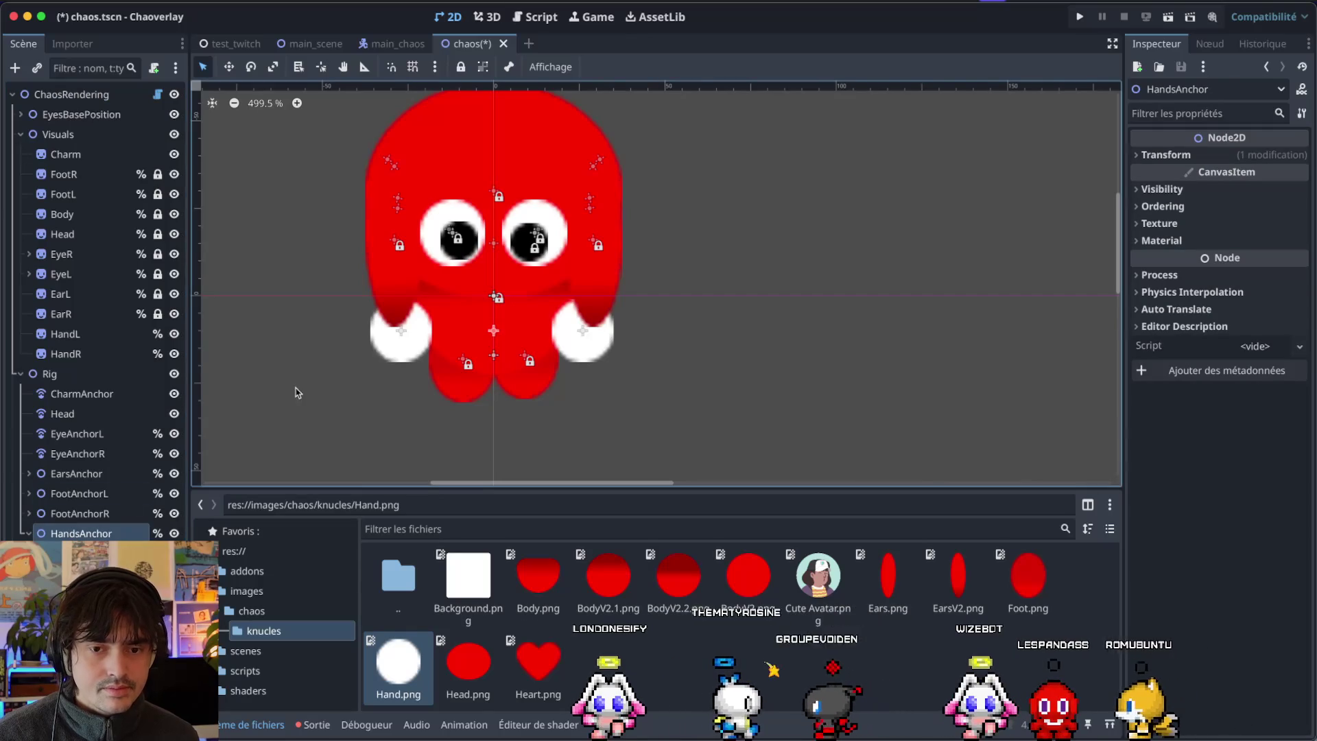
pyautogui.click(493, 331)
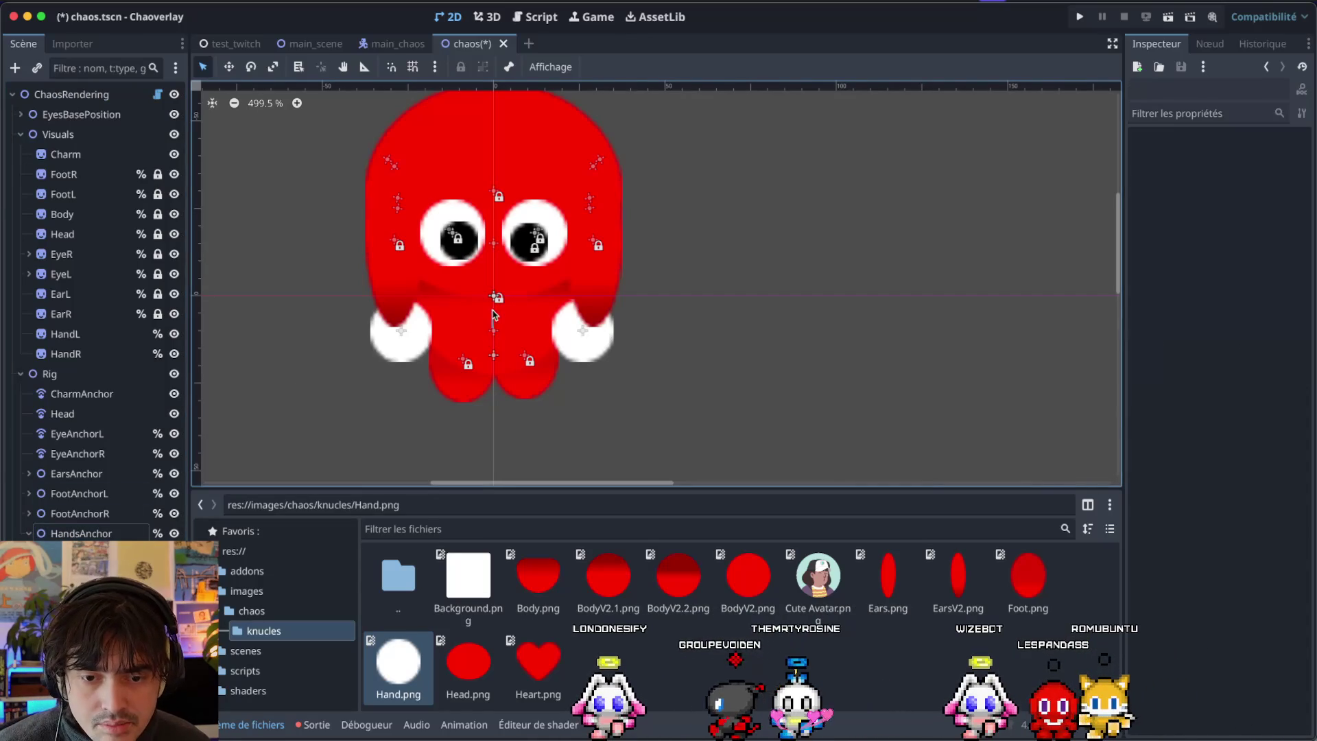
pyautogui.click(68, 533)
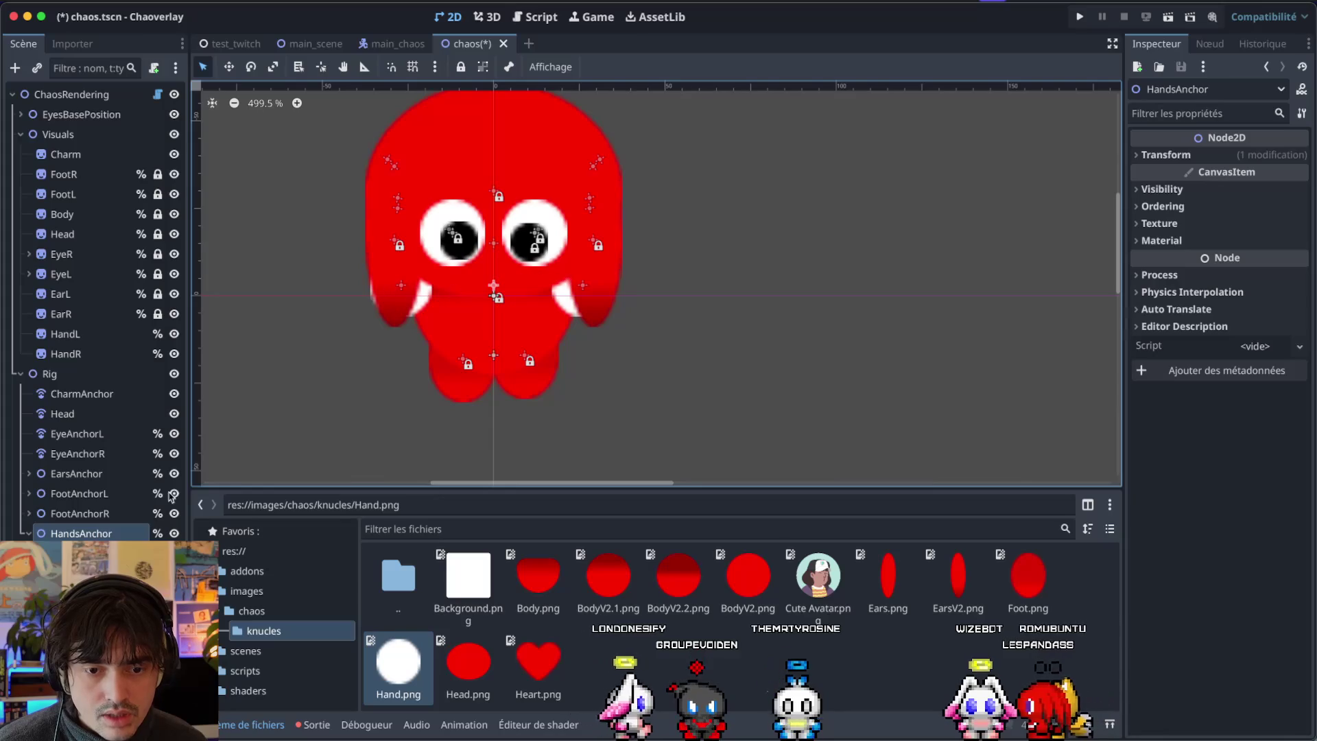
pyautogui.click(401, 285)
pyautogui.keyDown('shift'); pyautogui.click(582, 285); pyautogui.keyUp('shift')
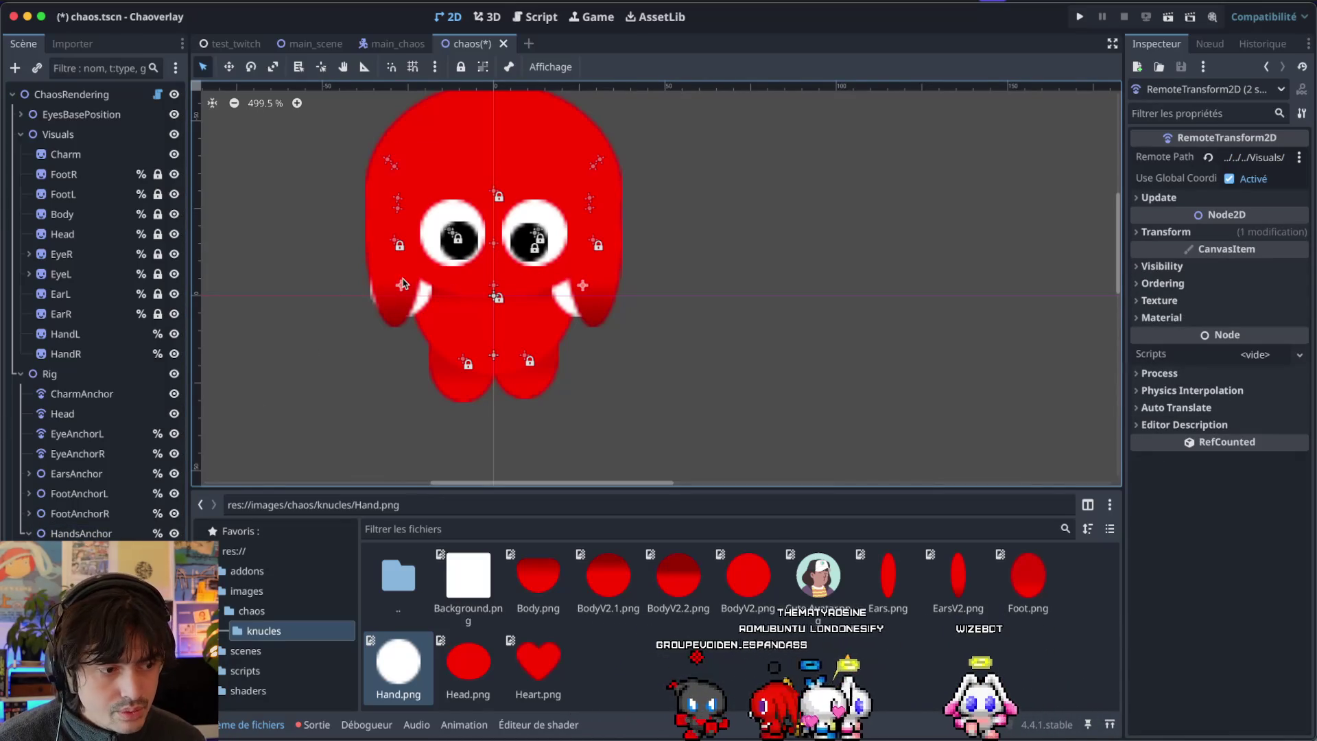
pyautogui.moveTo(404, 285); pyautogui.dragTo(407, 334)
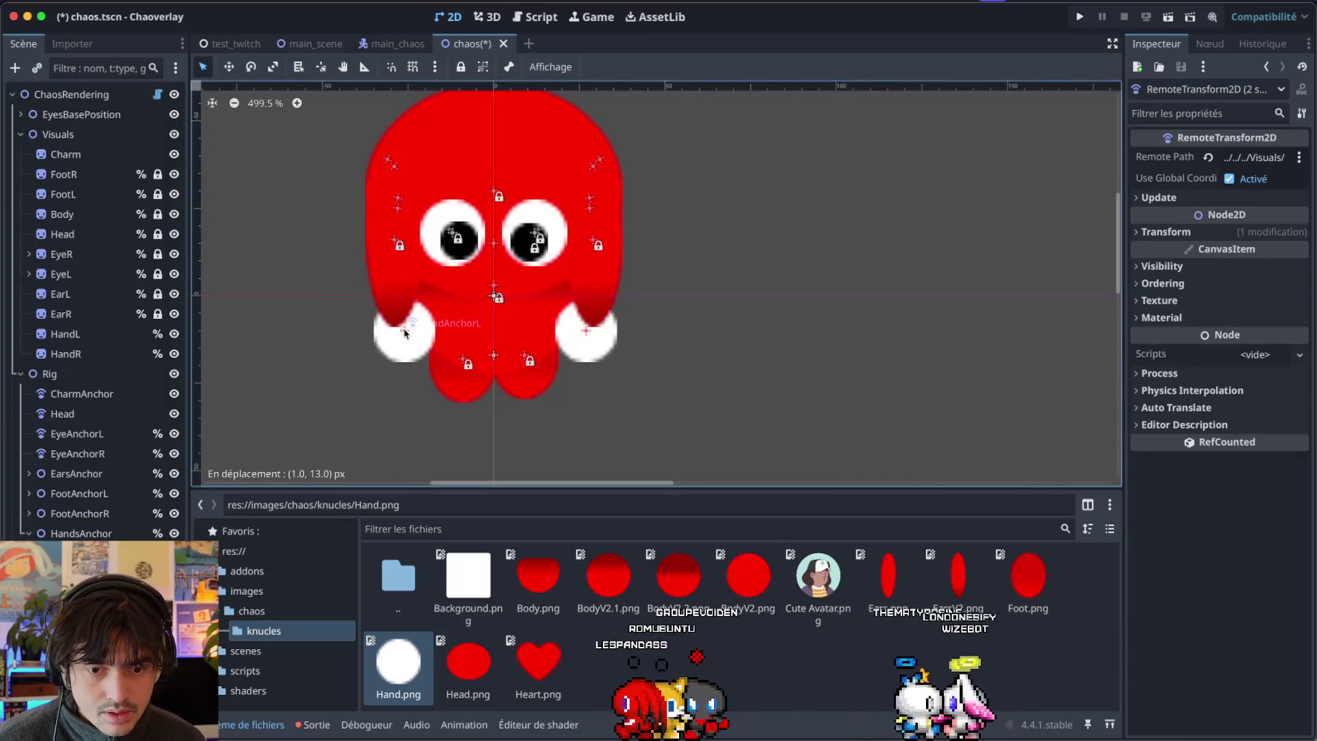
pyautogui.click(810, 247)
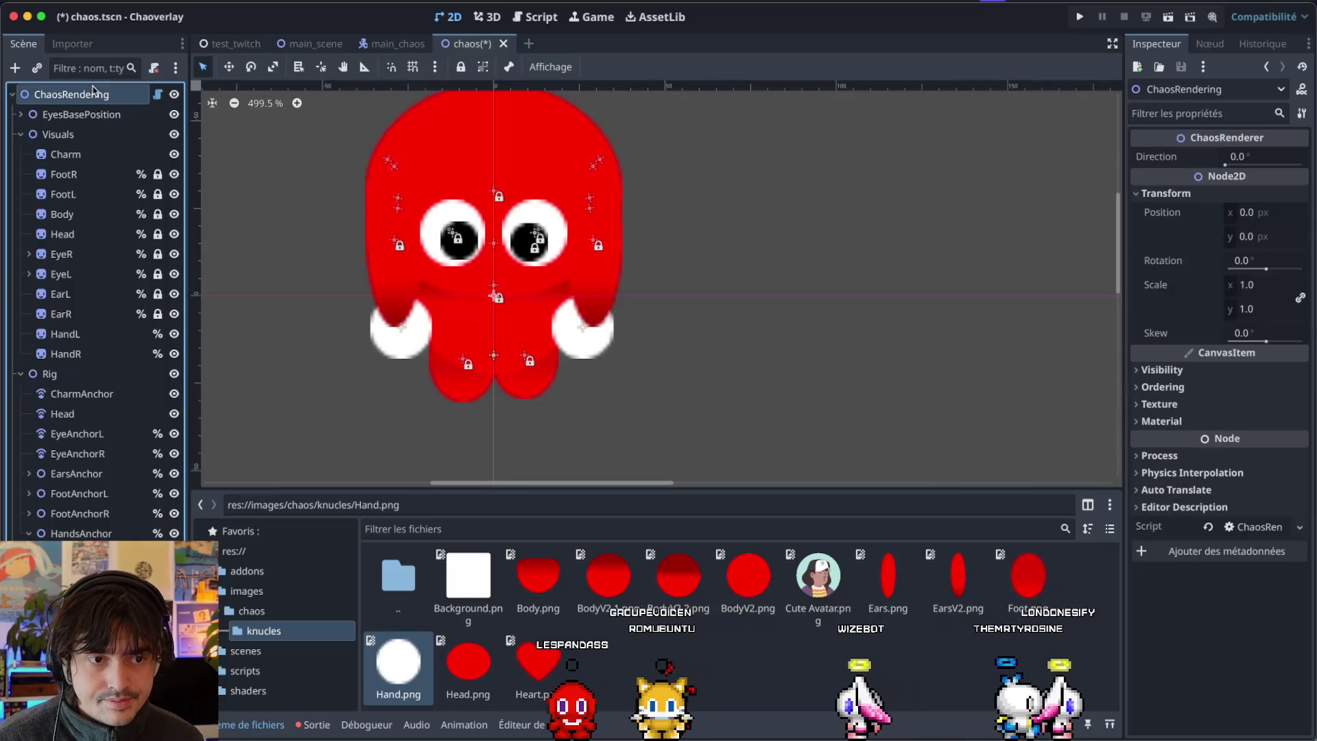
pyautogui.moveTo(1224, 165)
pyautogui.mouseDown()
pyautogui.moveTo(1301, 180)
pyautogui.moveTo(1188, 178)
pyautogui.moveTo(1314, 199)
pyautogui.moveTo(1223, 186)
pyautogui.moveTo(1314, 183)
pyautogui.moveTo(1294, 184)
pyautogui.mouseUp()
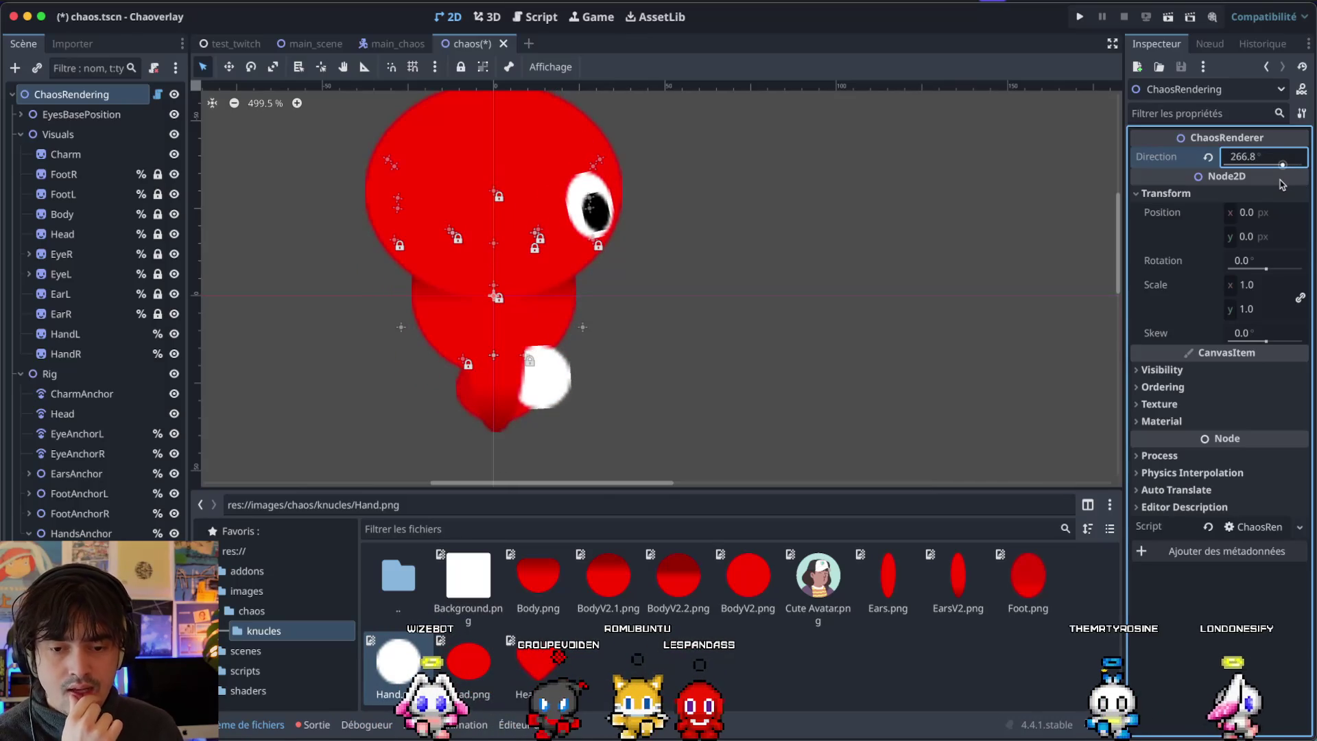
pyautogui.moveTo(1284, 184)
pyautogui.mouseDown()
pyautogui.moveTo(1299, 183)
pyautogui.moveTo(1234, 177)
pyautogui.mouseUp()
pyautogui.click(713, 418)
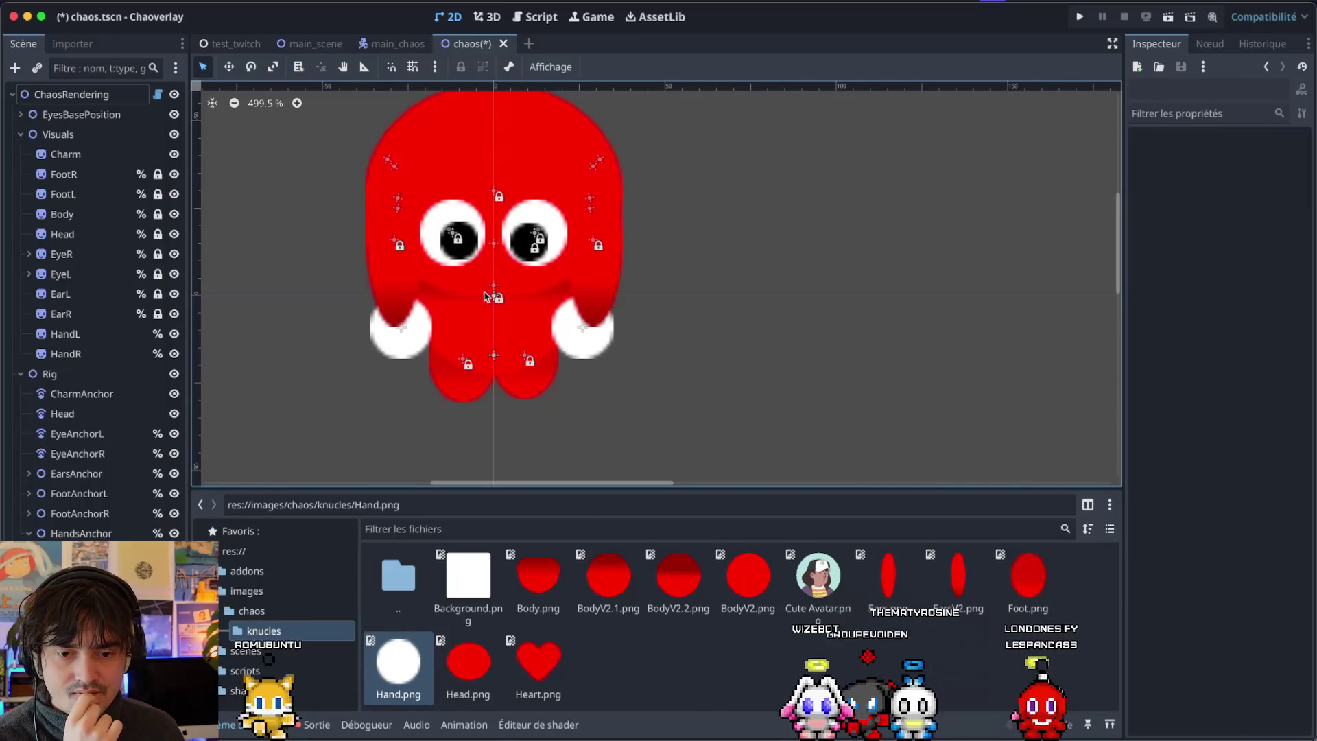
# Nudge both white hands up and inward, then rotate Direction to check them.
pyautogui.moveTo(404, 329); pyautogui.dragTo(427, 314)
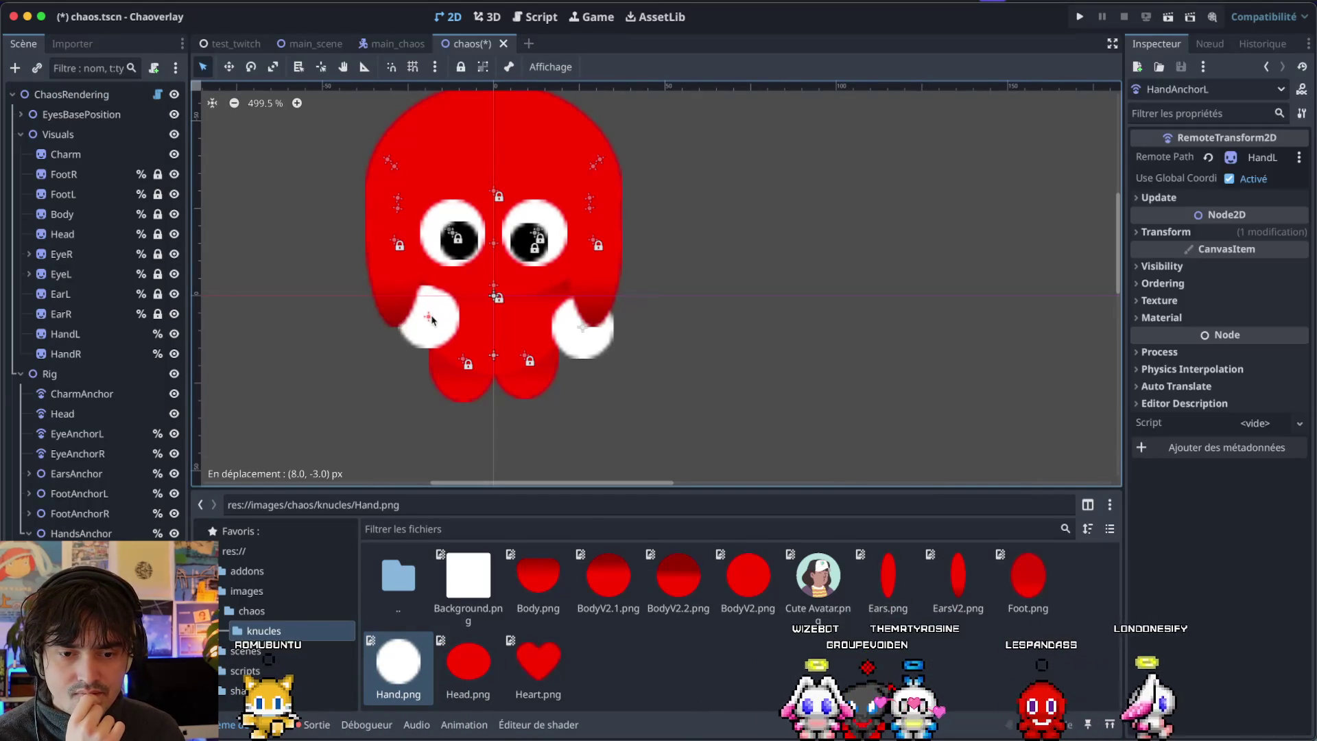
pyautogui.moveTo(582, 332); pyautogui.dragTo(568, 308)
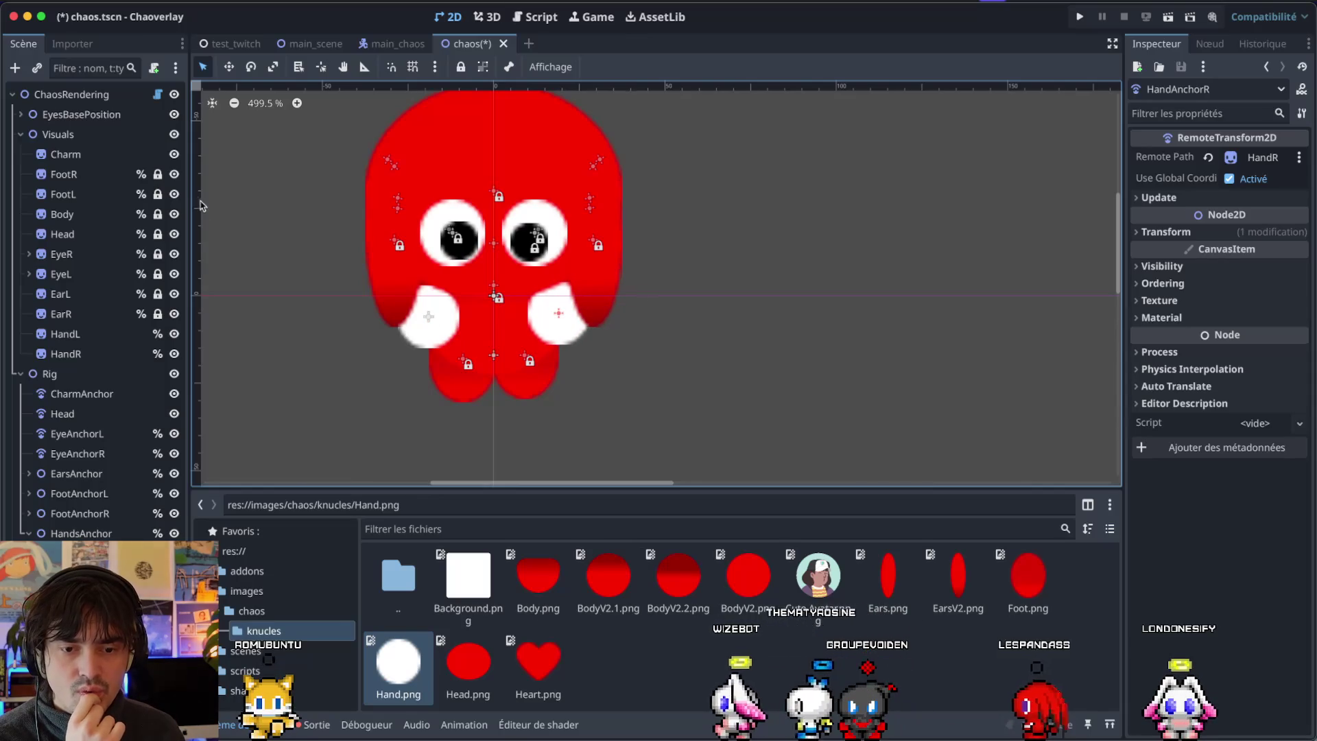
pyautogui.click(75, 94)
pyautogui.moveTo(1225, 165)
pyautogui.mouseDown()
pyautogui.moveTo(1286, 177)
pyautogui.moveTo(1220, 176)
pyautogui.mouseUp()
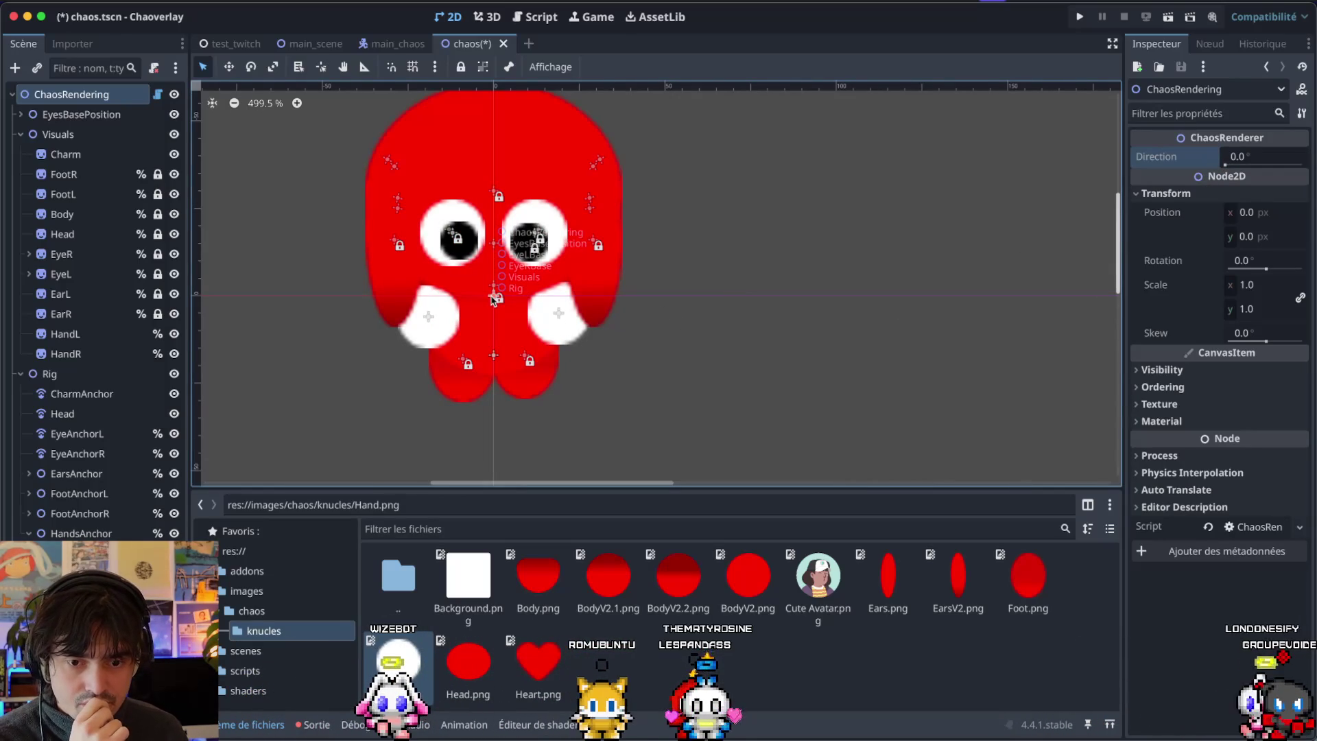
# Lower HandsAnchor 9 px, then raise the left hand about 9 px and the right about 12 px.
pyautogui.click(76, 535)
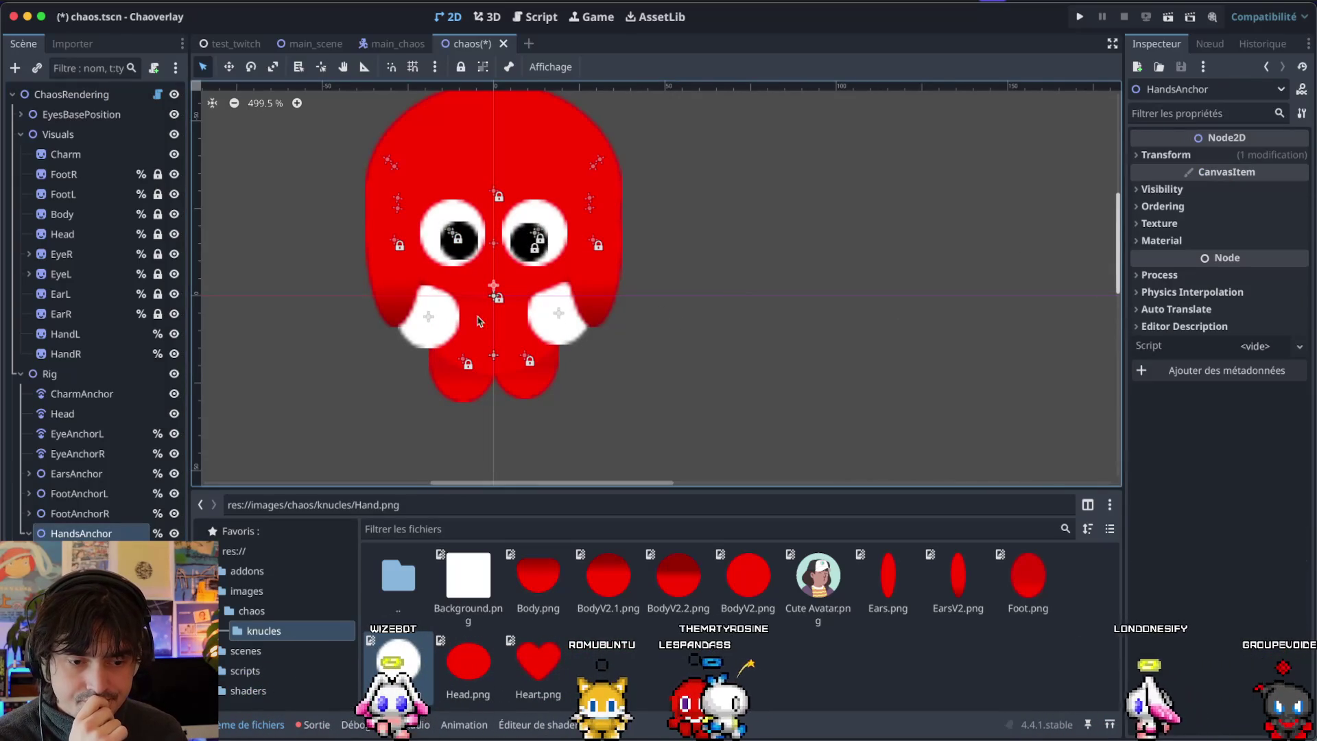
pyautogui.moveTo(492, 287); pyautogui.dragTo(495, 317)
pyautogui.click(424, 349)
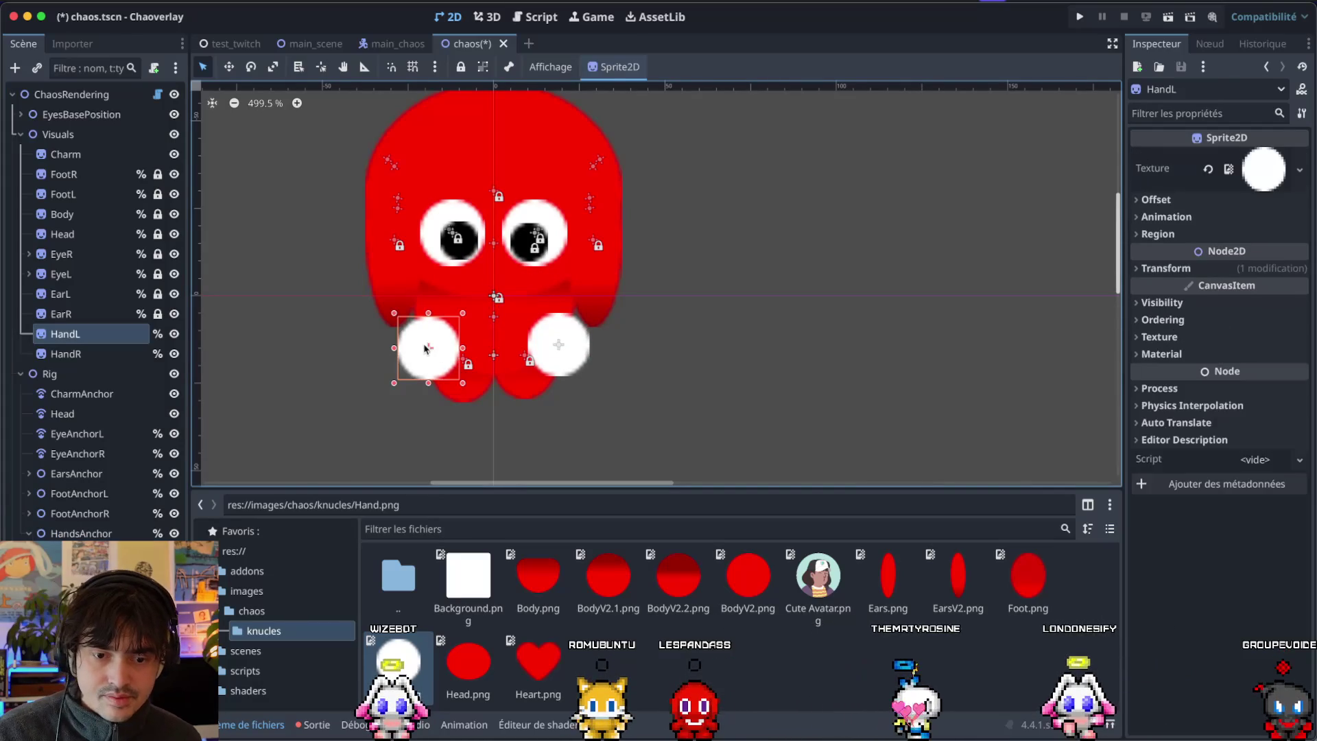
pyautogui.click(423, 349)
pyautogui.moveTo(424, 348); pyautogui.dragTo(435, 317)
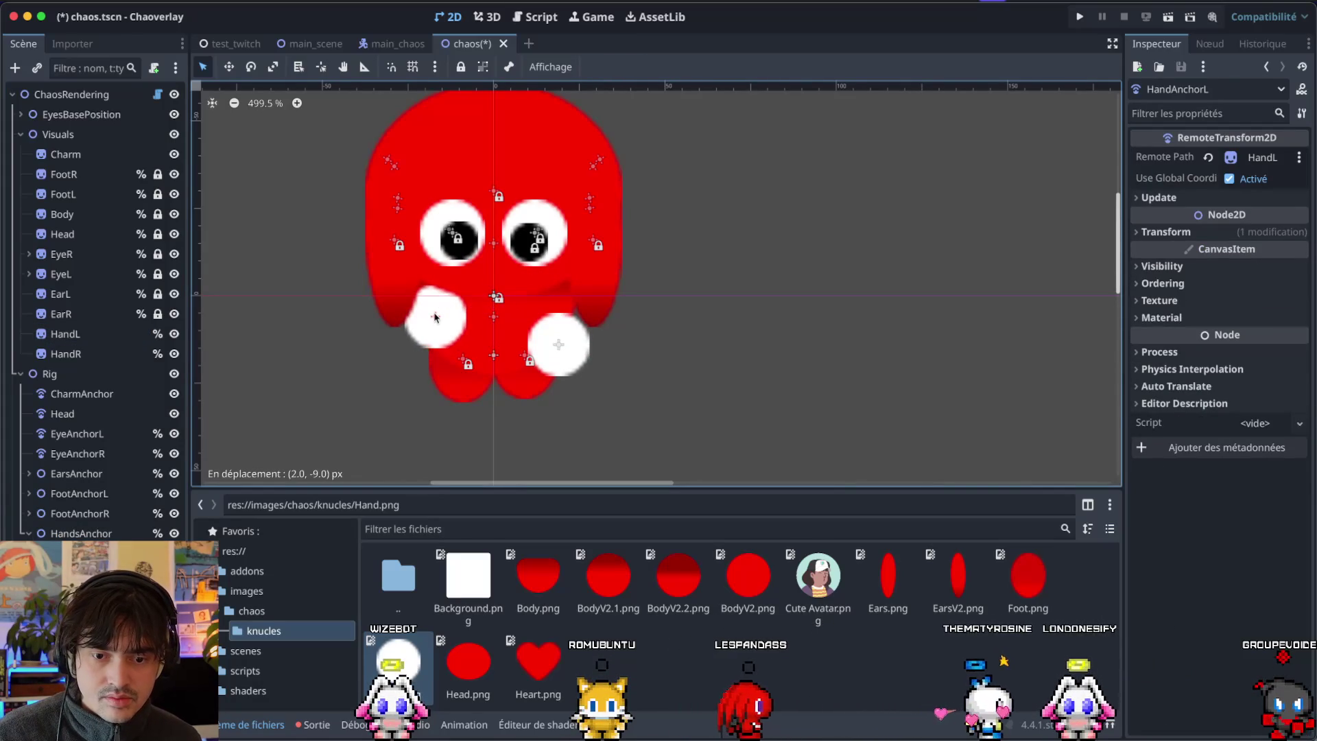
pyautogui.click(564, 341)
pyautogui.moveTo(564, 342); pyautogui.dragTo(554, 304)
# Test Direction, raise the right hand about 7 px, adjust the left hand, and save chaos.tscn.
pyautogui.click(70, 94)
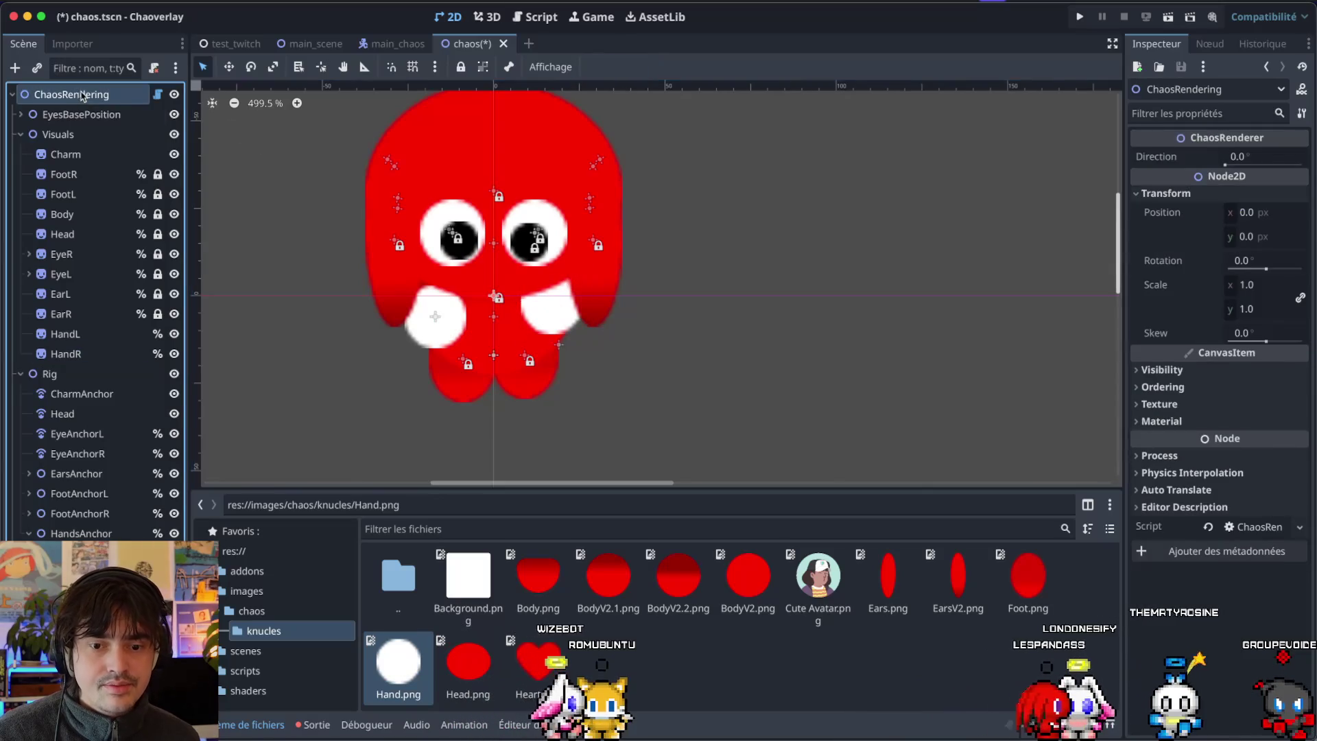
pyautogui.click(1224, 163)
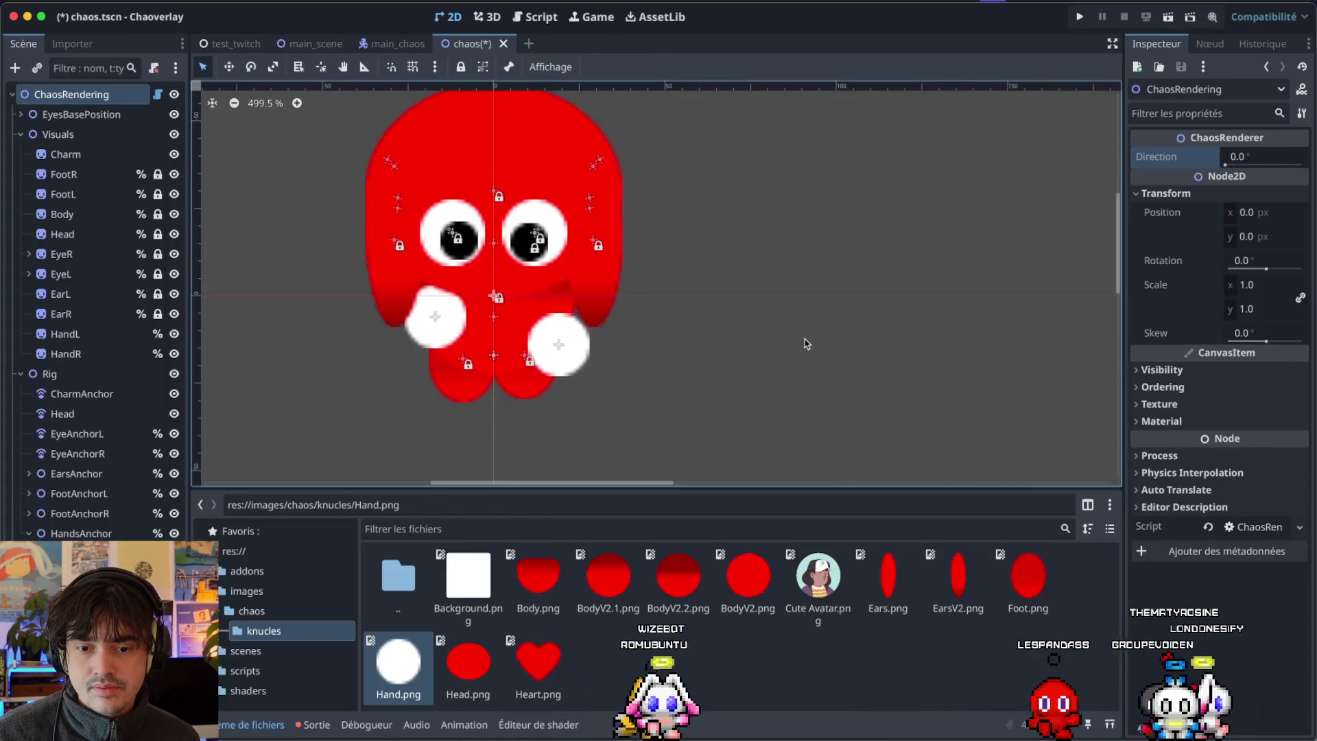
pyautogui.moveTo(571, 356); pyautogui.dragTo(559, 325)
pyautogui.moveTo(430, 321); pyautogui.dragTo(444, 325)
pyautogui.hotkey('ctrl', 's')
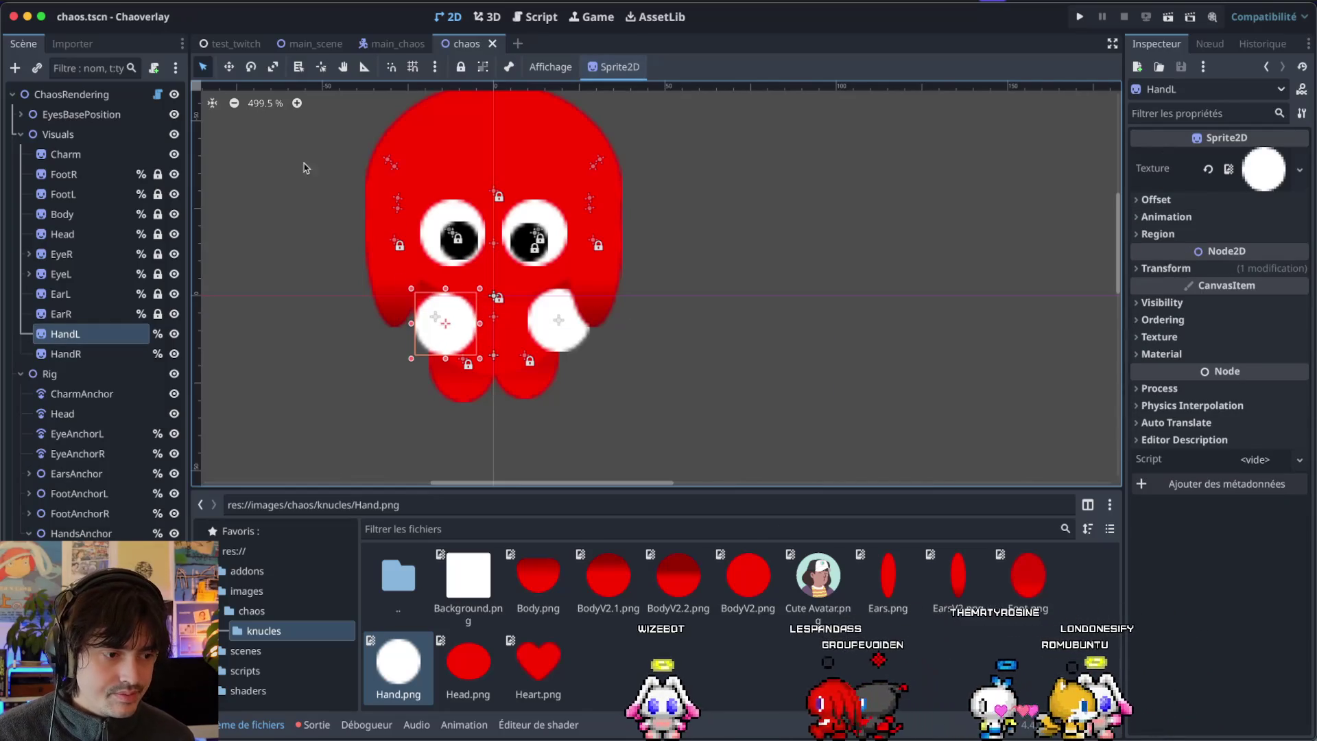
pyautogui.click(103, 94)
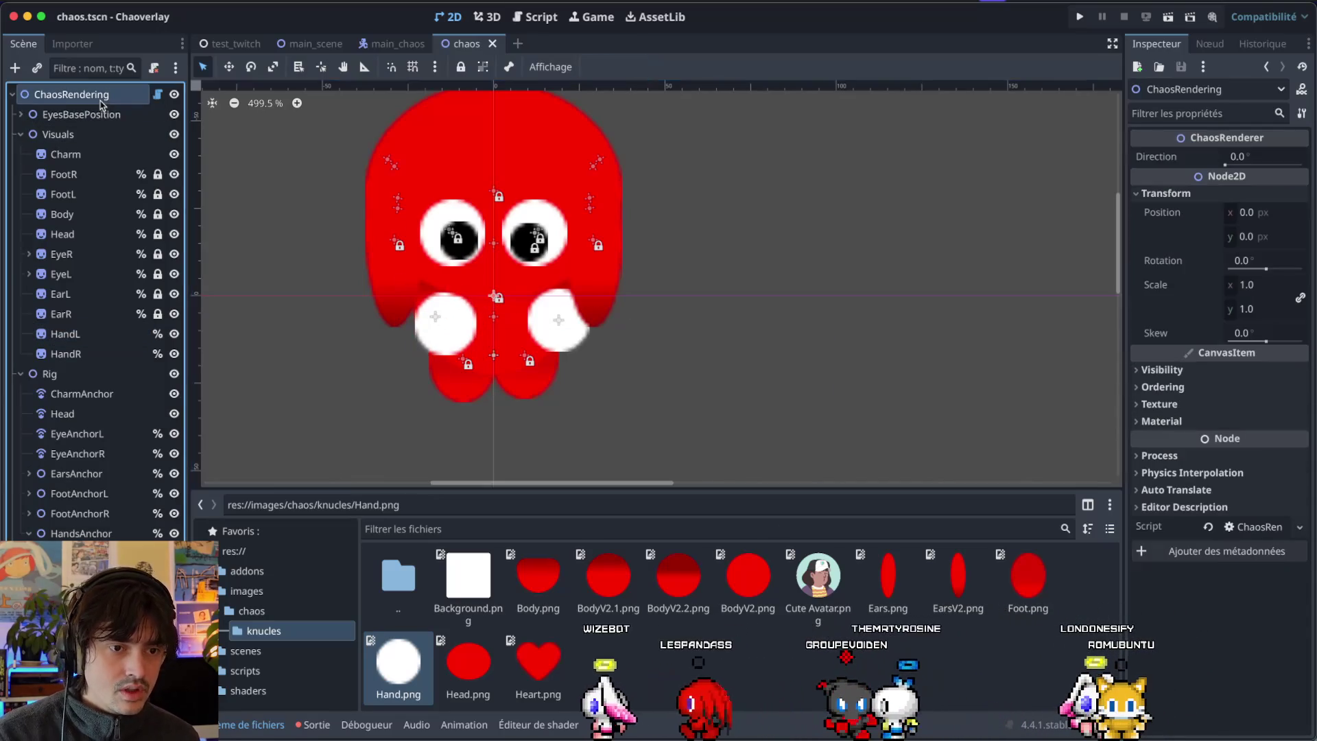
# With the chao turned sideways, lower HandsAnchor about 10 px to (0, 8) and set its rotation to 360°.
pyautogui.moveTo(1211, 163)
pyautogui.mouseDown()
pyautogui.moveTo(1255, 164)
pyautogui.moveTo(1114, 163)
pyautogui.mouseUp()
pyautogui.click(491, 449)
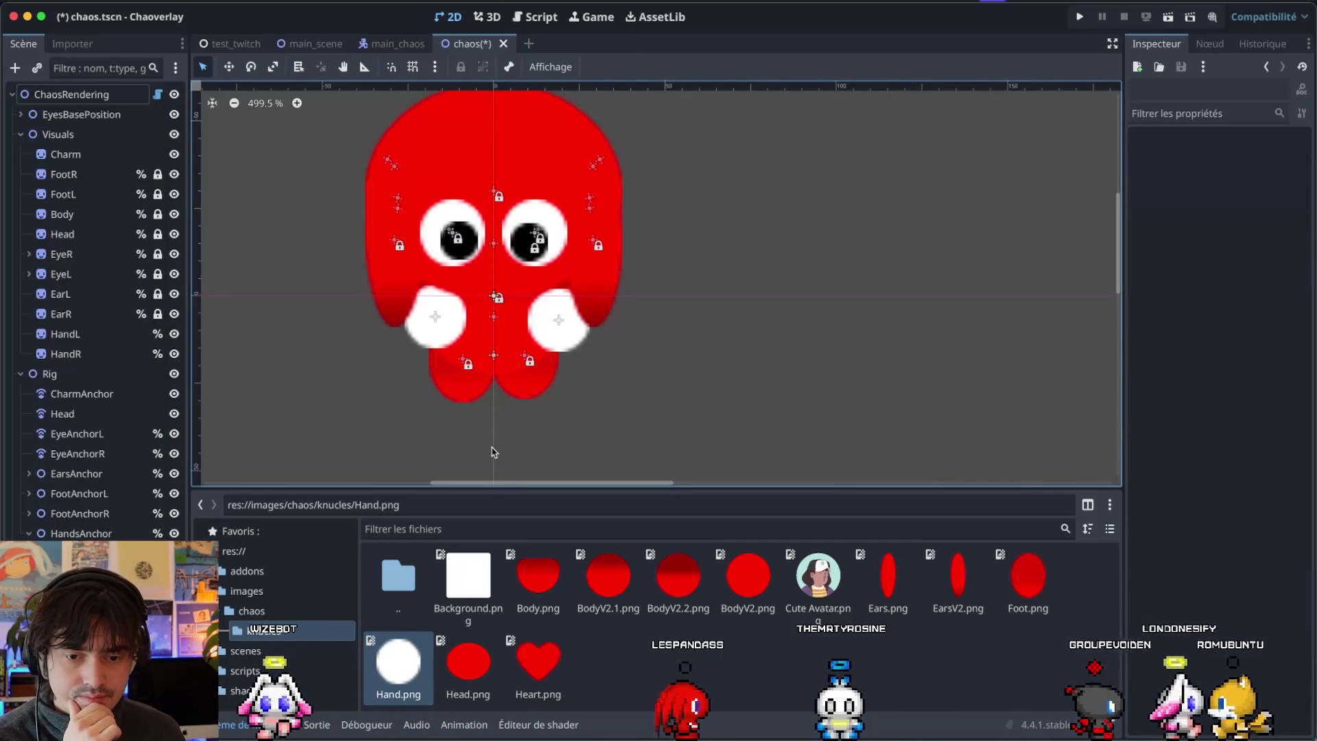
pyautogui.keyDown('alt'); pyautogui.rightClick(492, 296); pyautogui.keyUp('alt')
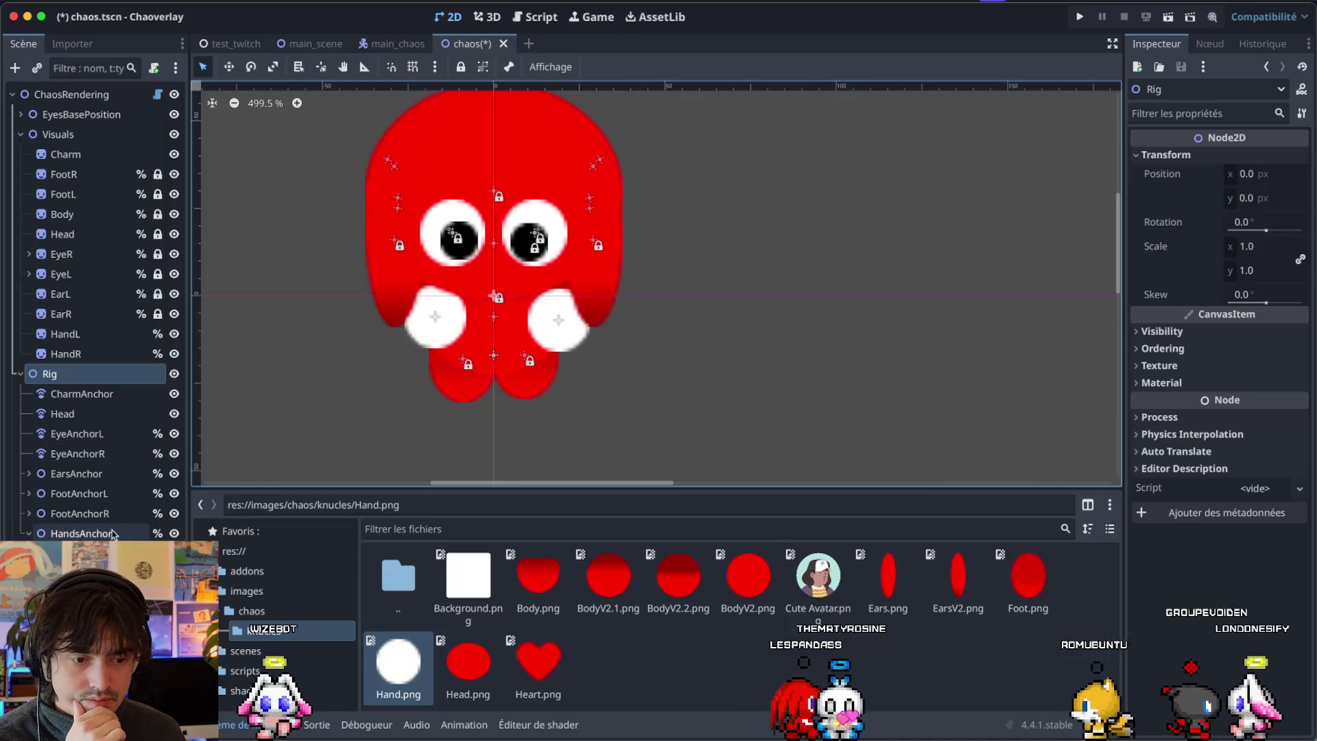
pyautogui.click(492, 317)
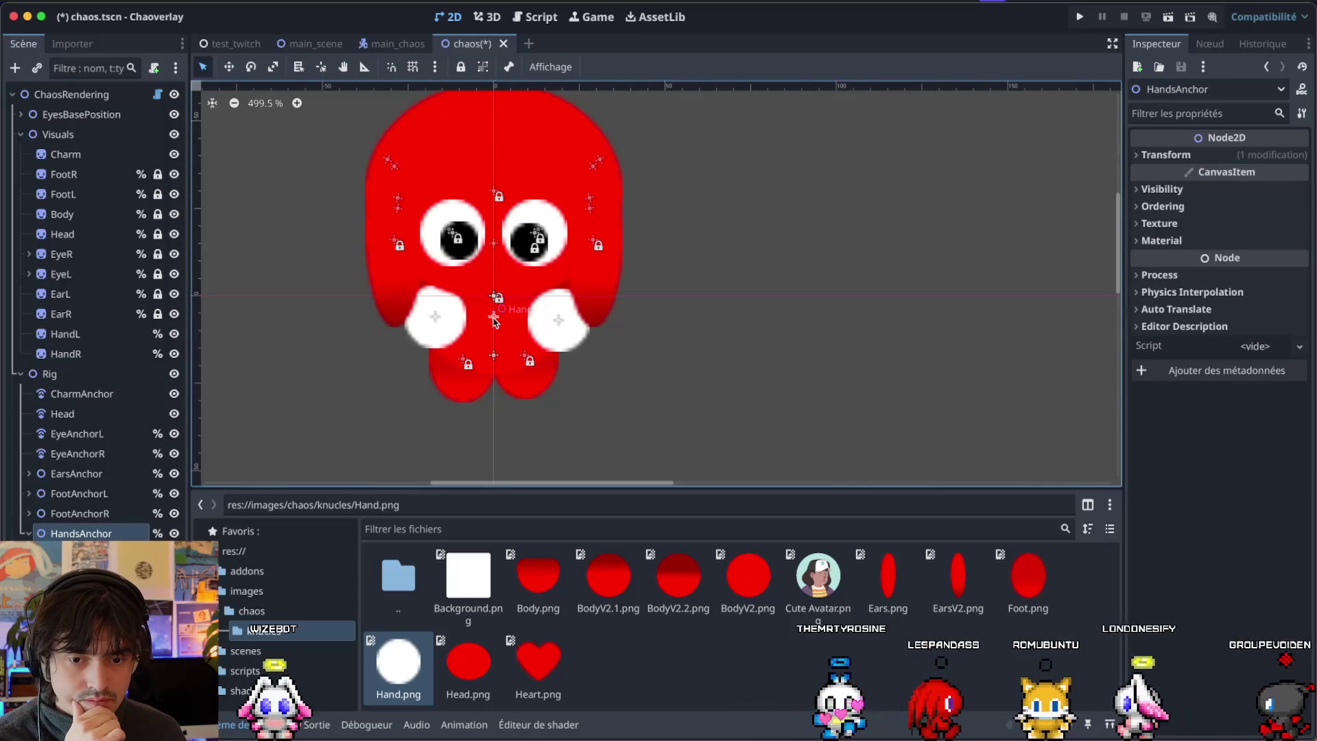
pyautogui.moveTo(493, 318); pyautogui.dragTo(493, 325)
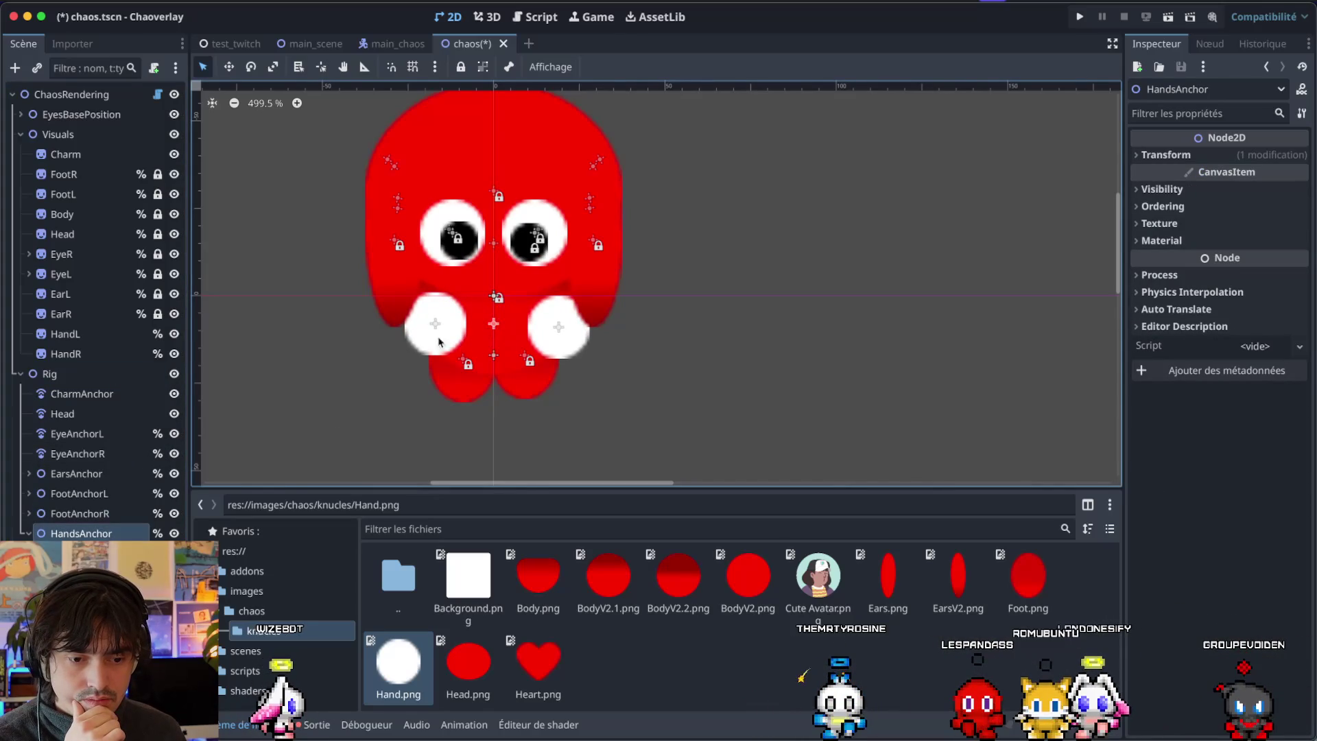
pyautogui.click(1166, 155)
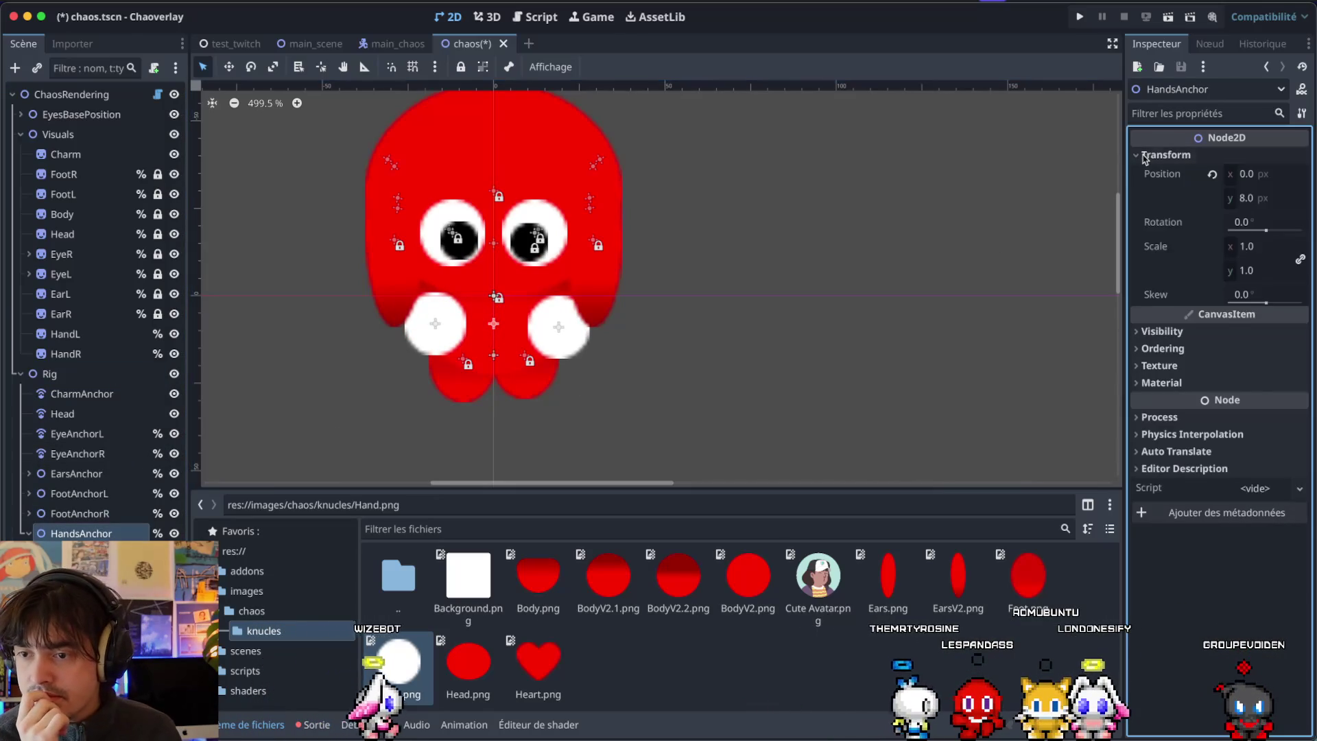
pyautogui.moveTo(1265, 230)
pyautogui.mouseDown()
pyautogui.moveTo(1212, 238)
pyautogui.moveTo(1315, 268)
pyautogui.mouseUp()
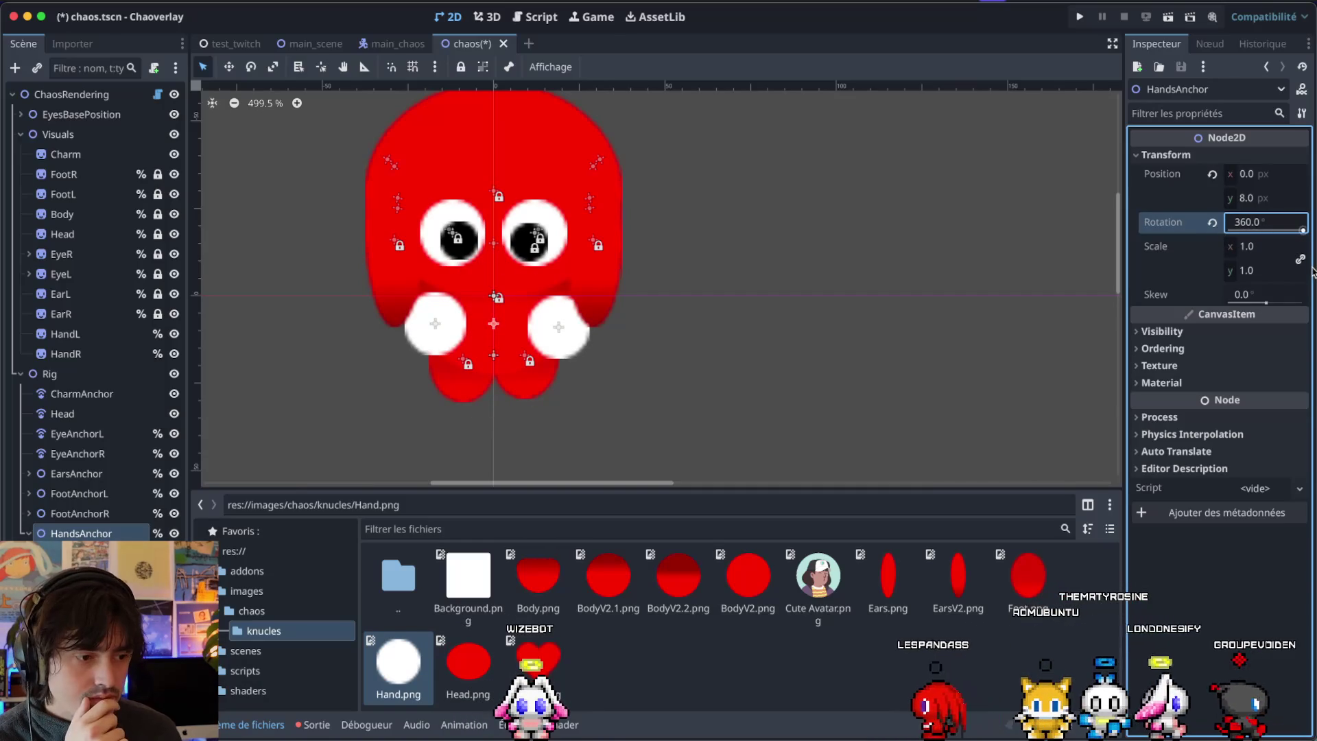